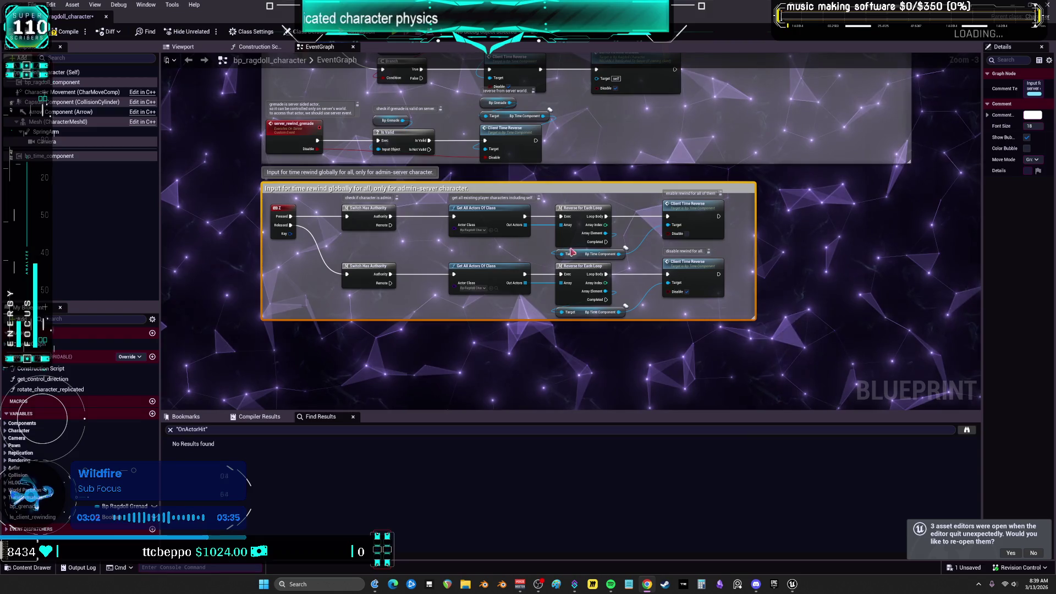
Shift both Bp Time Component nodes right and slightly up inside the global rewind comment.
scroll(571, 251, "up", 2)
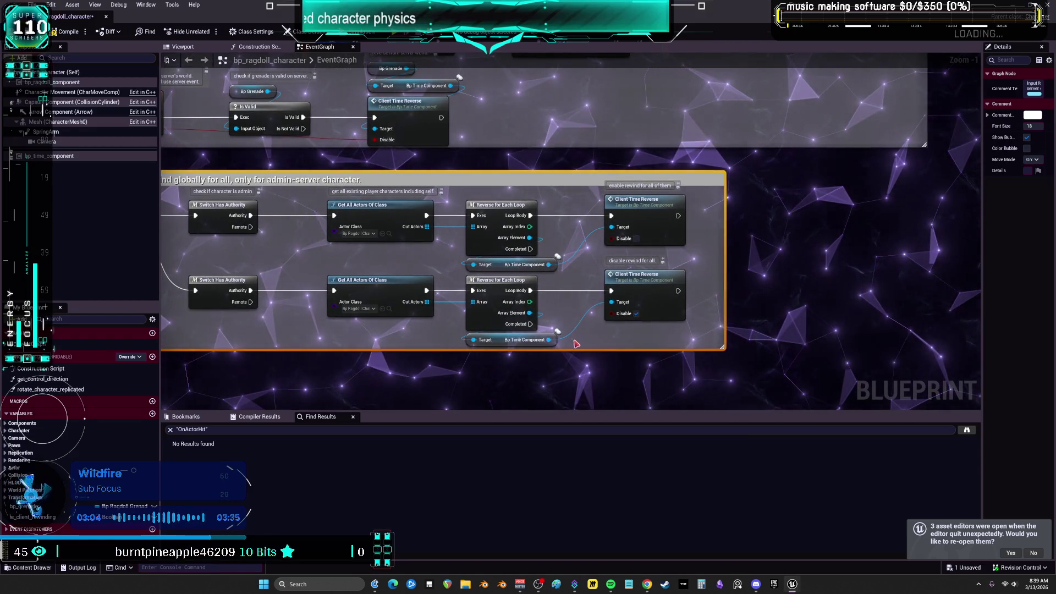
mouse_move(557, 281)
left_mouse_down()
mouse_move(550, 258)
mouse_move(605, 265)
left_mouse_up()
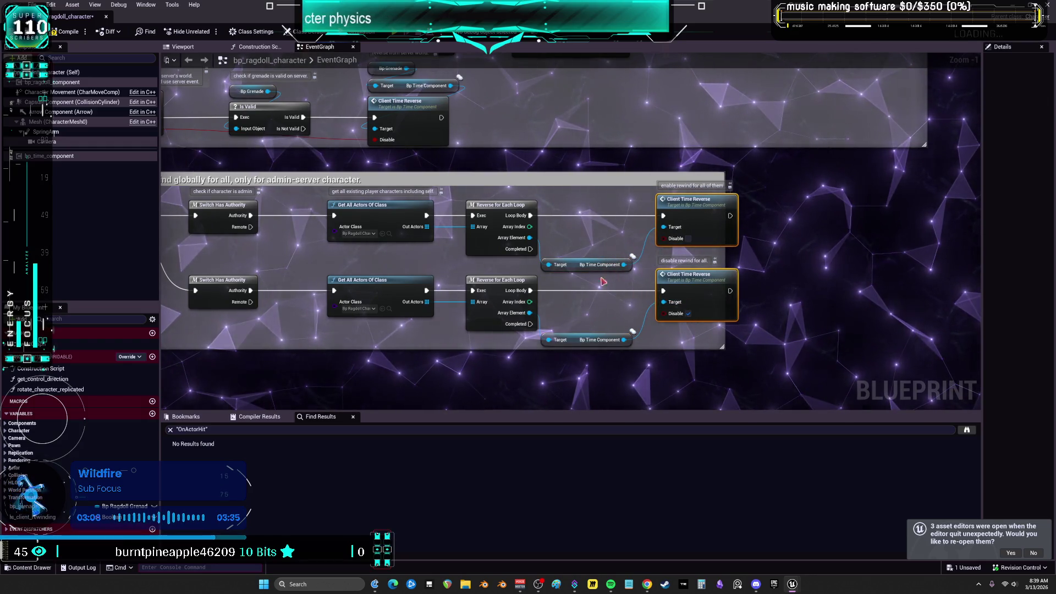
left_click_drag(603, 352, 605, 331)
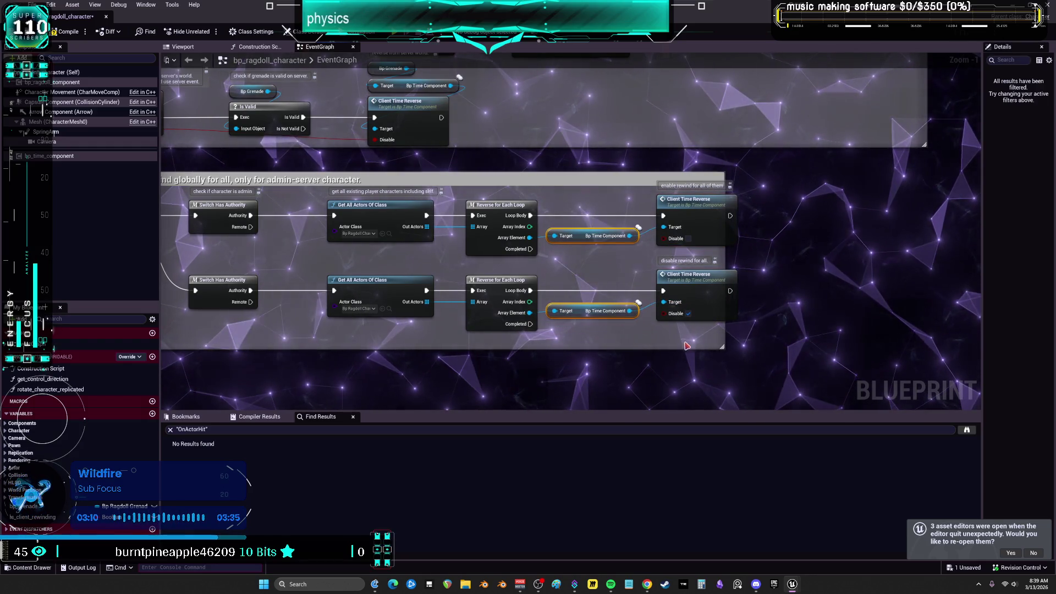
left_click(858, 330)
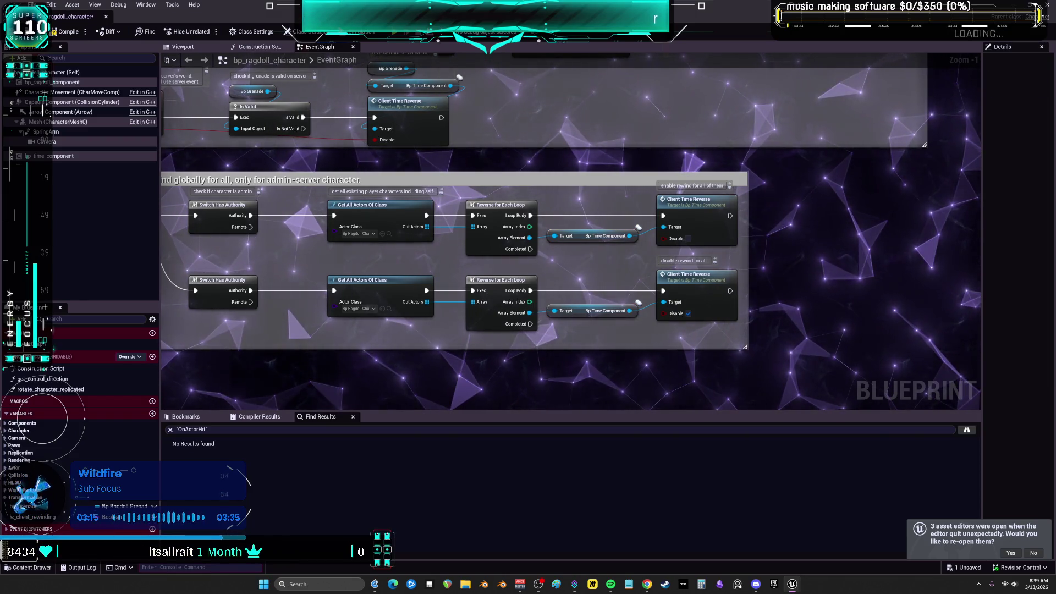
Review the Z-key rewind chain through Branch and Server Rewind Grenade, then switch to Twitch.
mouse_move(413, 307)
left_mouse_down()
mouse_move(484, 307)
mouse_move(660, 357)
left_mouse_up()
left_click_drag(503, 210, 490, 420)
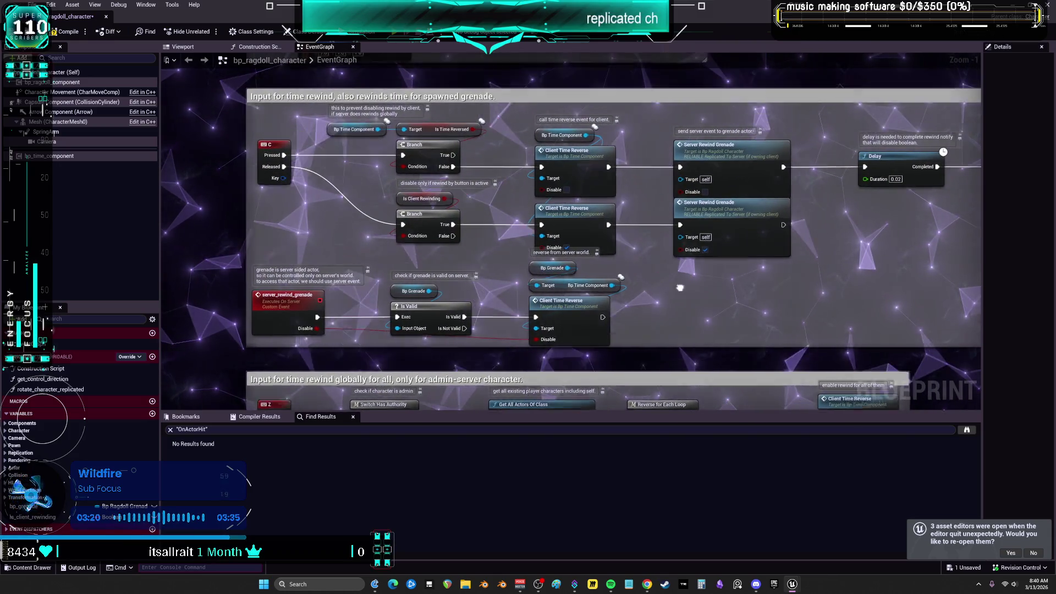
mouse_move(668, 330)
left_mouse_down()
mouse_move(464, 326)
mouse_move(522, 330)
left_mouse_up()
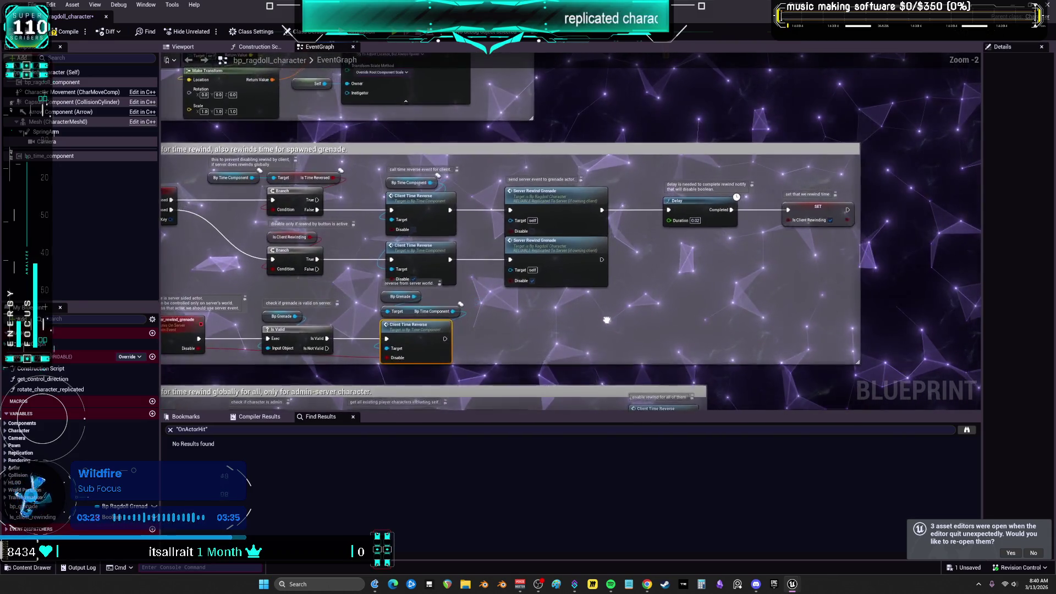
scroll(589, 306, "down", 1)
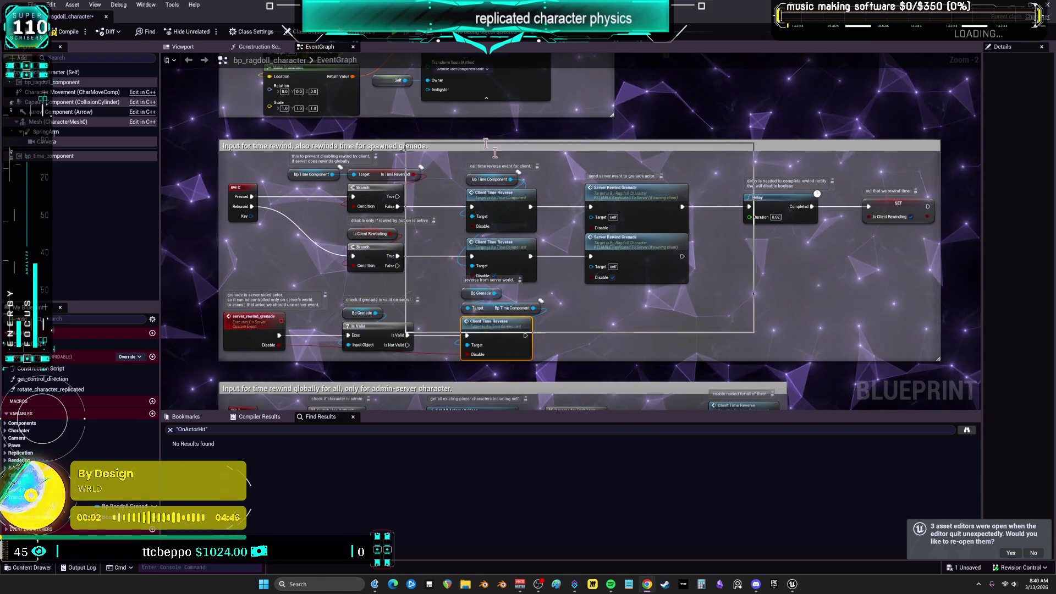
key("alt+Tab")
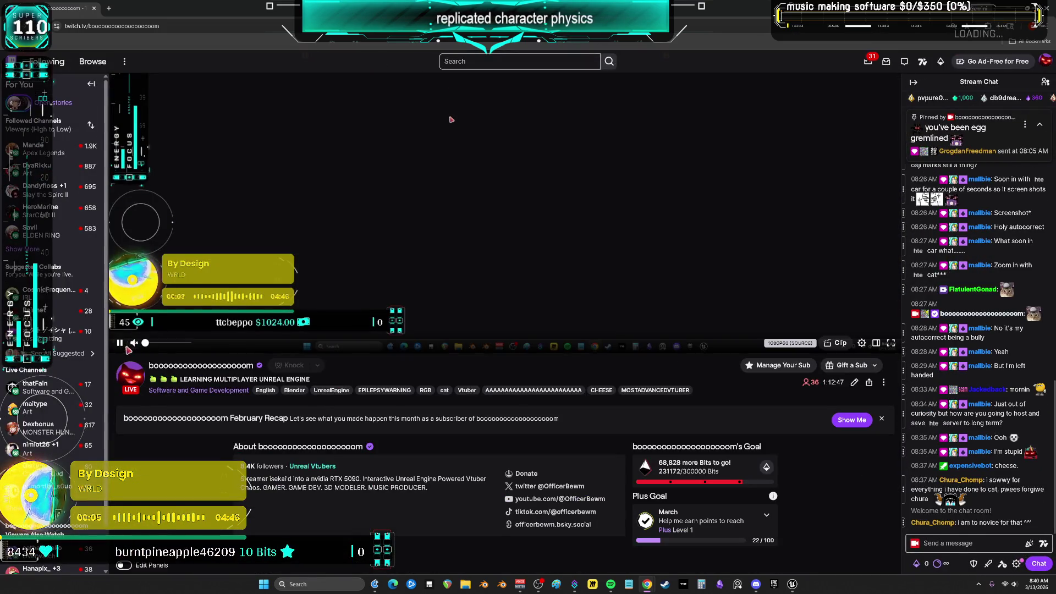
Pause the stream and open the Unreal Vtubers team page, pausing its preview.
left_click(451, 120)
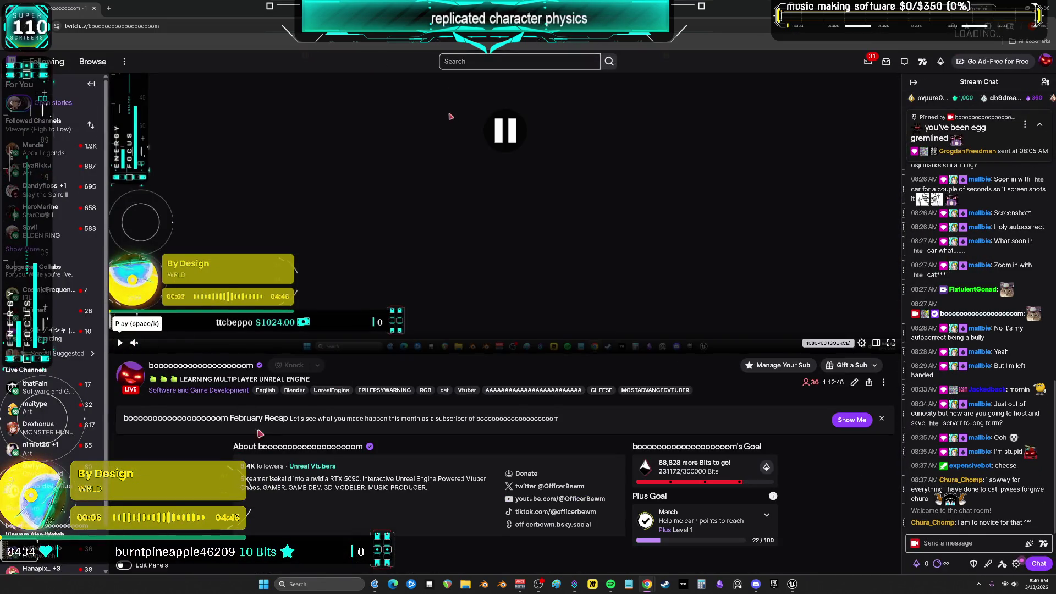
scroll(311, 452, "down", 2)
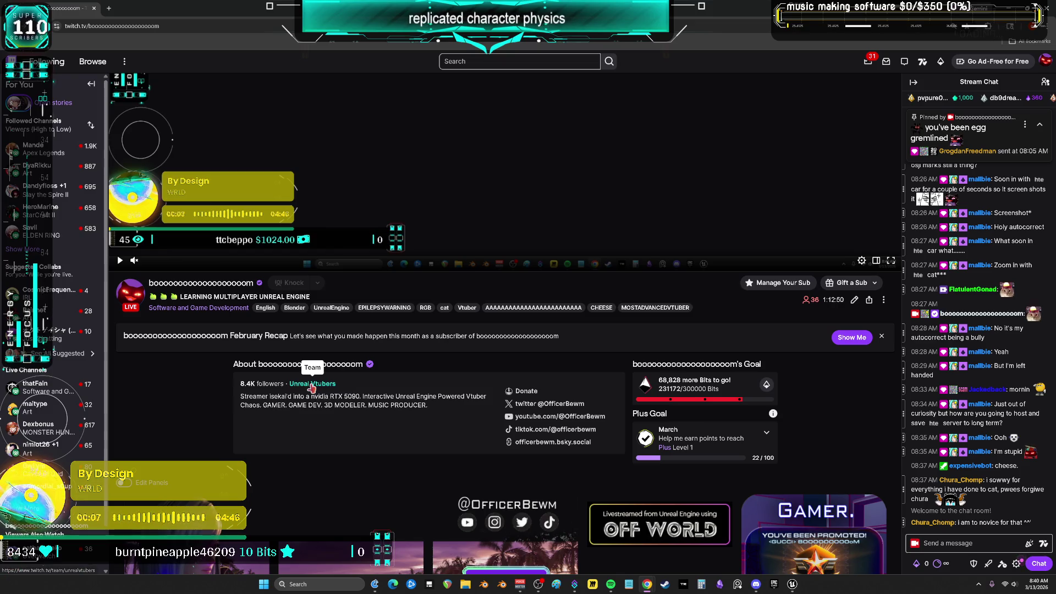
left_click(312, 384)
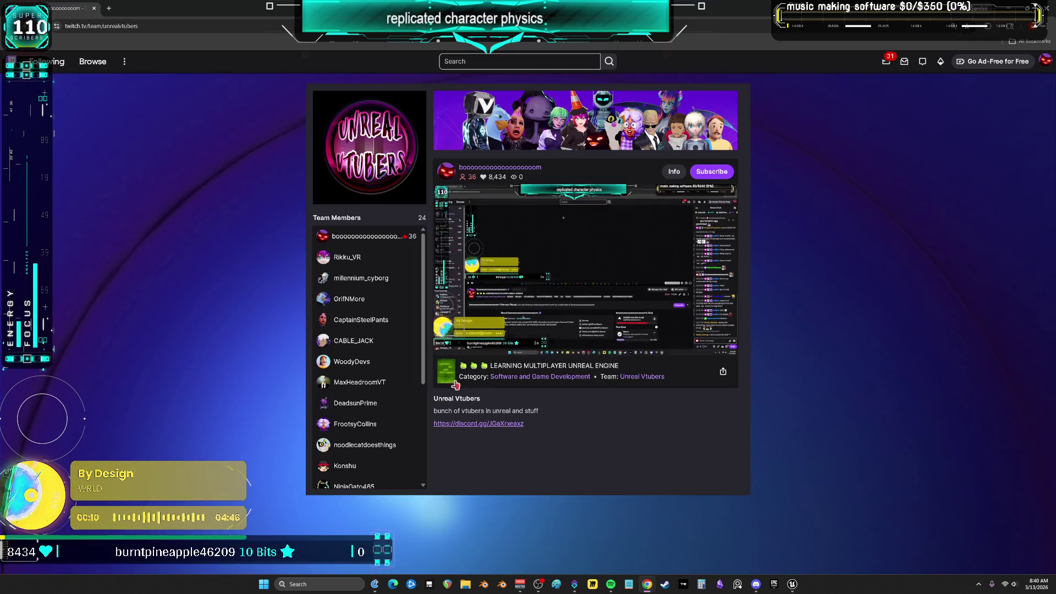
left_click(444, 345)
Browse the Unreal Vtubers Team Members list, then return to the Unreal Engine blueprint editor.
scroll(418, 367, "down", 2)
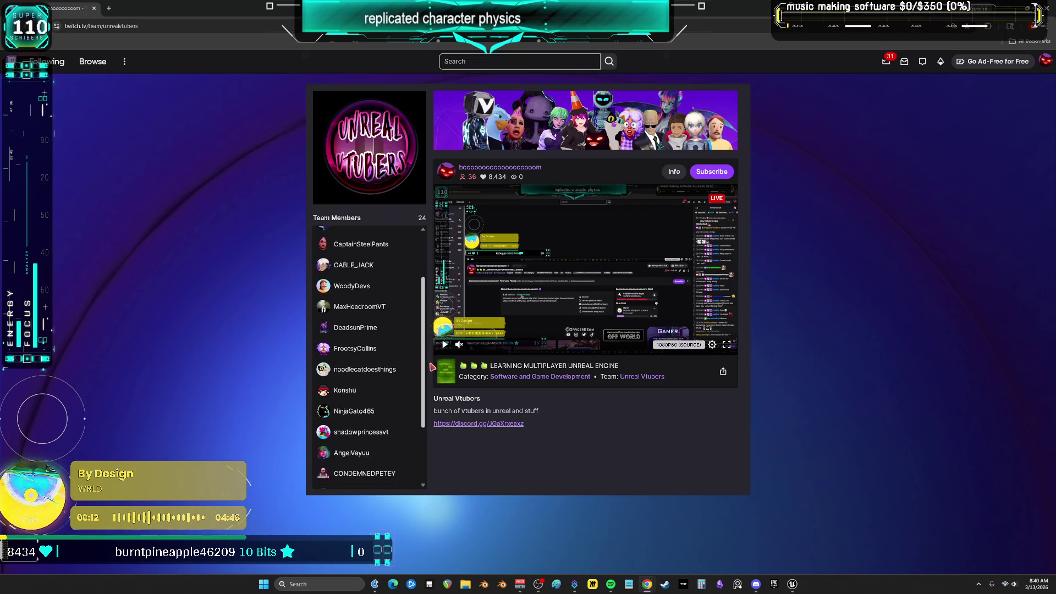
scroll(423, 417, "down", 4)
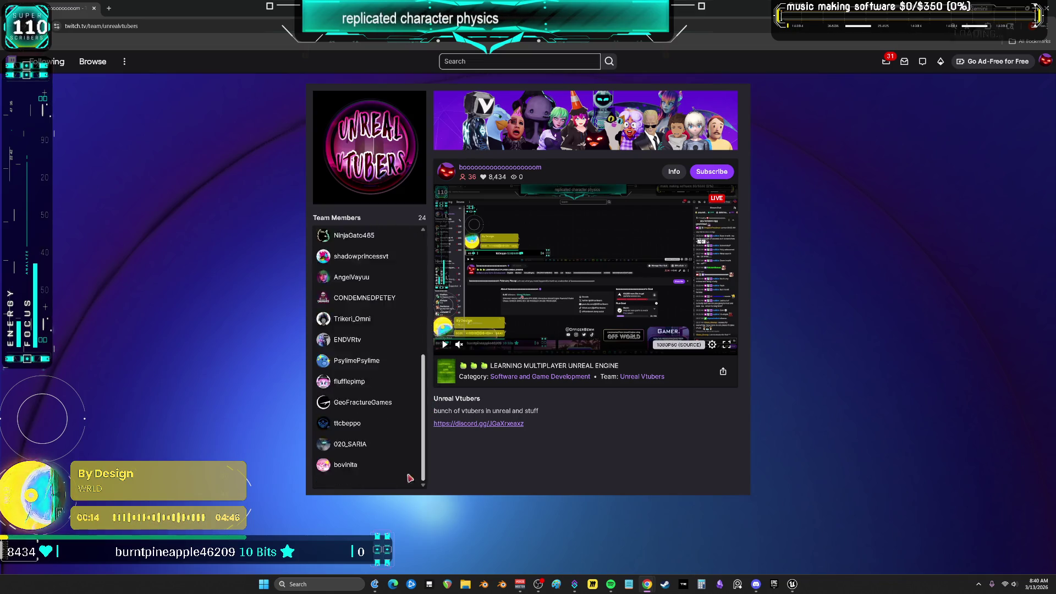
scroll(421, 473, "up", 6)
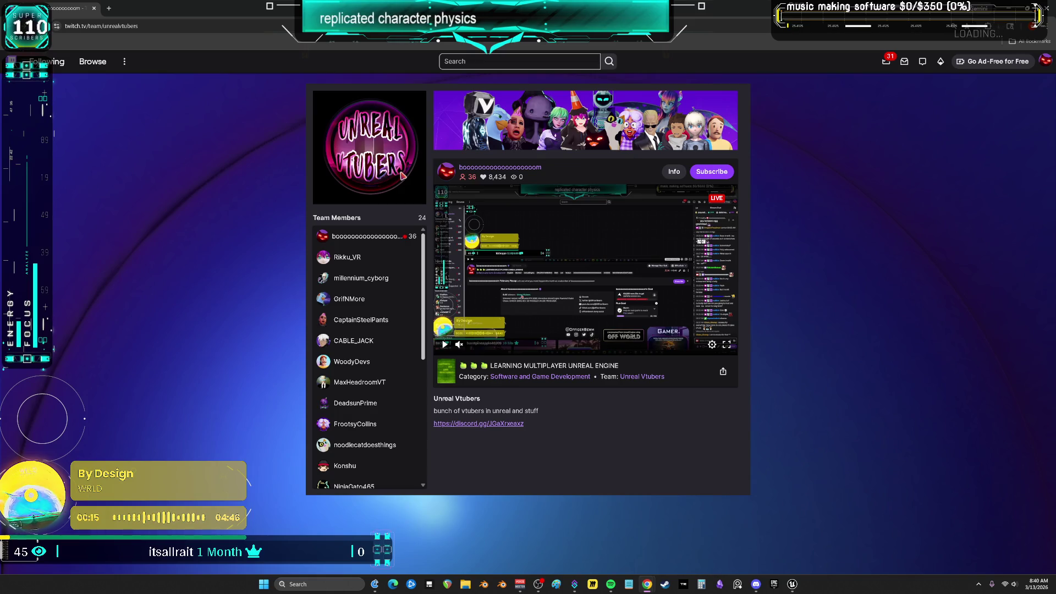
scroll(413, 354, "down", 5)
scroll(414, 354, "up", 5)
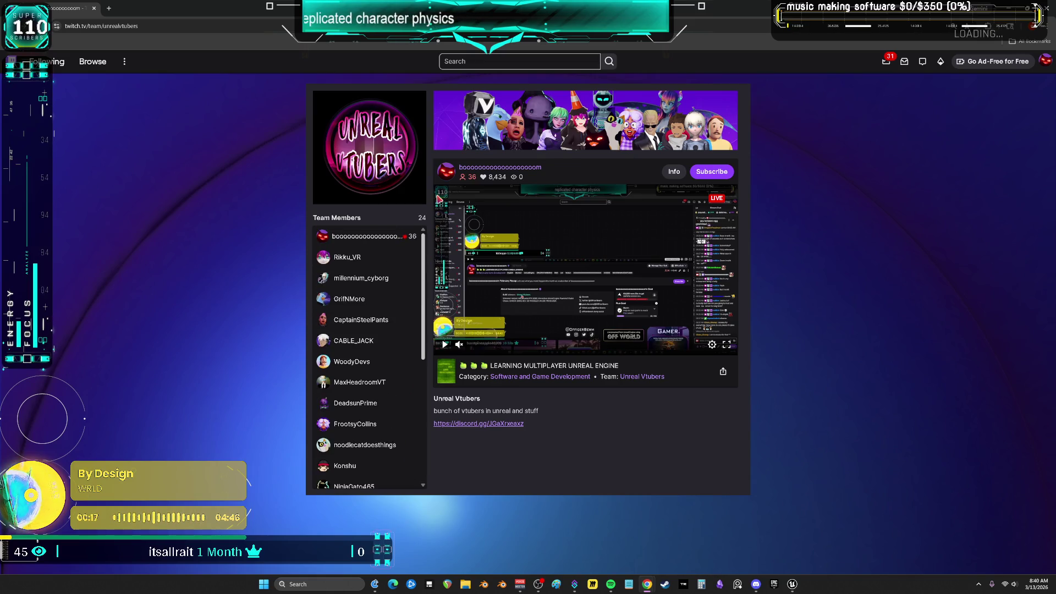
scroll(417, 385, "down", 3)
scroll(419, 278, "up", 3)
scroll(419, 278, "down", 4)
scroll(419, 278, "up", 4)
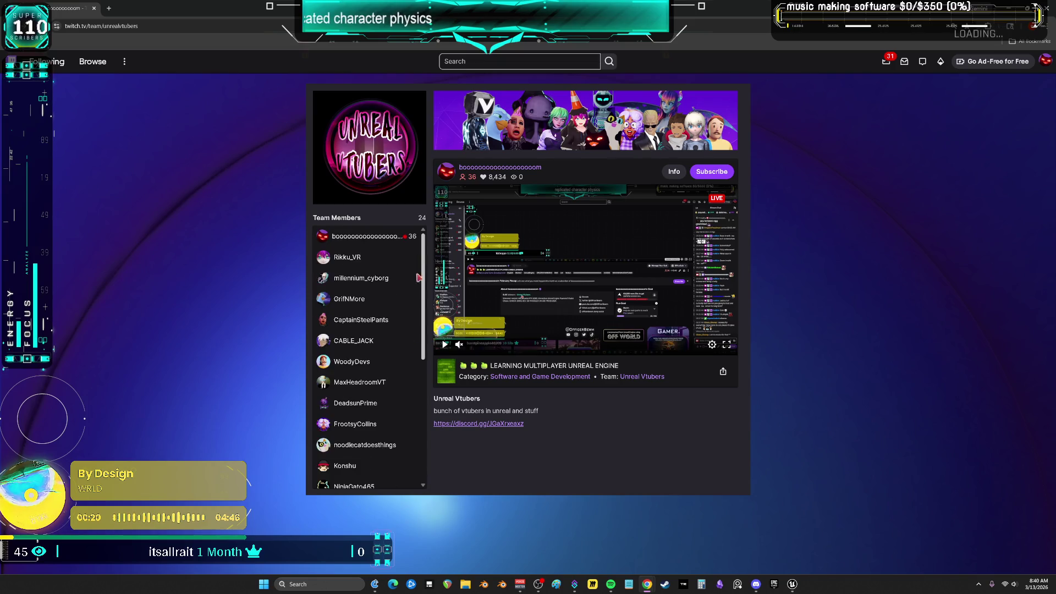
scroll(407, 330, "down", 5)
scroll(407, 330, "up", 5)
scroll(387, 471, "down", 5)
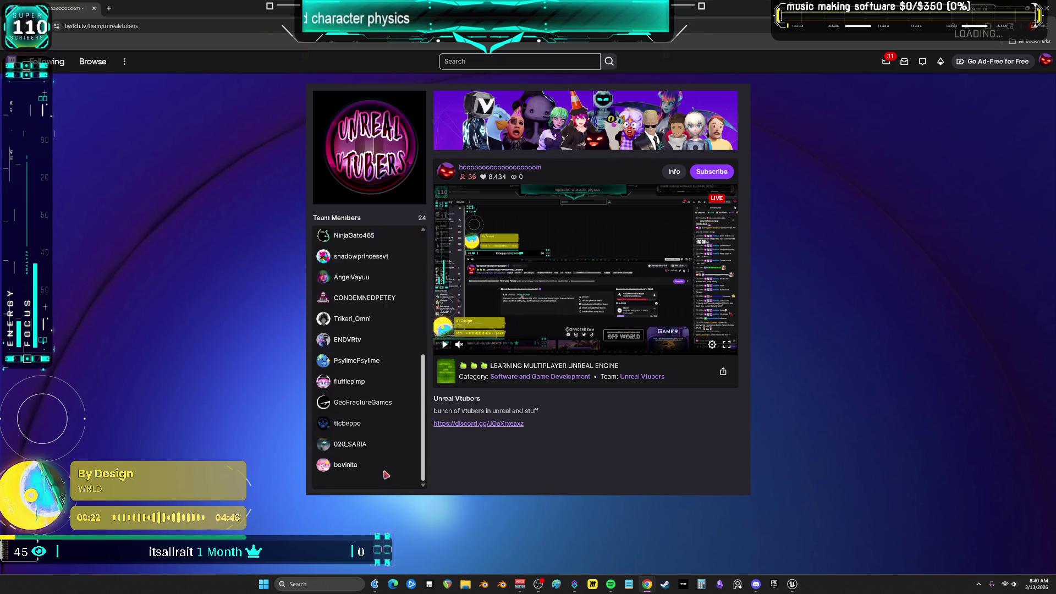
scroll(386, 471, "up", 5)
scroll(385, 357, "down", 3)
scroll(385, 357, "up", 3)
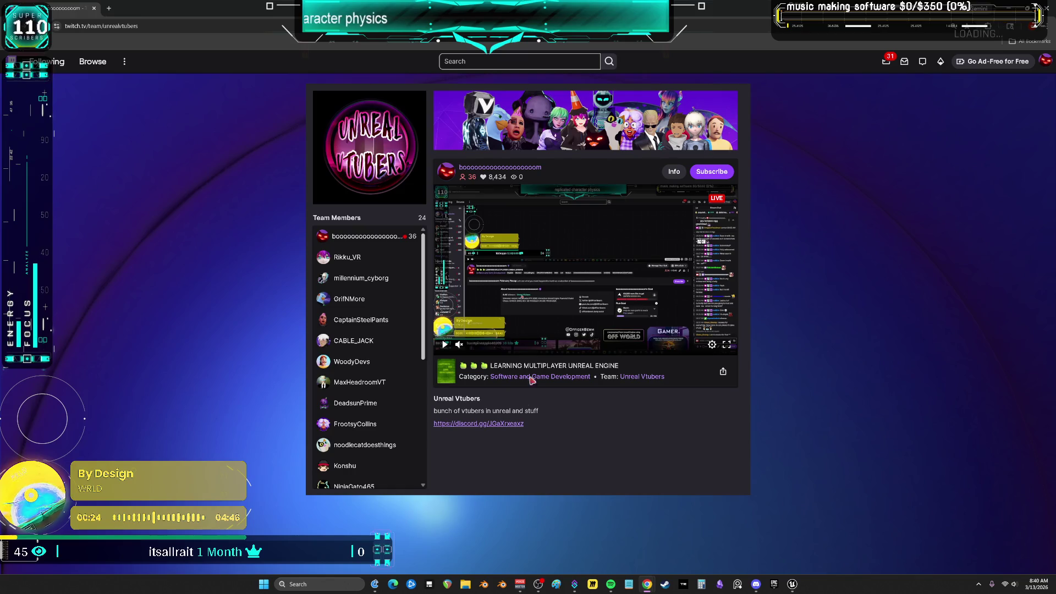
scroll(385, 440, "down", 5)
right_click(468, 473)
scroll(385, 440, "up", 5)
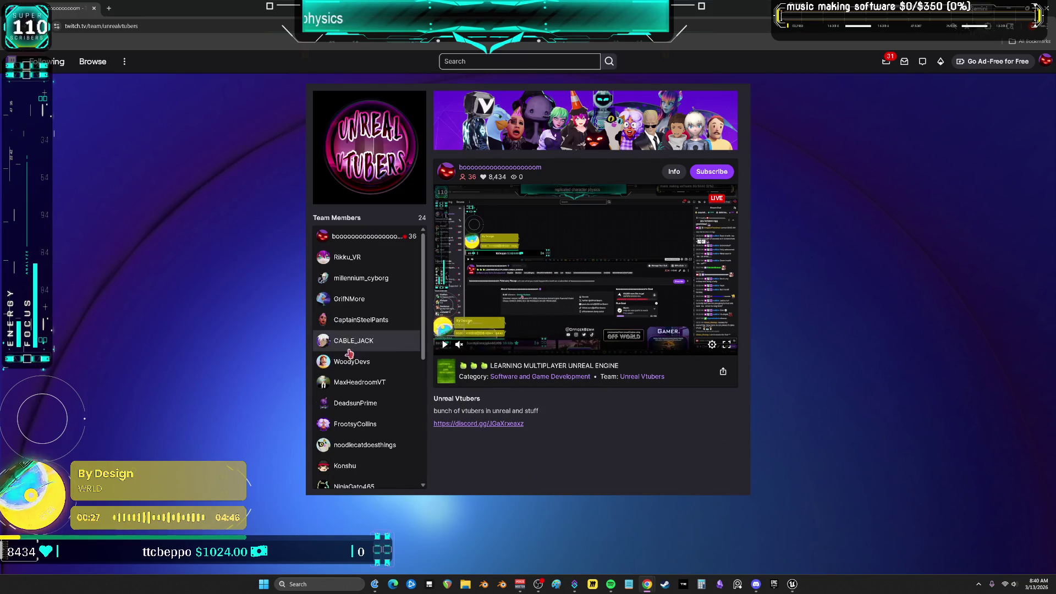
scroll(391, 365, "down", 5)
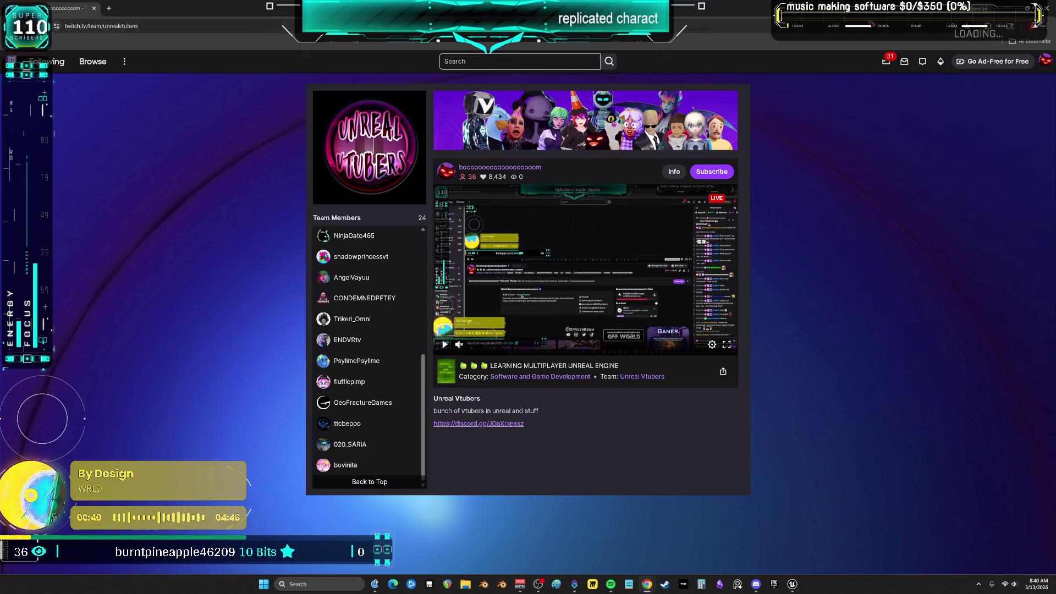
key("alt+Tab")
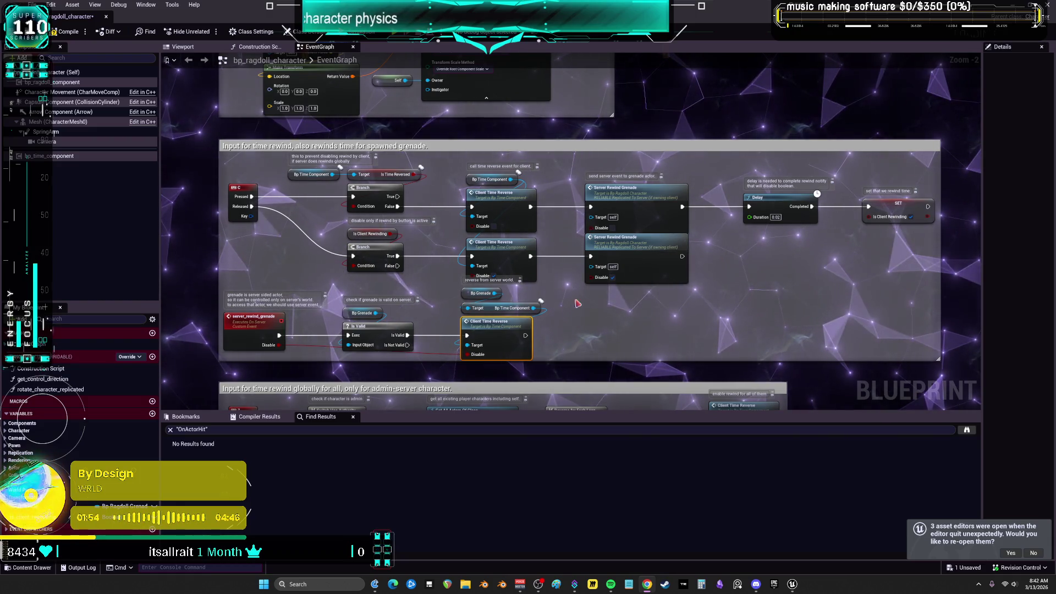
Zoom out the EventGraph and open Construction Script, get_control_direction and rotate_character_replicated graphs.
scroll(620, 270, "down", 4)
scroll(543, 227, "up", 4)
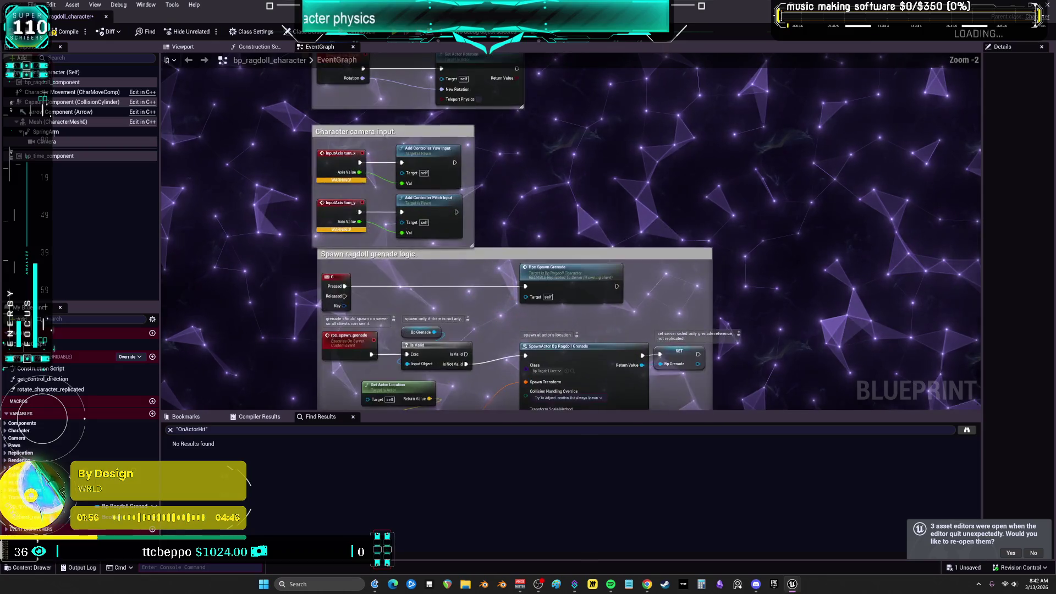
scroll(573, 235, "down", 8)
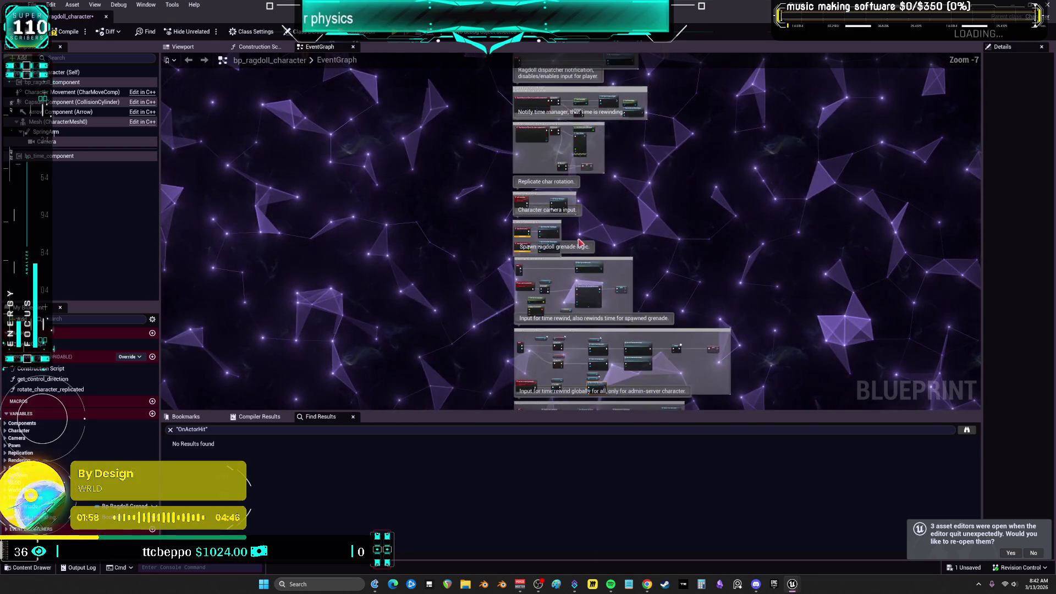
scroll(684, 371, "down", 2)
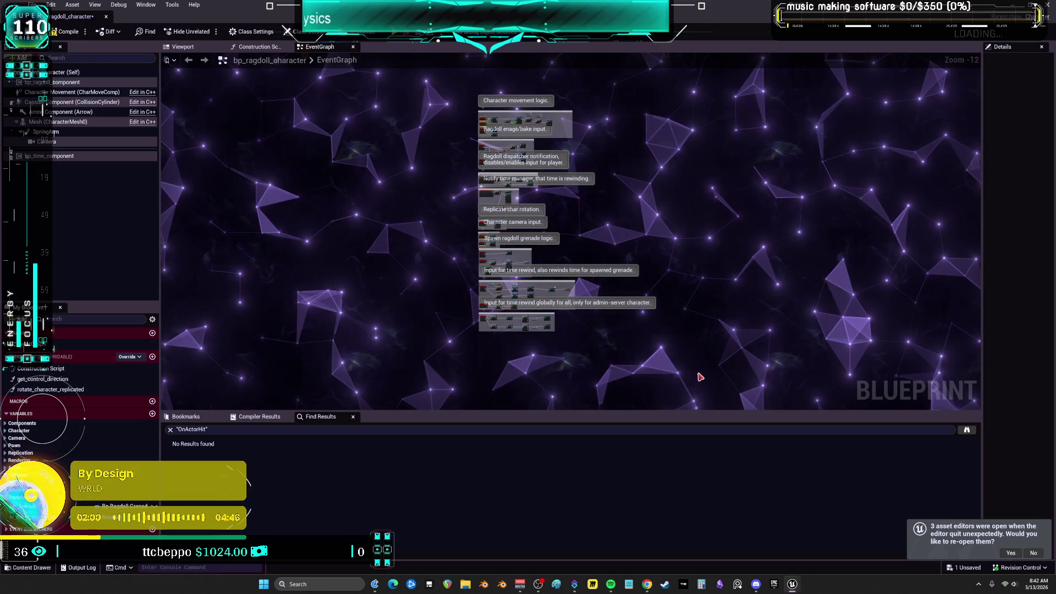
left_click(43, 372)
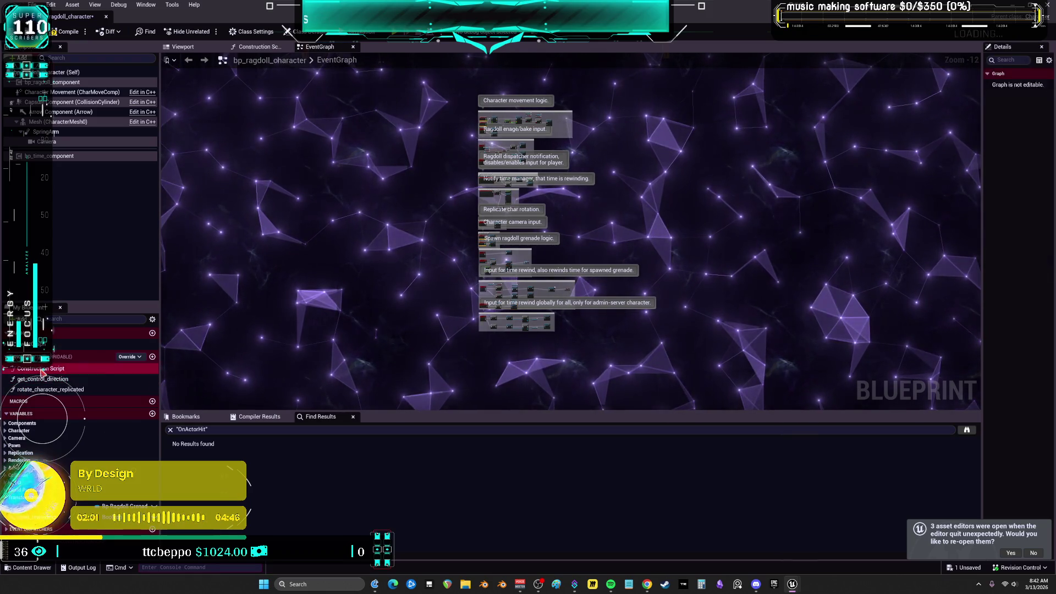
double_click(42, 371)
double_click(43, 379)
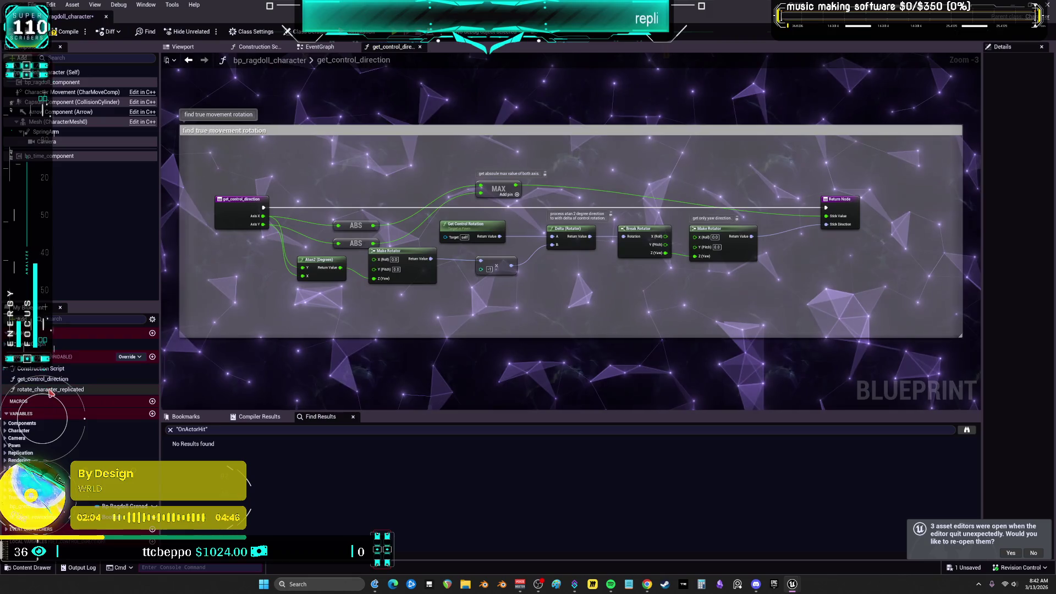
double_click(50, 390)
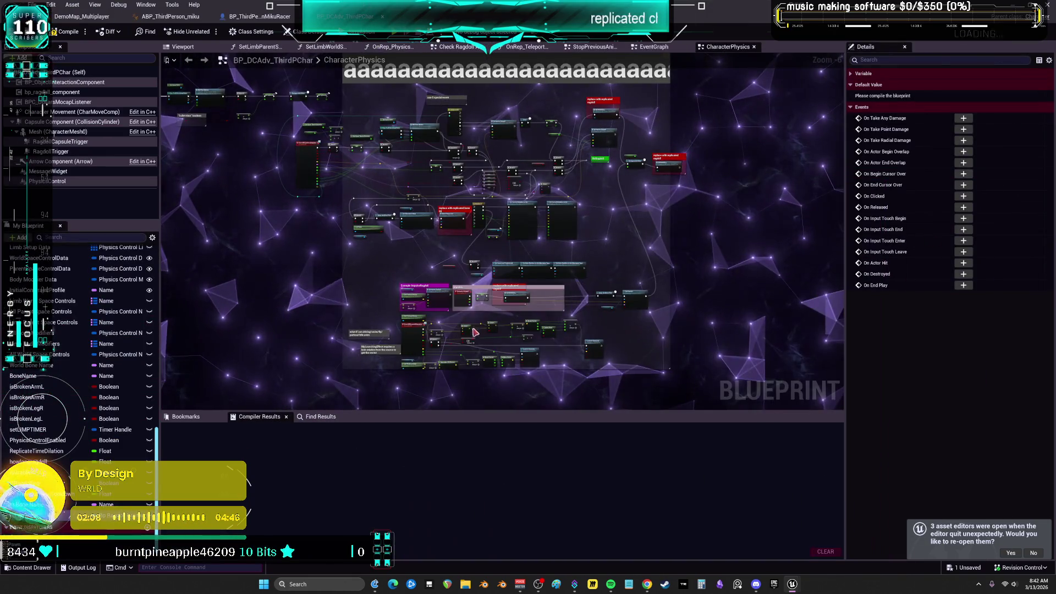
Open get_control_direction in the MikuRacer blueprint.
scroll(83, 324, "up", 15)
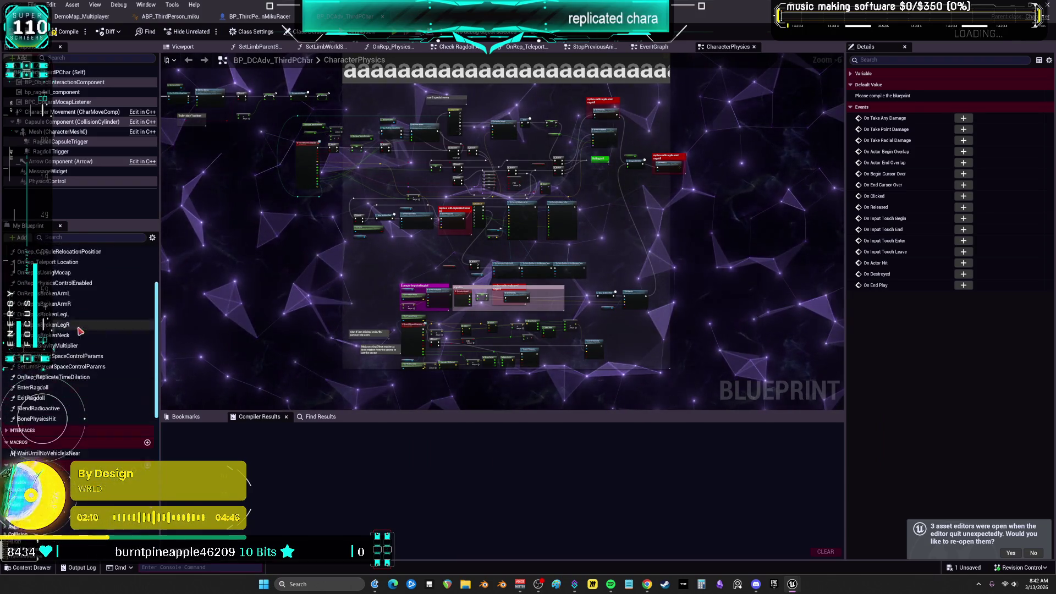
left_click(40, 297)
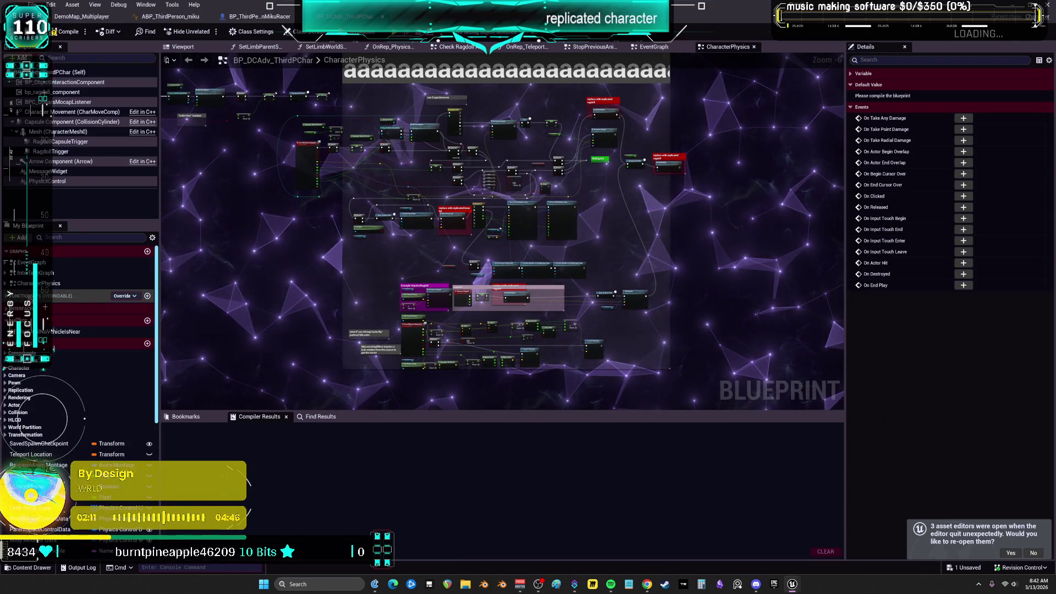
double_click(409, 327)
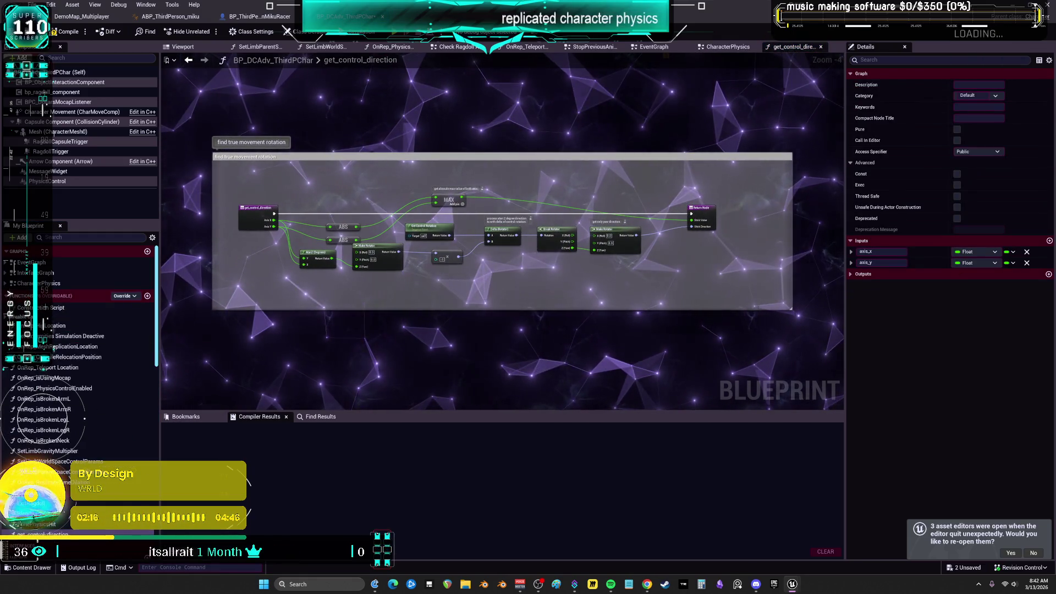
Paste the rotate_character_replicated function, then paste the copied nodes into CharacterPhysics.
left_click(58, 295)
key("ctrl+v")
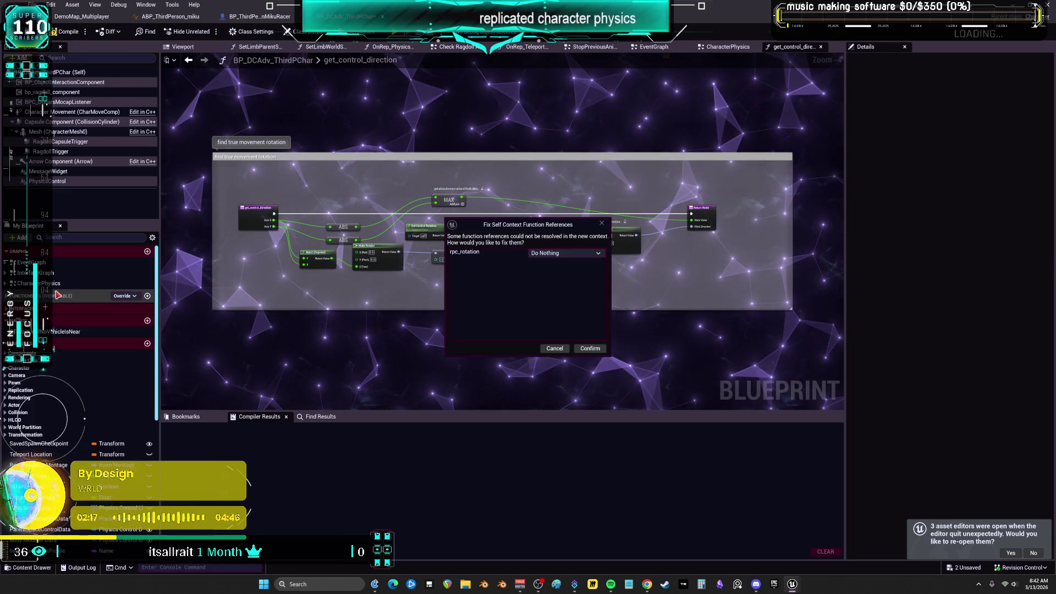
left_click(590, 349)
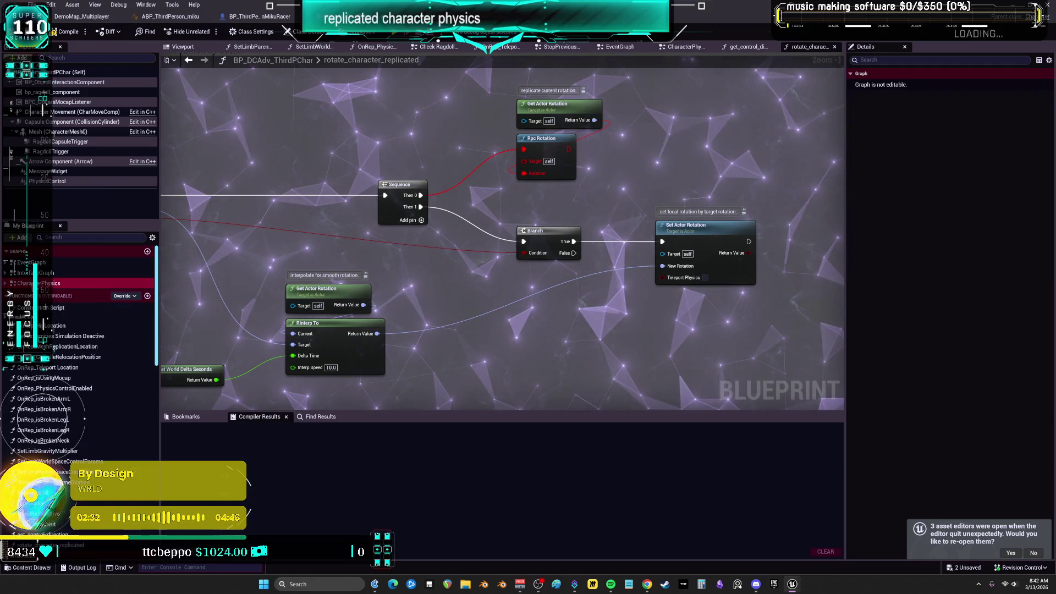
double_click(38, 283)
key("ctrl+v")
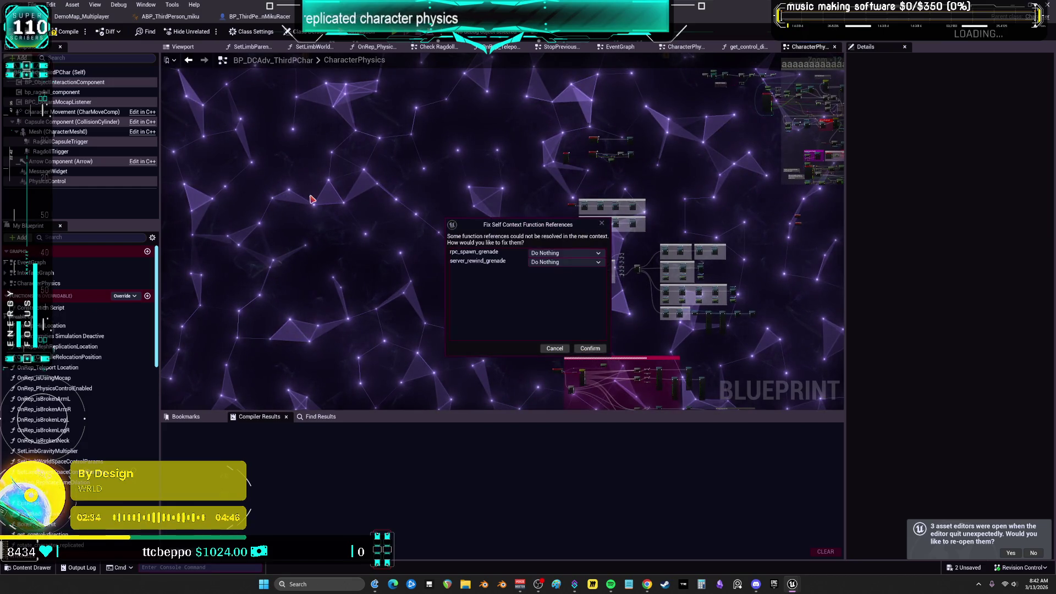
Confirm the paste, leaving the rpc_spawn_grenade and server_rewind_grenade references unchanged.
left_click(590, 349)
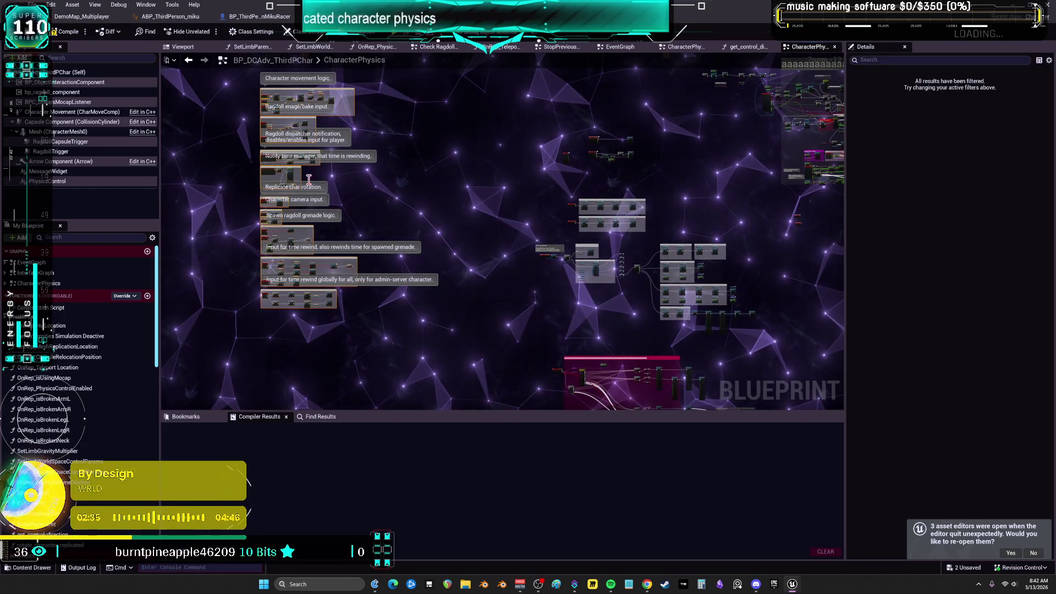
scroll(523, 224, "up", 6)
scroll(523, 224, "up", 3)
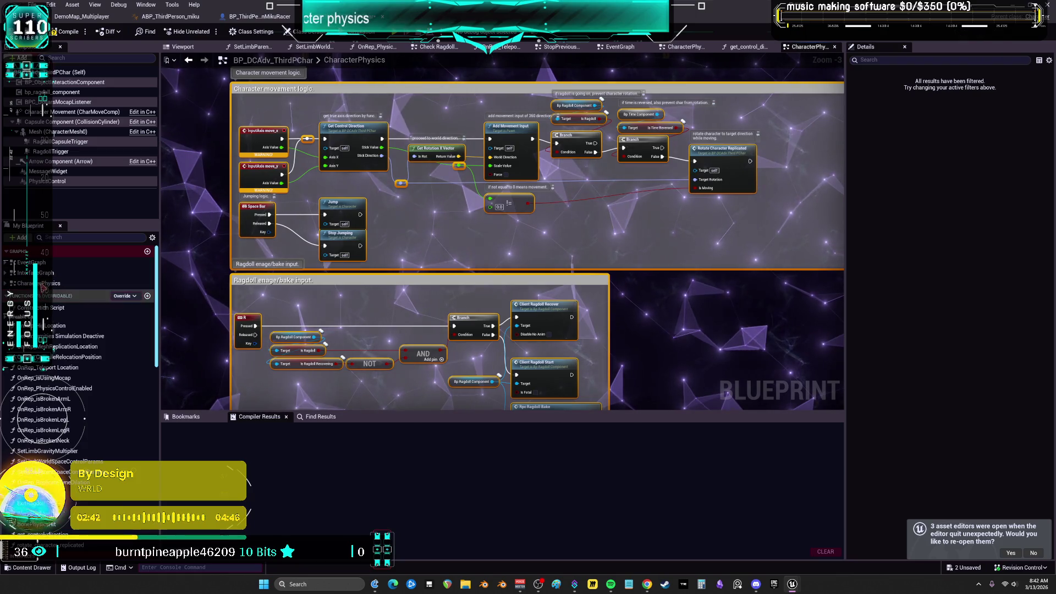
In rotate_character_replicated, place a new Rpc Rotation call fed by actor rotation where the broken one was.
double_click(722, 149)
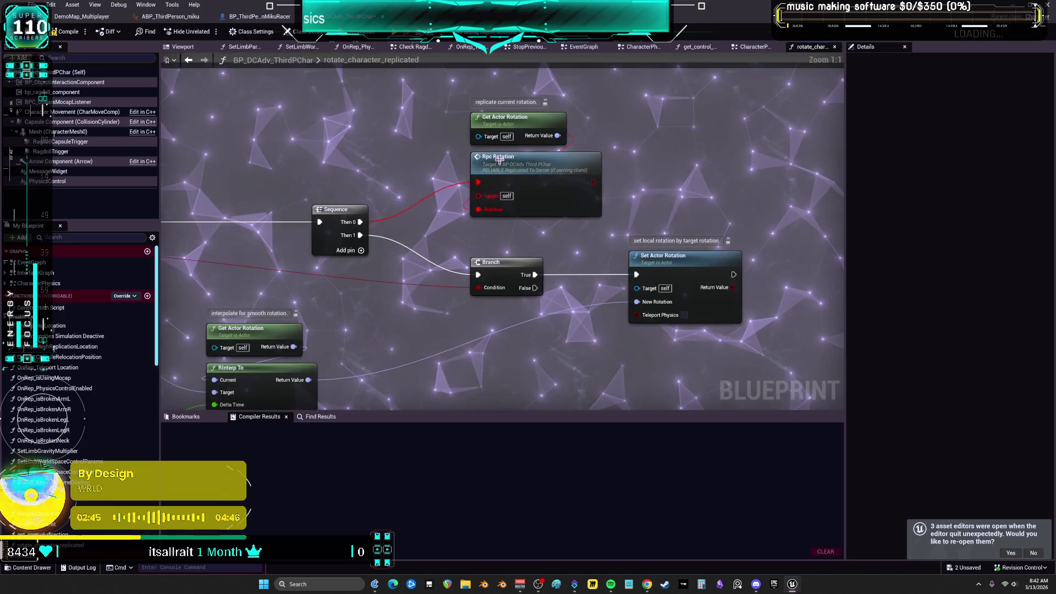
right_click(401, 165)
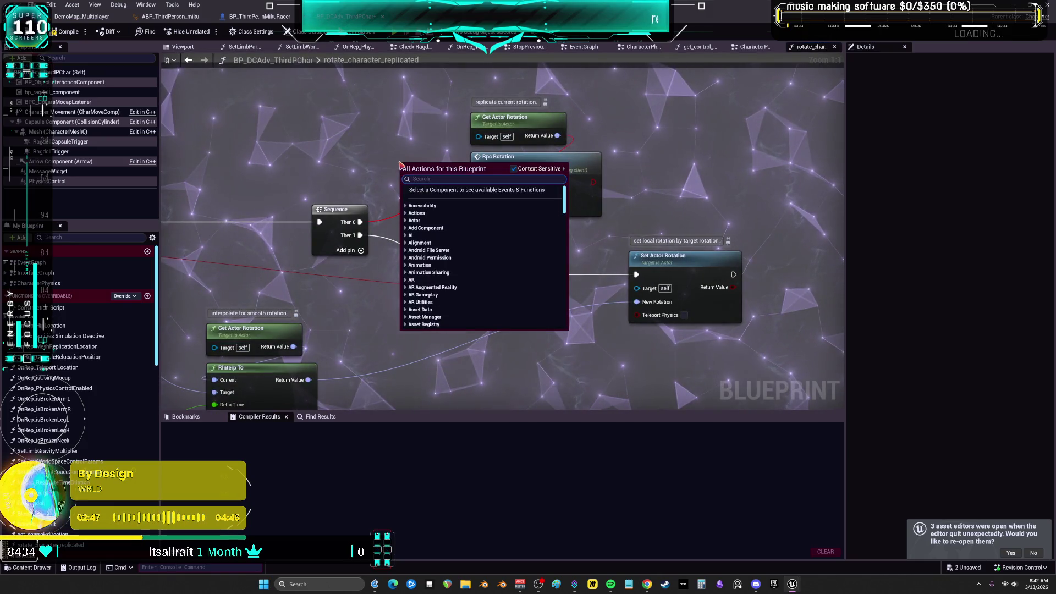
type("RPC ROTA")
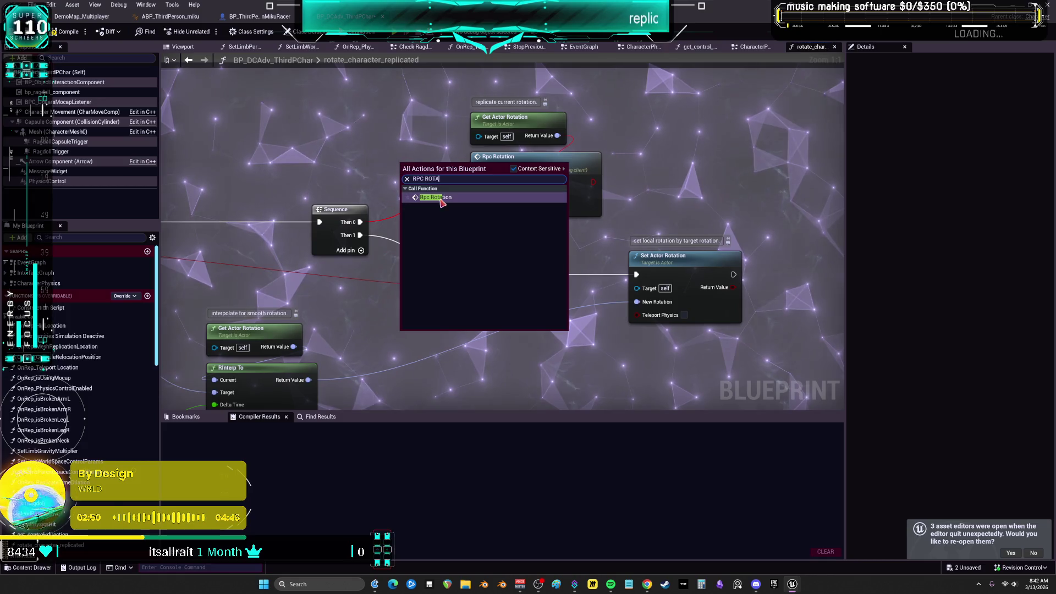
left_click(438, 198)
left_click_drag(439, 199, 343, 112)
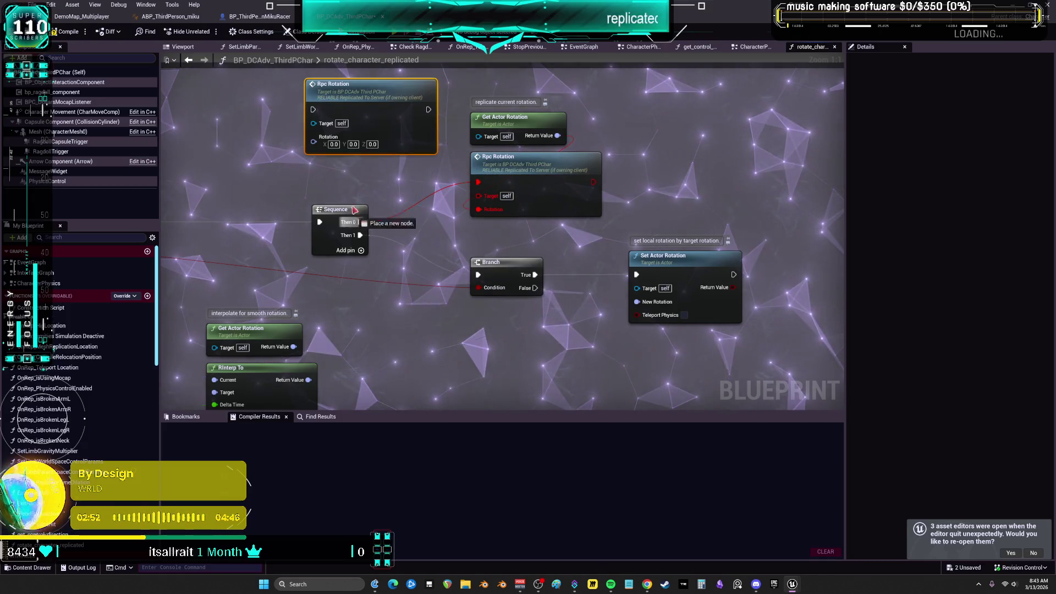
left_click_drag(557, 135, 324, 146)
left_click_drag(395, 99, 559, 171)
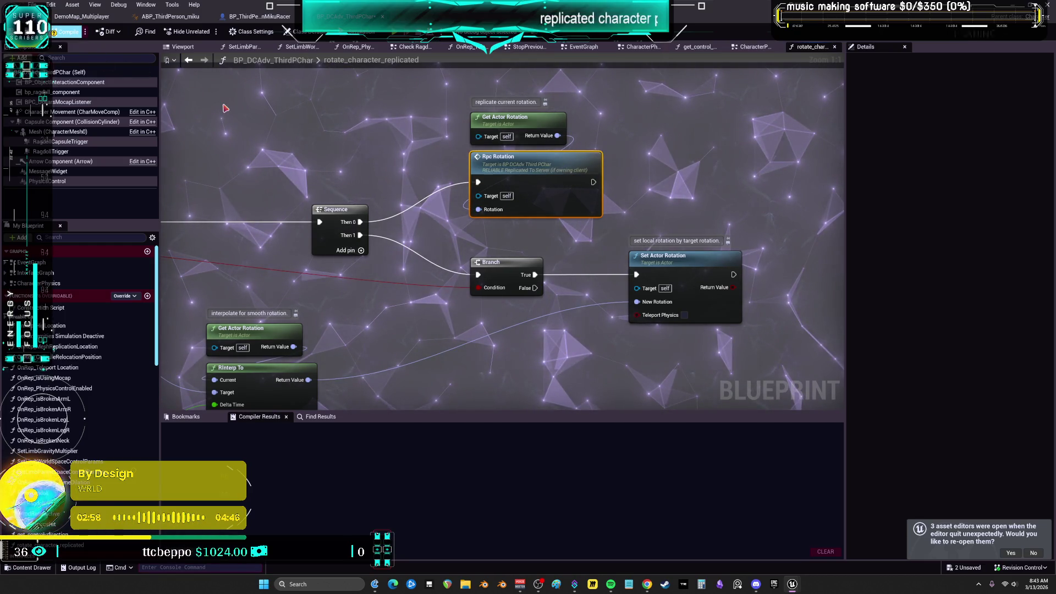
Compile the character blueprint and jump to the nodes behind the Bp Time Component error.
left_click(66, 31)
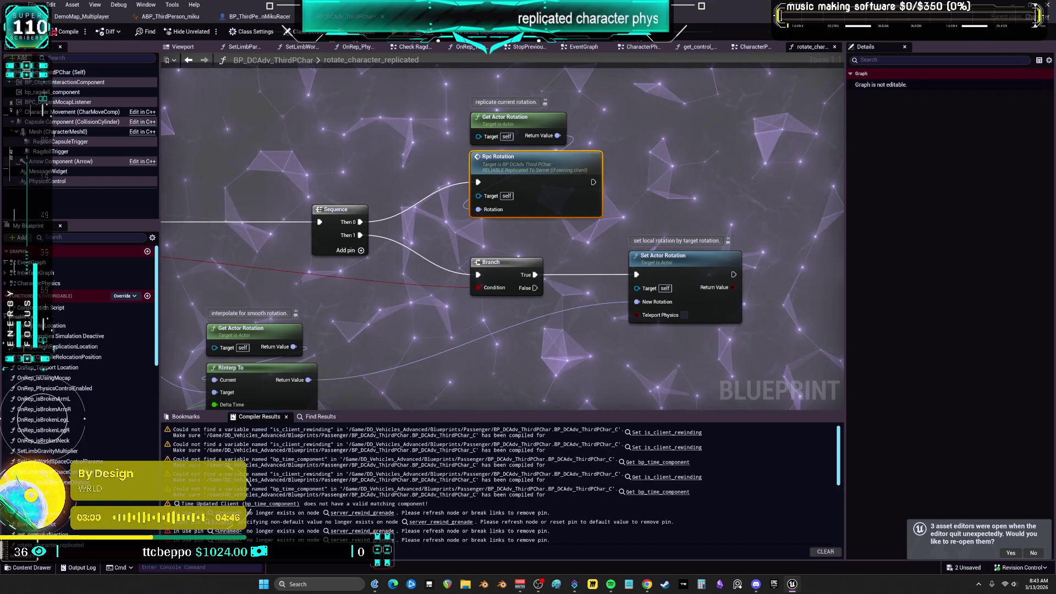
scroll(471, 327, "down", 3)
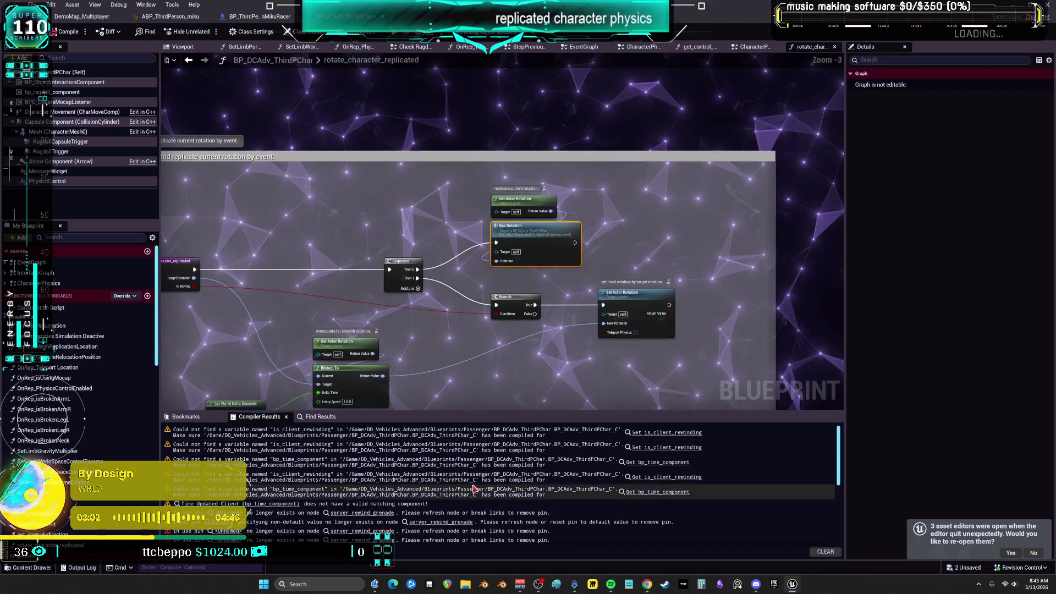
scroll(284, 506, "down", 5)
left_click(294, 486)
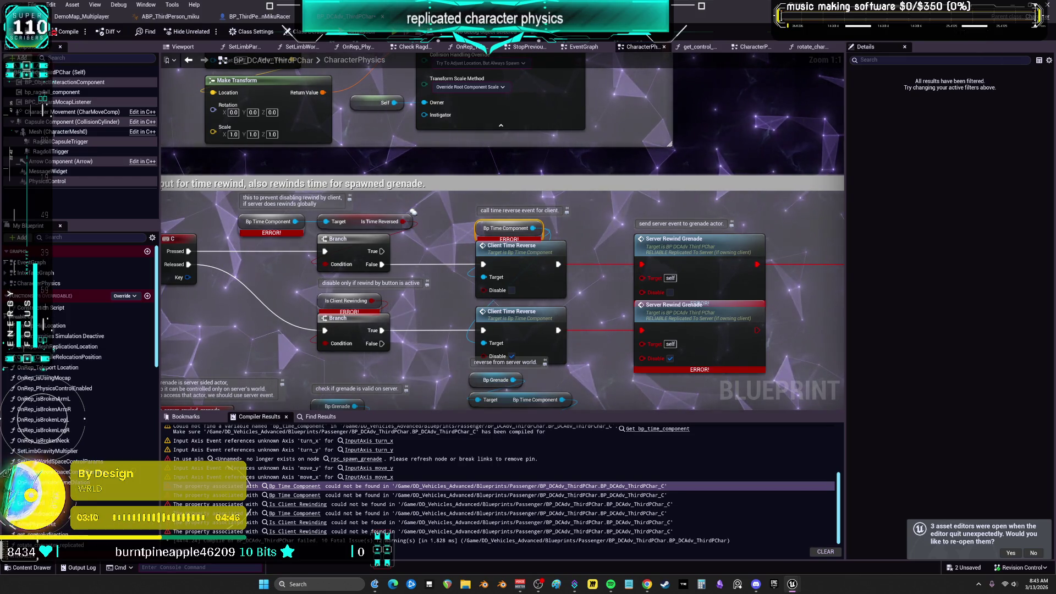
mouse_move(494, 335)
left_mouse_down()
mouse_move(526, 306)
mouse_move(706, 235)
left_mouse_up()
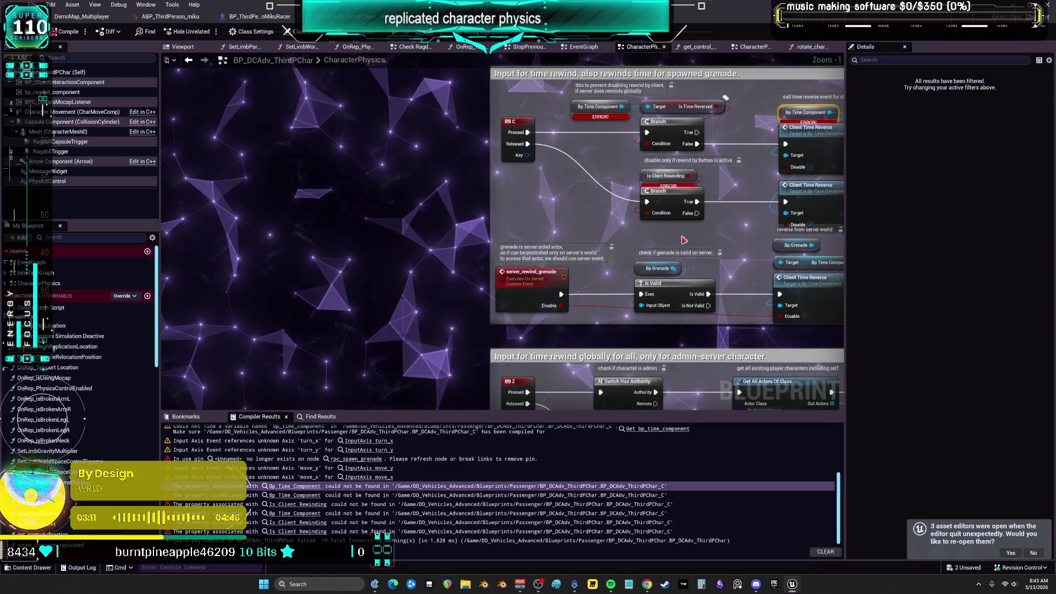
scroll(706, 235, "down", 1)
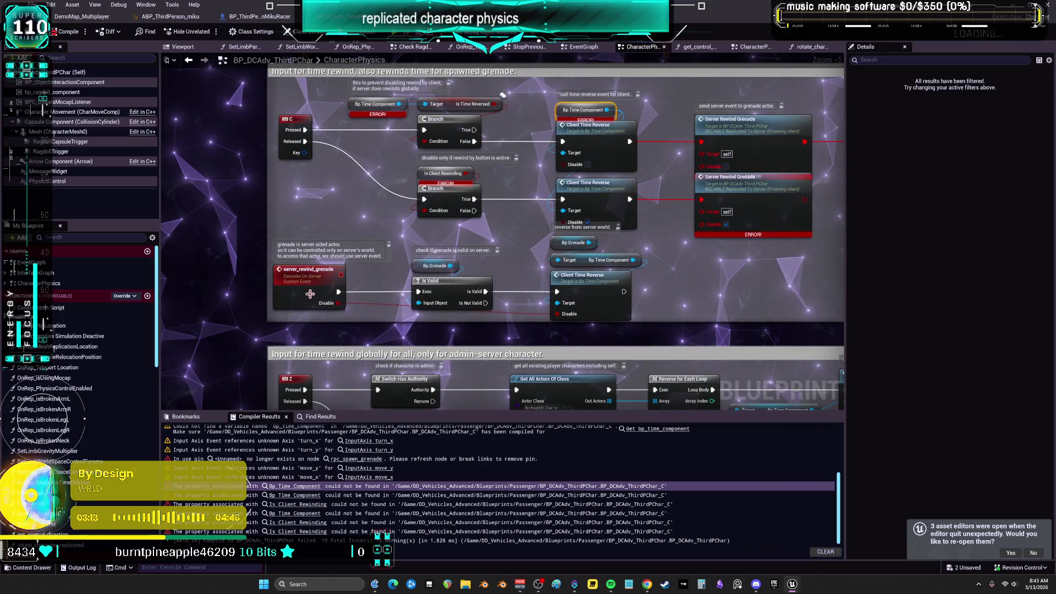
Add a new Server Rewind Grenade call wired from Client Time Reverse to the Delay.
double_click(311, 269)
key("ctrl+c")
left_click_drag(786, 279, 699, 269)
right_click(699, 268)
key("ctrl+v")
left_click(746, 300)
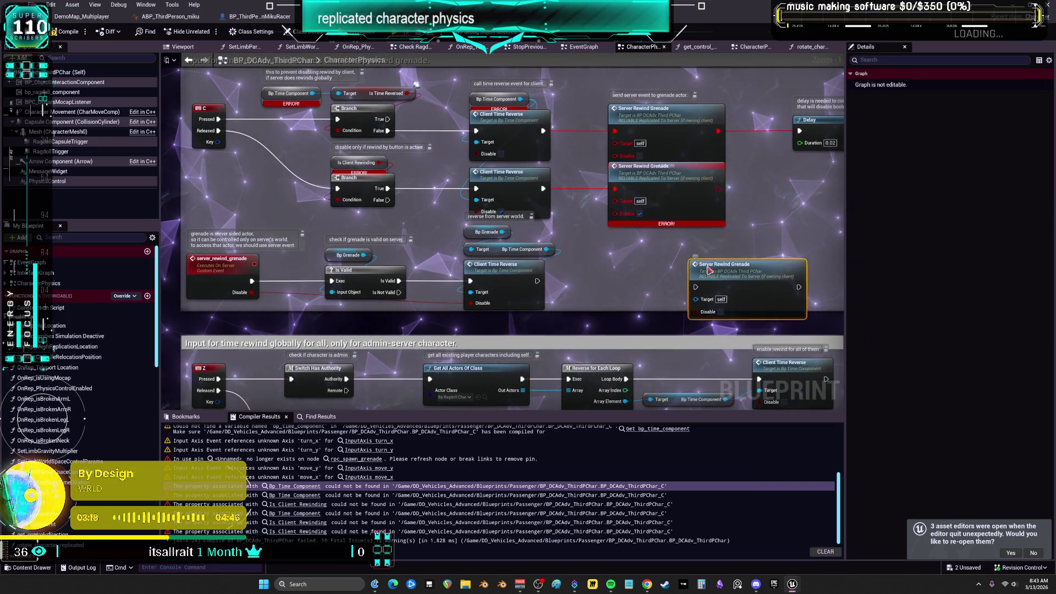
mouse_move(543, 131)
left_mouse_down()
mouse_move(660, 275)
mouse_move(668, 242)
left_mouse_up()
mouse_move(722, 264)
left_mouse_down()
mouse_move(754, 187)
mouse_move(799, 131)
left_mouse_up()
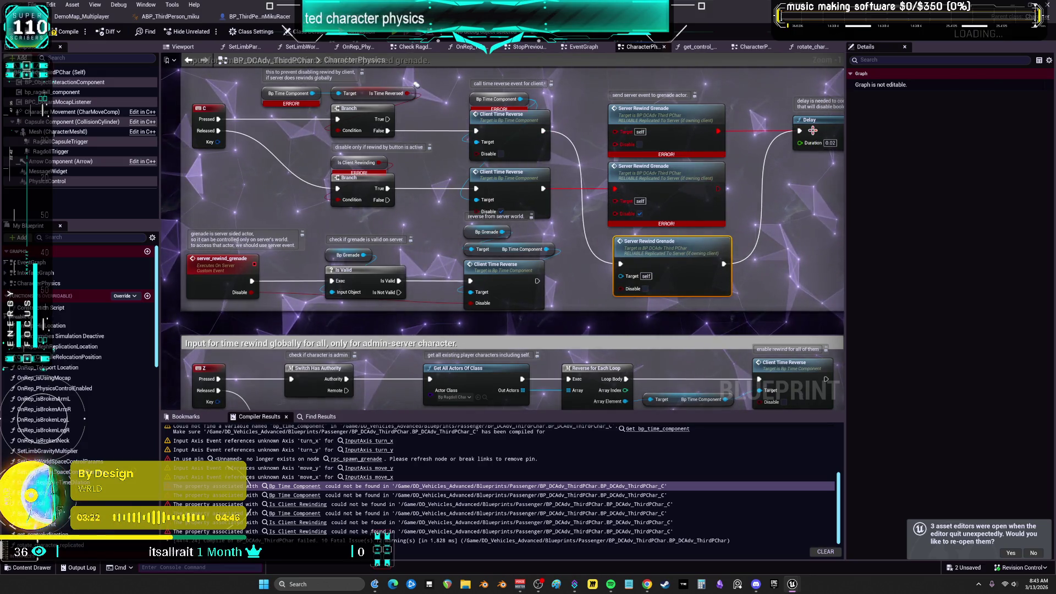
Delete the erroring Server Rewind Grenade call and move the new one into its place.
left_click(681, 117)
key("Delete")
left_click_drag(662, 259, 656, 120)
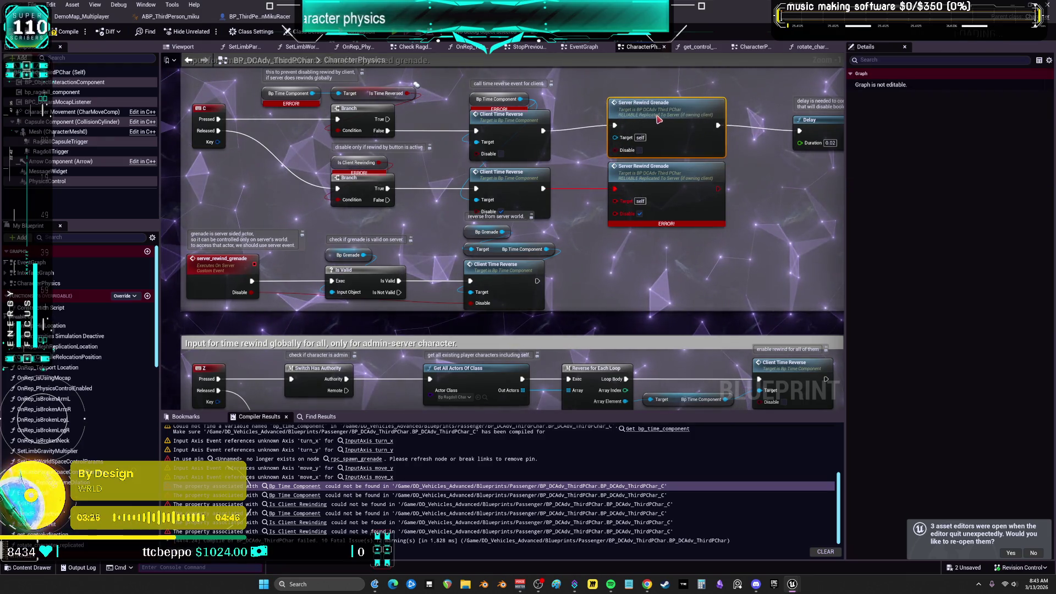
left_click(653, 250)
Replace the second erroring call with a pasted copy wired from the lower Client Time Reverse.
key("ctrl+v")
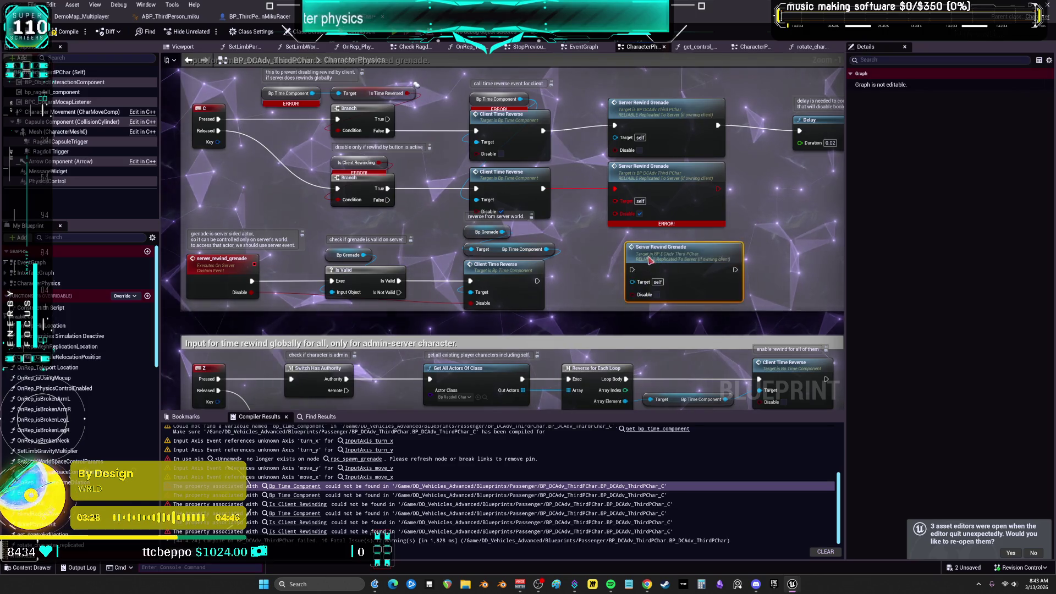
mouse_move(543, 189)
left_mouse_down()
mouse_move(605, 267)
mouse_move(620, 258)
left_mouse_up()
mouse_move(723, 258)
left_mouse_down()
mouse_move(781, 220)
mouse_move(751, 187)
left_mouse_up()
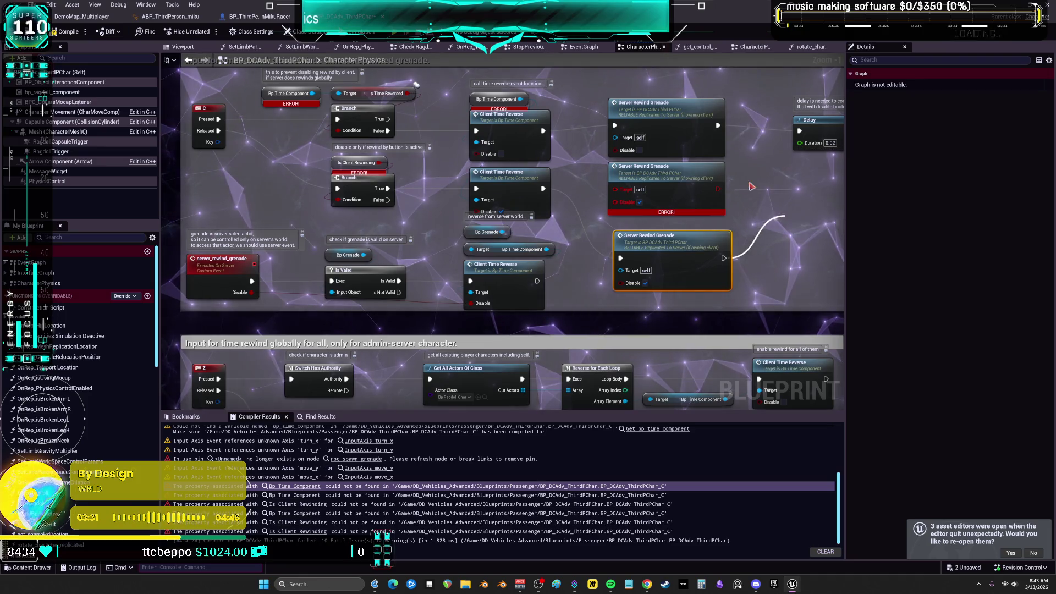
left_click_drag(628, 265, 623, 195)
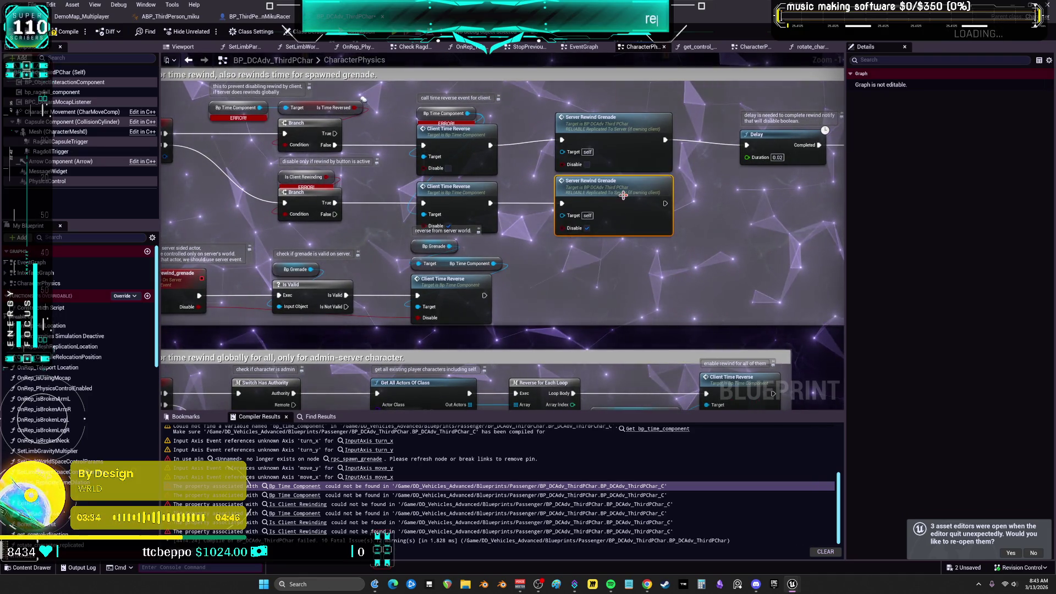
Move the character blueprint editor aside to bring up bp_ragdoll_character.
mouse_move(368, 207)
left_mouse_down()
mouse_move(451, 176)
mouse_move(464, 215)
left_mouse_up()
scroll(473, 172, "down", 4)
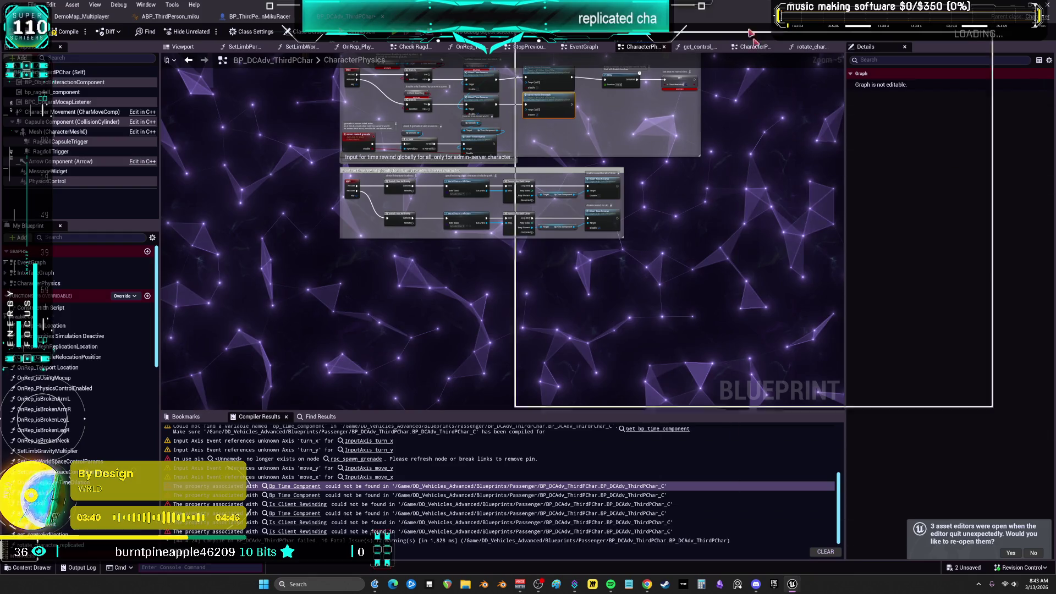
left_click_drag(750, 34, 753, 35)
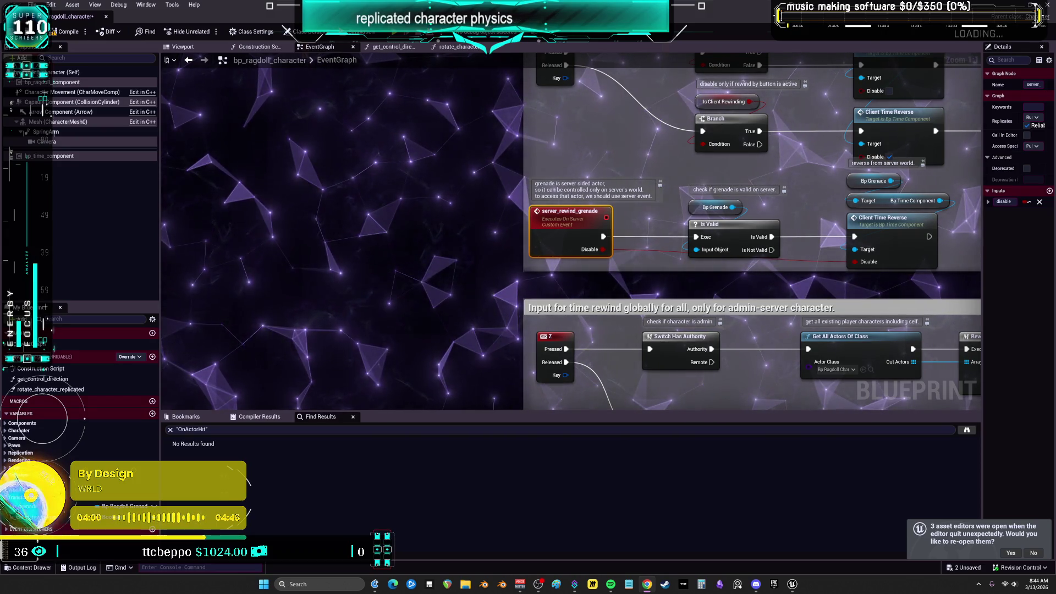
Look at the get_control_direction function, then return to the event graph.
scroll(612, 306, "down", 7)
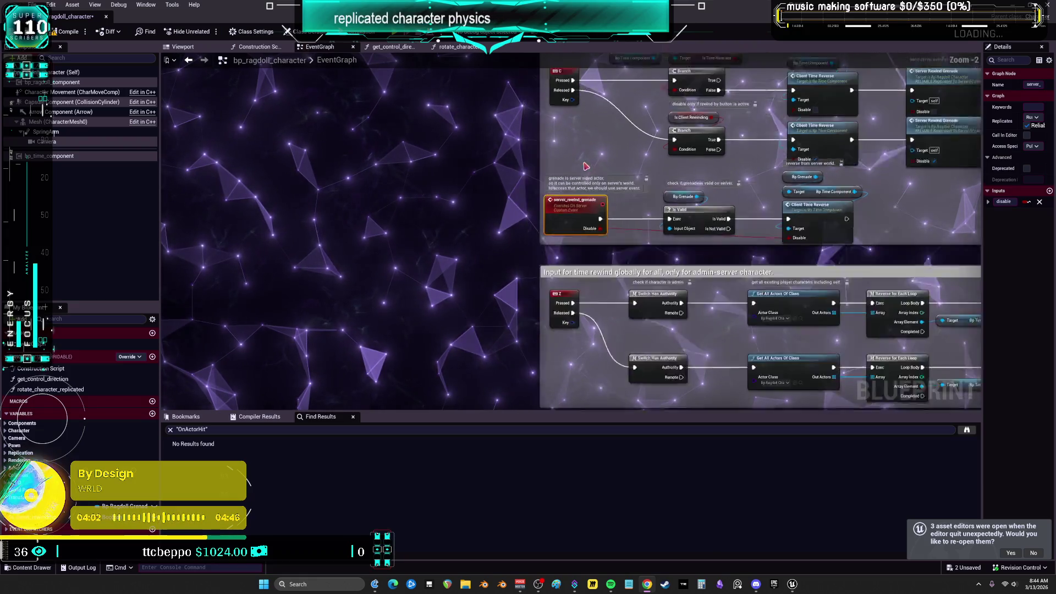
scroll(543, 199, "up", 7)
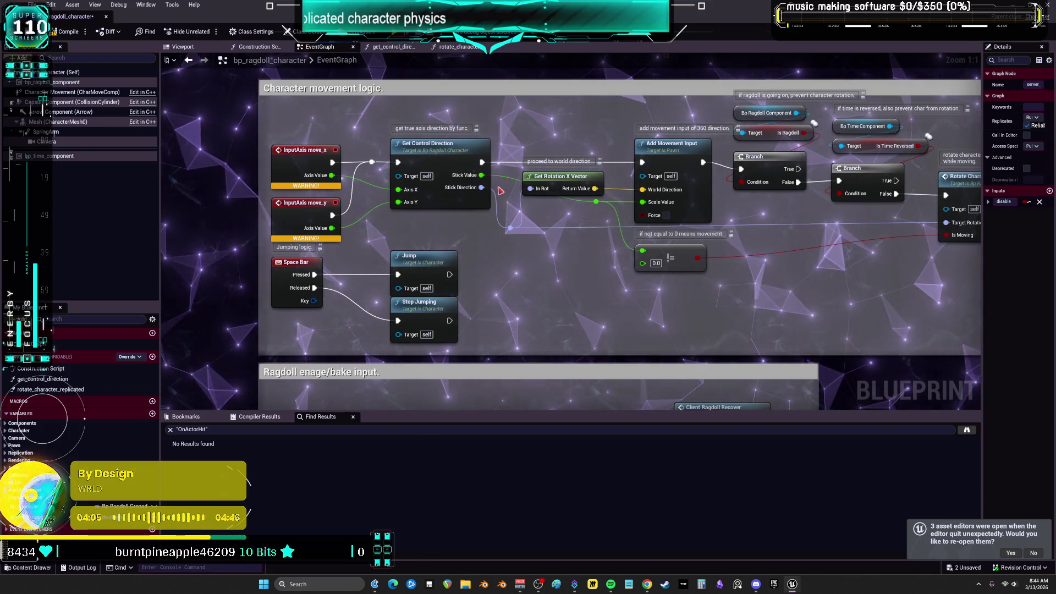
double_click(436, 149)
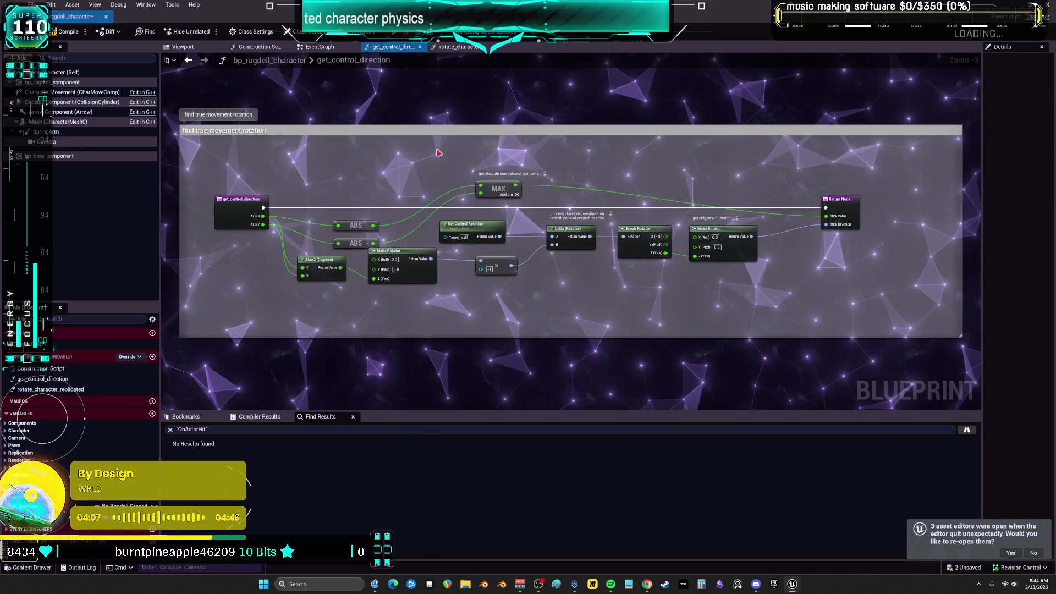
left_click(187, 61)
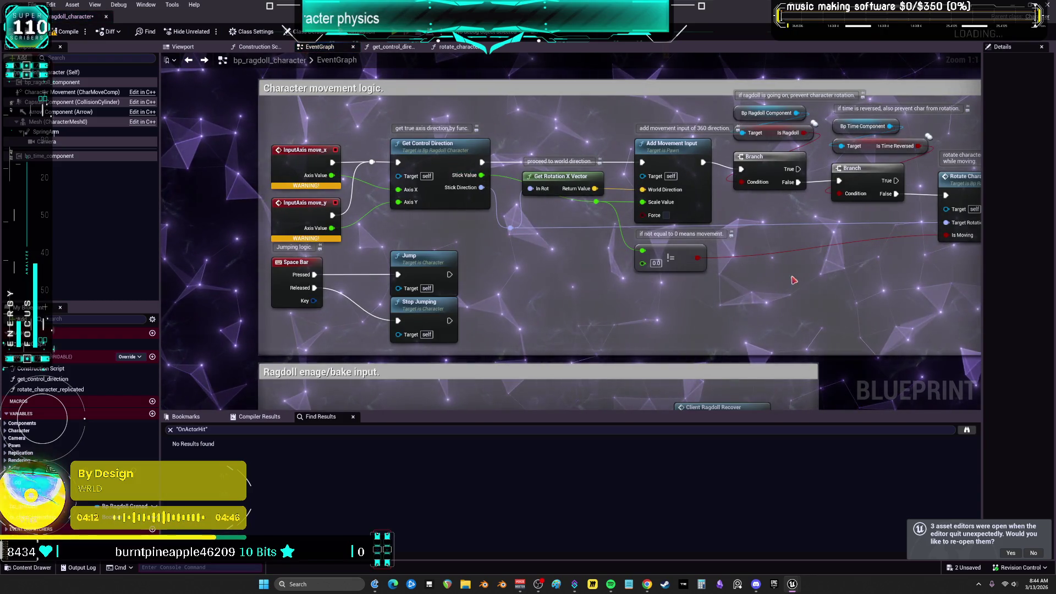
Add a custom event beside the Ragdoll engage/bake input section and centre the comment overview.
mouse_move(816, 284)
left_mouse_down()
mouse_move(675, 290)
mouse_move(768, 286)
left_mouse_up()
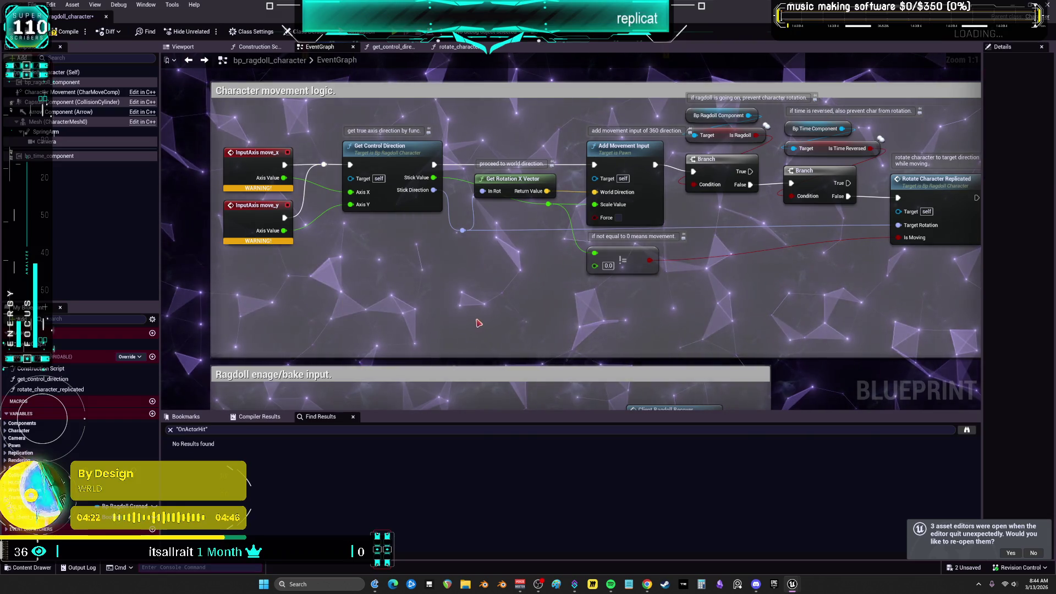
mouse_move(474, 316)
left_mouse_down()
mouse_move(506, 189)
mouse_move(507, 143)
mouse_move(433, 169)
mouse_move(332, 168)
left_mouse_up()
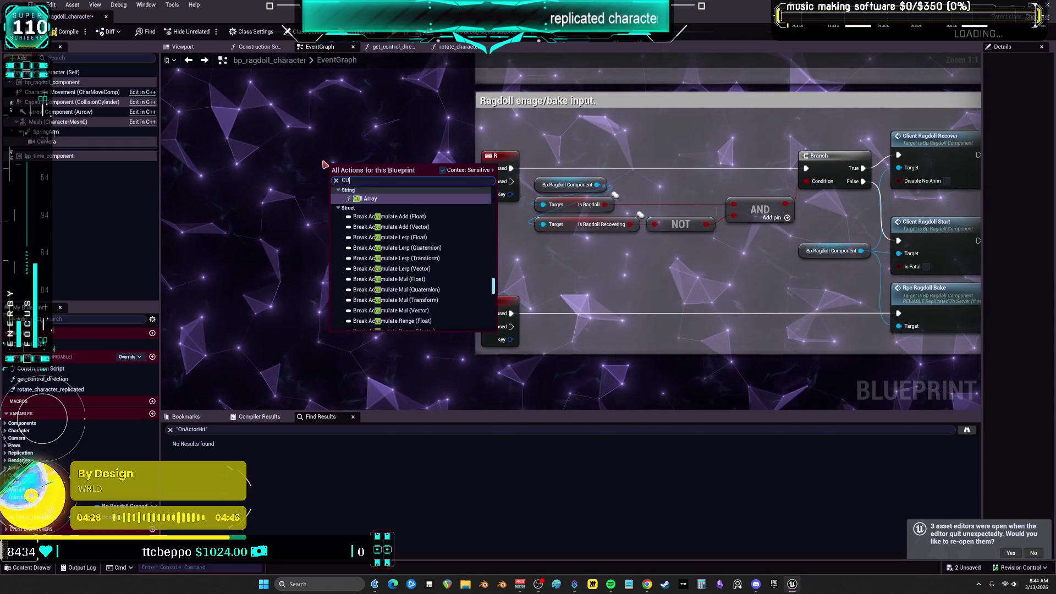
left_click(324, 163)
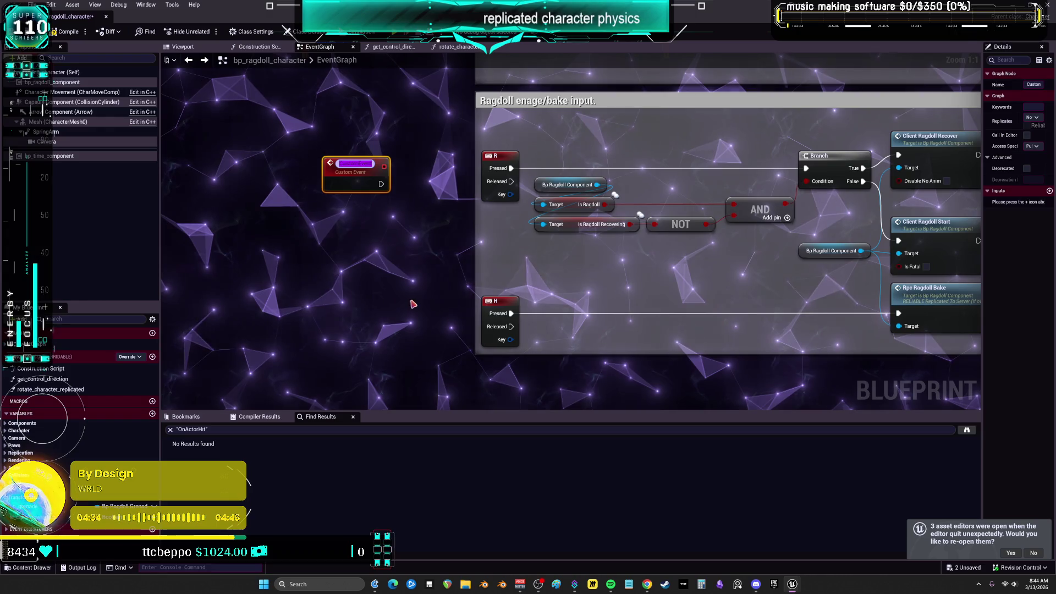
left_click(413, 304)
scroll(550, 247, "down", 12)
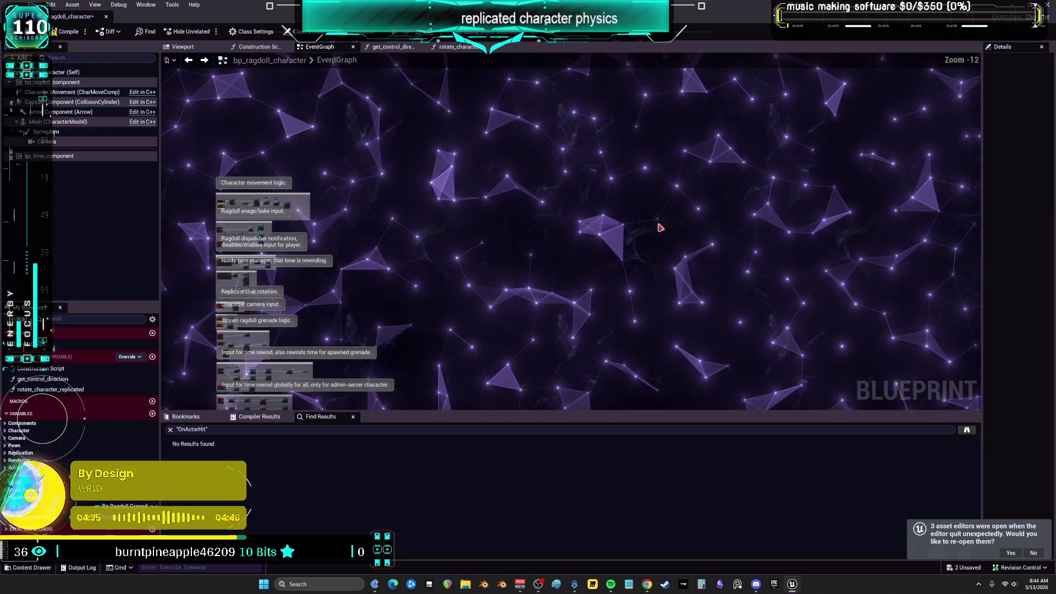
left_click_drag(660, 227, 850, 116)
mouse_move(636, 186)
left_mouse_down()
mouse_move(637, 245)
mouse_move(546, 458)
mouse_move(629, 189)
mouse_move(624, 211)
left_mouse_up()
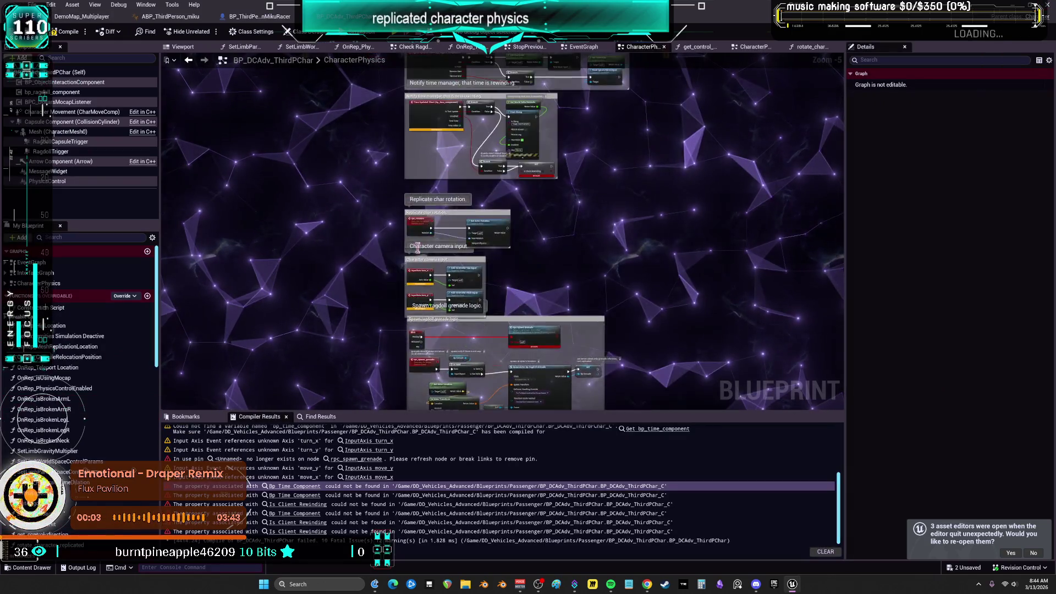
scroll(419, 250, "up", 4)
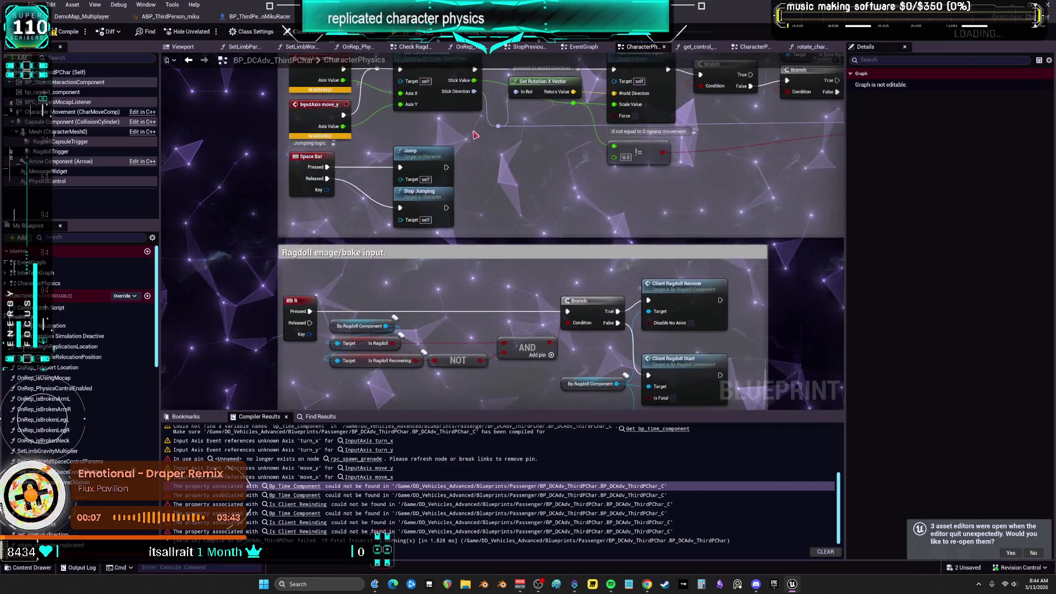
key("Delete")
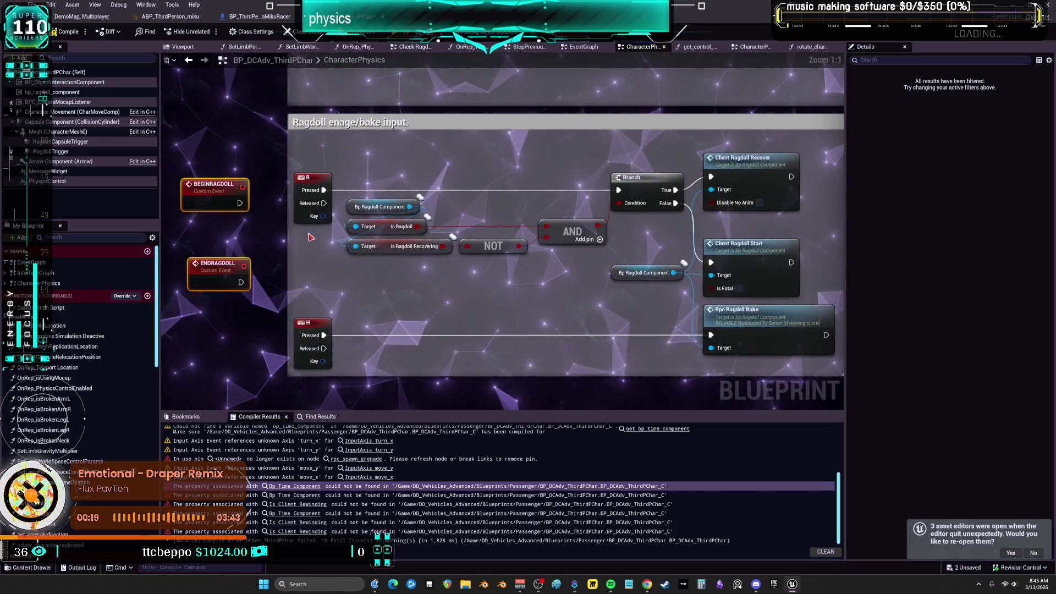
left_click(270, 232)
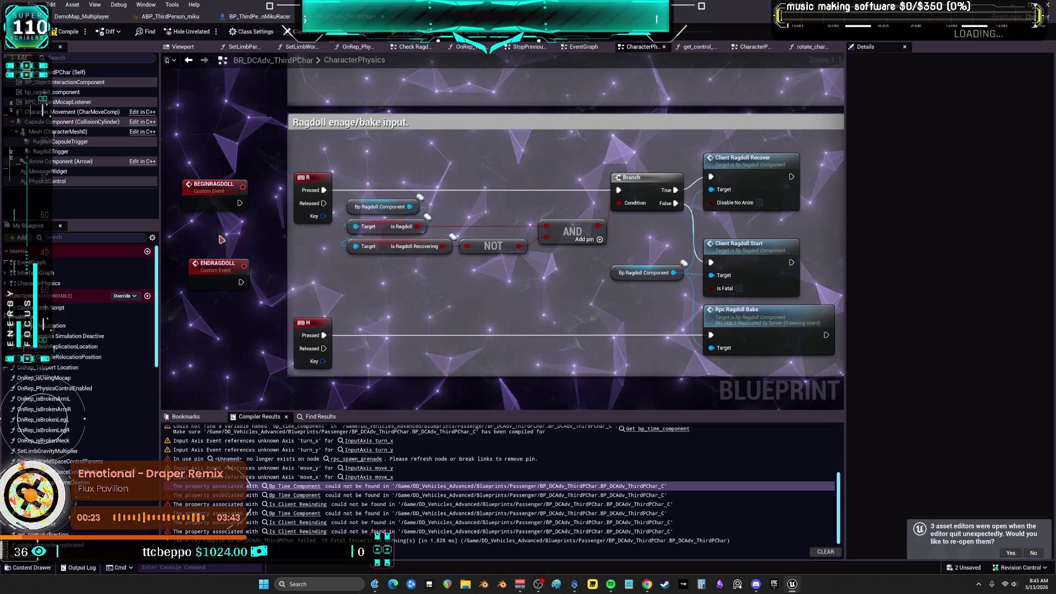
scroll(367, 257, "down", 2)
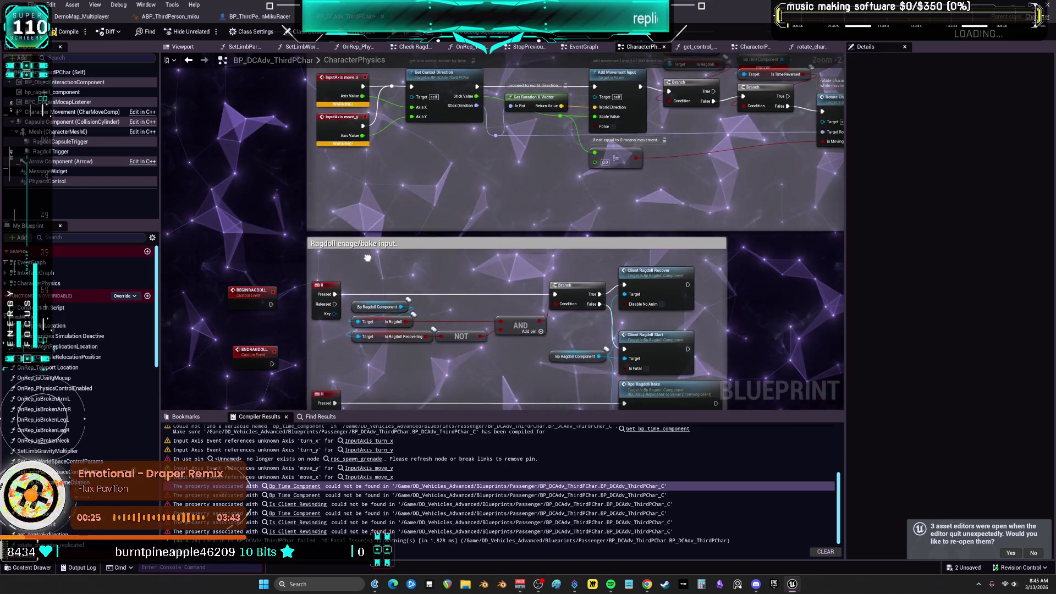
left_click_drag(367, 257, 371, 189)
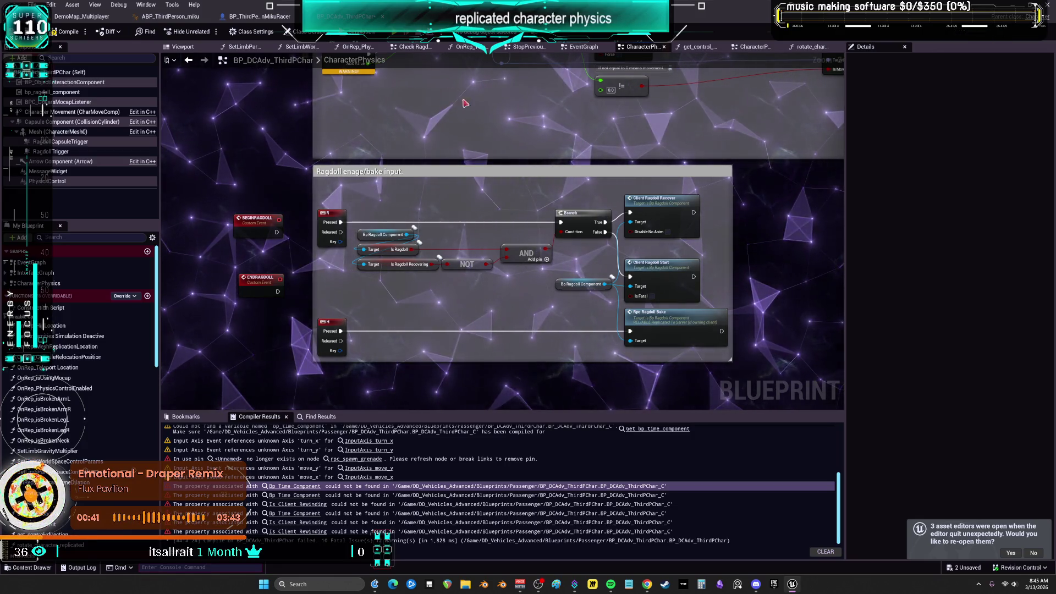
scroll(464, 103, "down", 2)
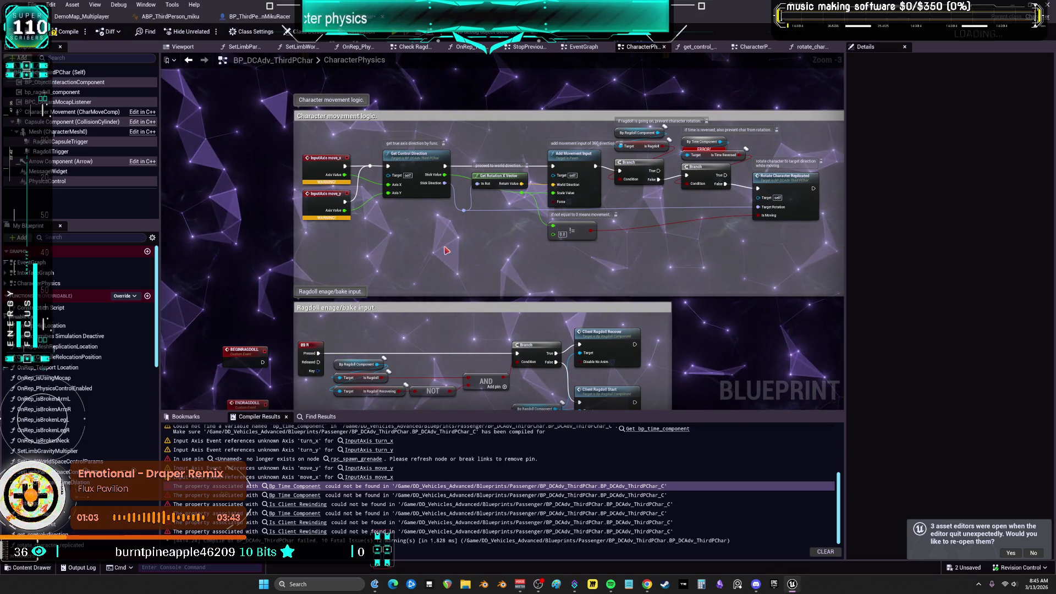
Nudge the Is Time Reversed check slightly lower near Rotate Character Replicated.
left_click_drag(445, 251, 490, 217)
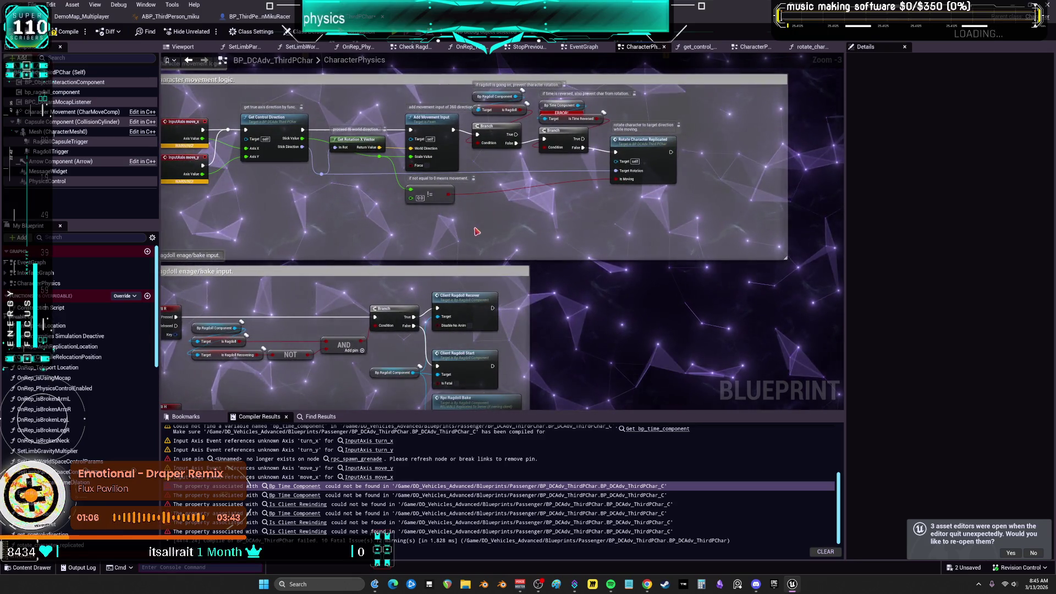
scroll(476, 231, "up", 3)
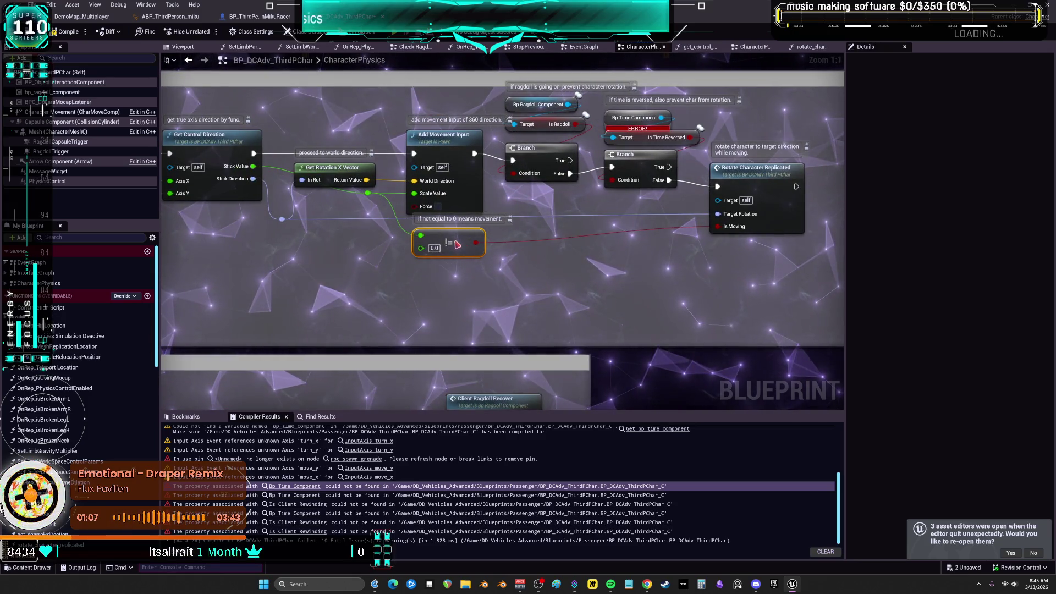
left_click_drag(499, 245, 371, 278)
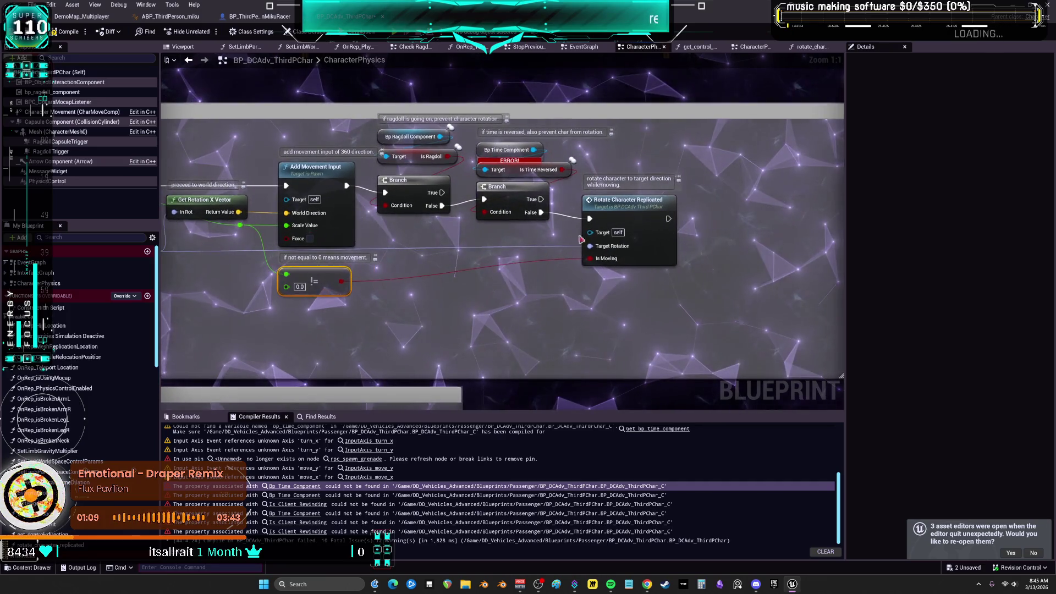
left_click(626, 235)
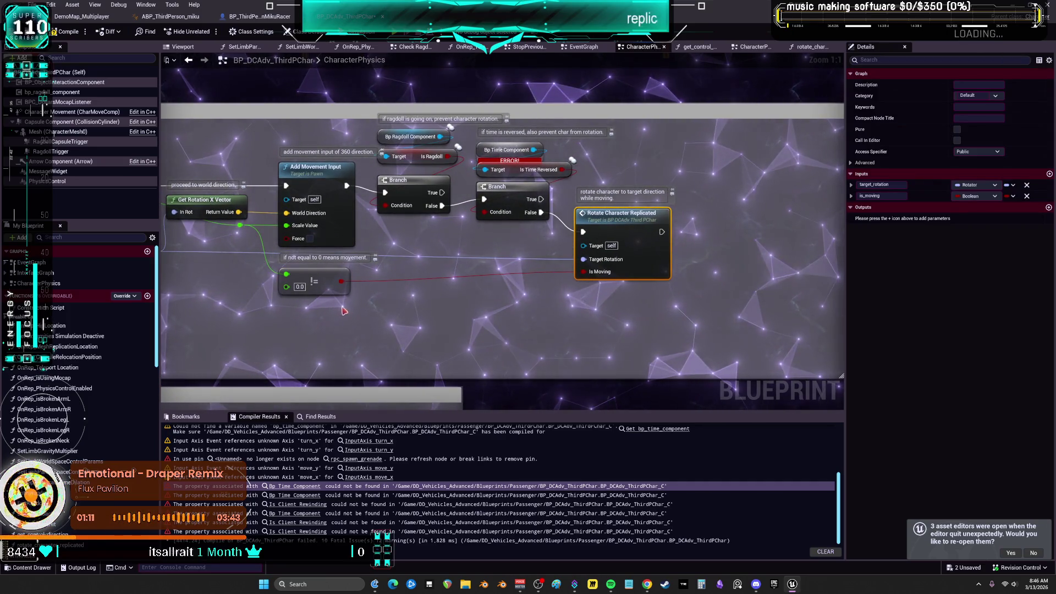
left_click_drag(510, 190, 513, 180)
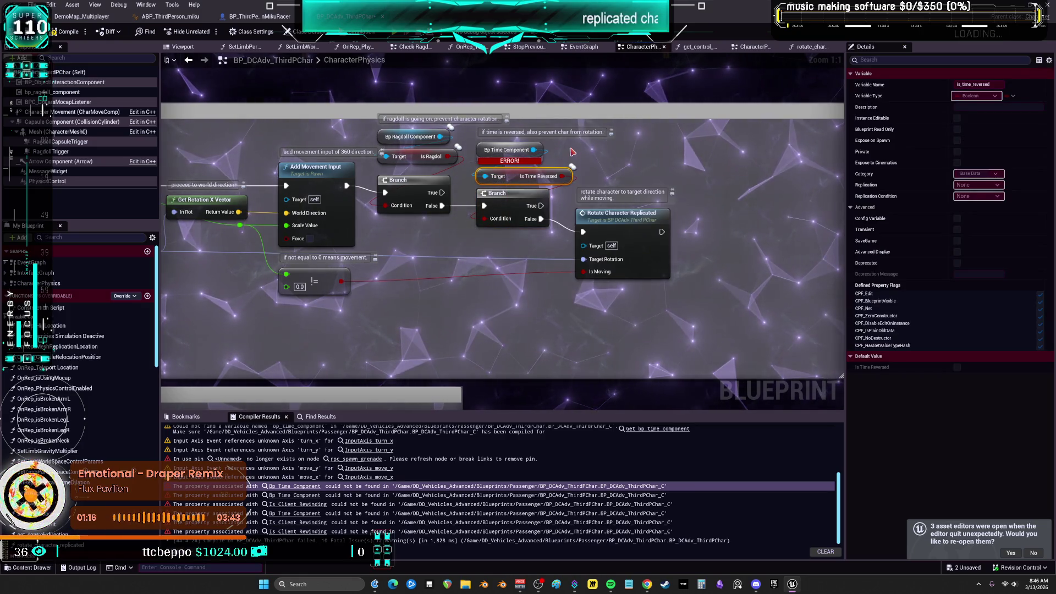
Pan over the ragdoll dispatcher, time manager, camera input and grenade spawn logic.
scroll(572, 152, "down", 4)
mouse_move(572, 152)
left_mouse_down()
mouse_move(591, 128)
mouse_move(484, 140)
left_mouse_up()
scroll(343, 164, "up", 2)
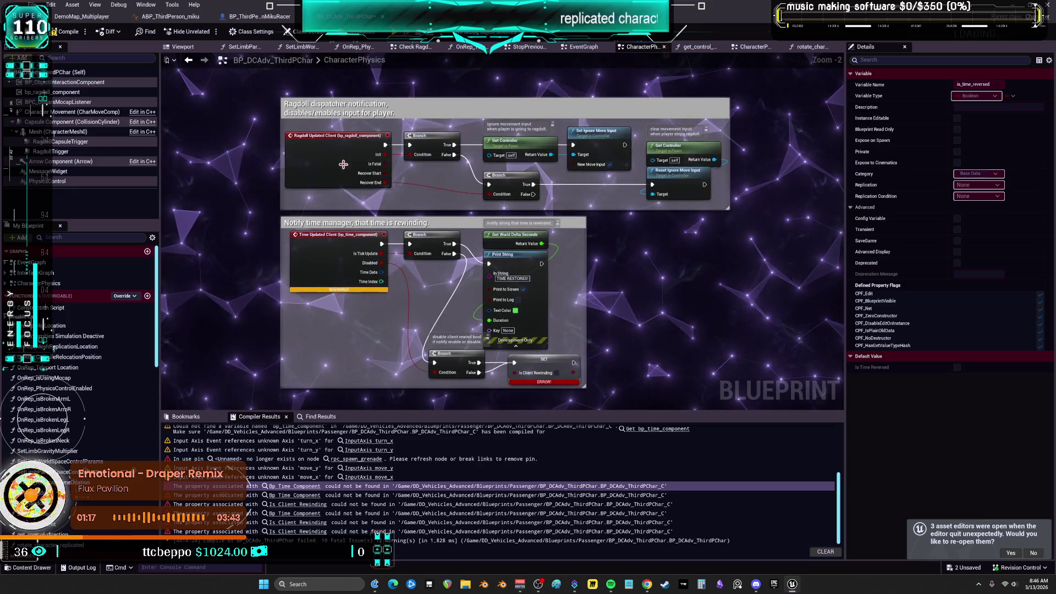
mouse_move(497, 366)
left_mouse_down()
mouse_move(484, 286)
mouse_move(507, 226)
mouse_move(497, 204)
mouse_move(472, 226)
mouse_move(578, 119)
left_mouse_up()
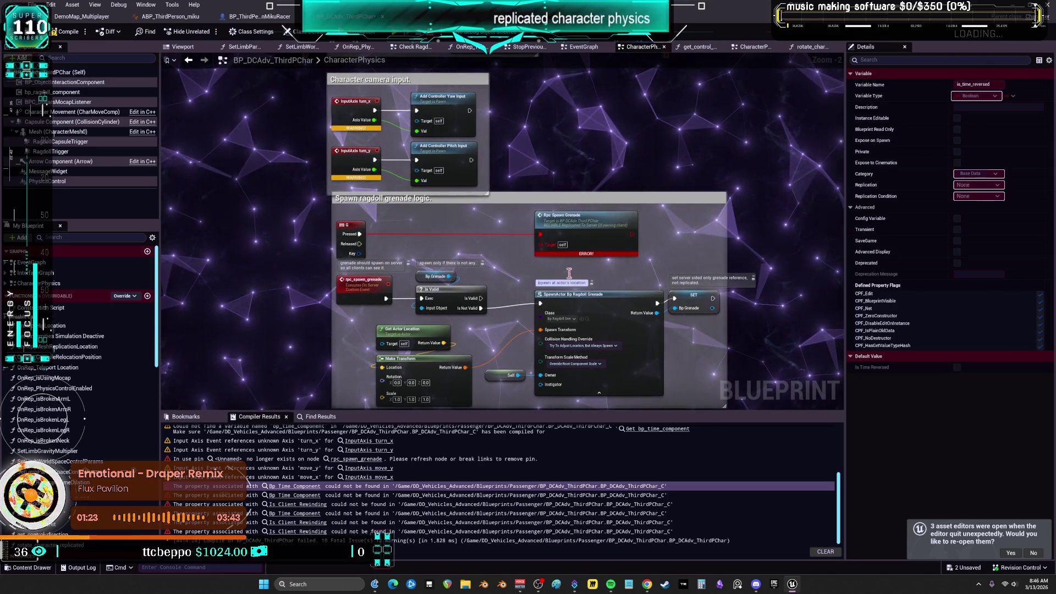
left_click_drag(575, 177, 577, 173)
scroll(577, 173, "down", 3)
scroll(622, 175, "up", 2)
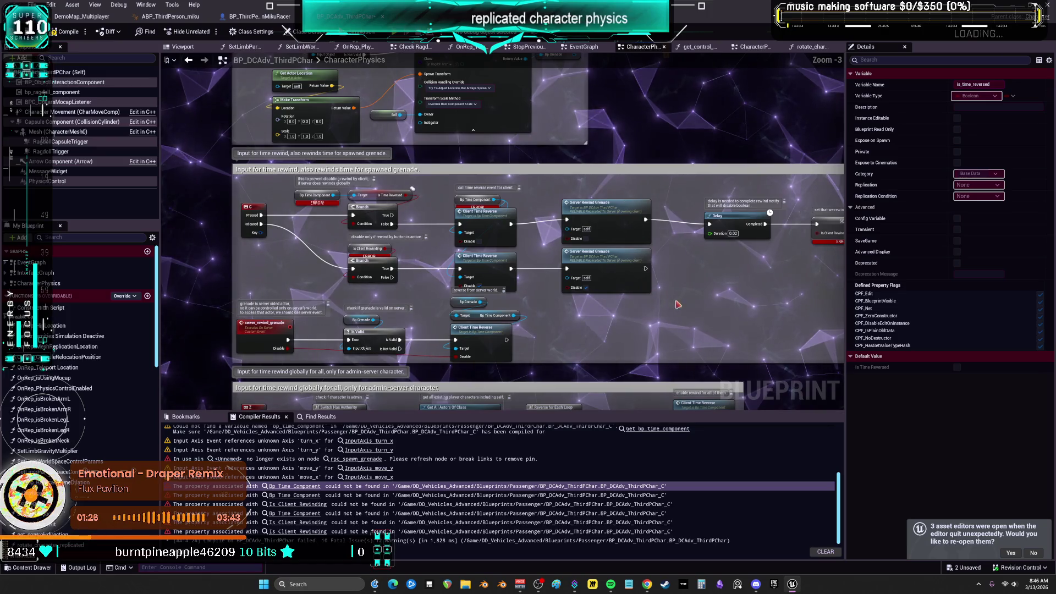
scroll(632, 198, "down", 2)
scroll(649, 222, "up", 2)
scroll(650, 223, "down", 2)
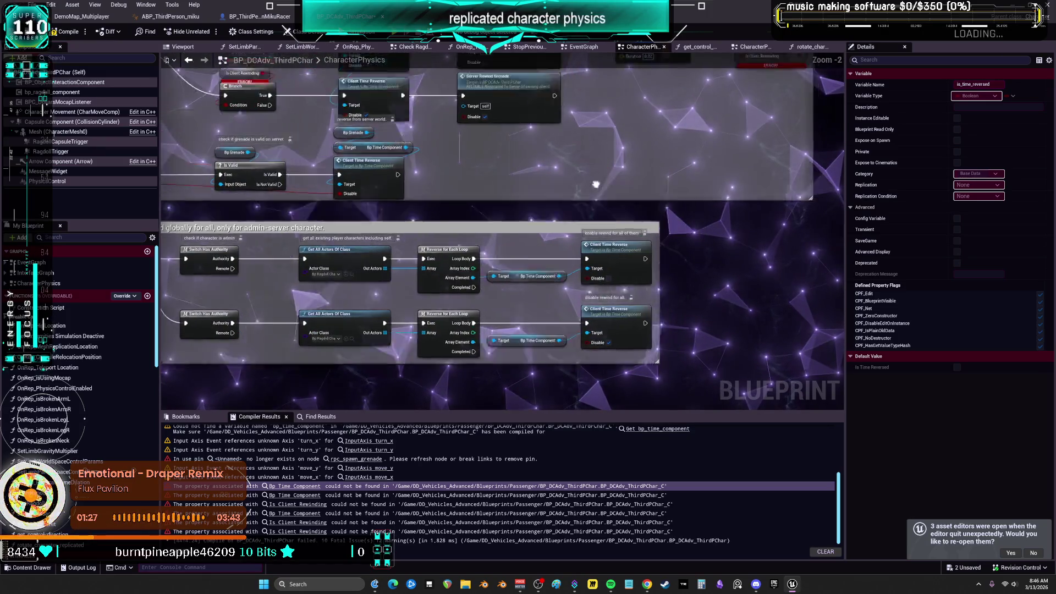
scroll(749, 209, "up", 2)
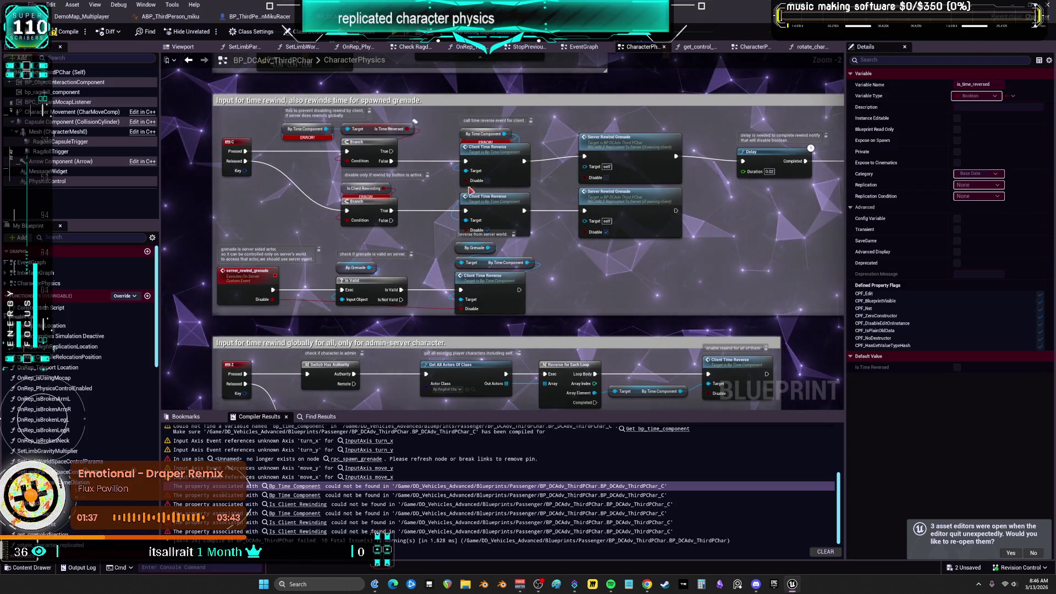
scroll(397, 287, "down", 2)
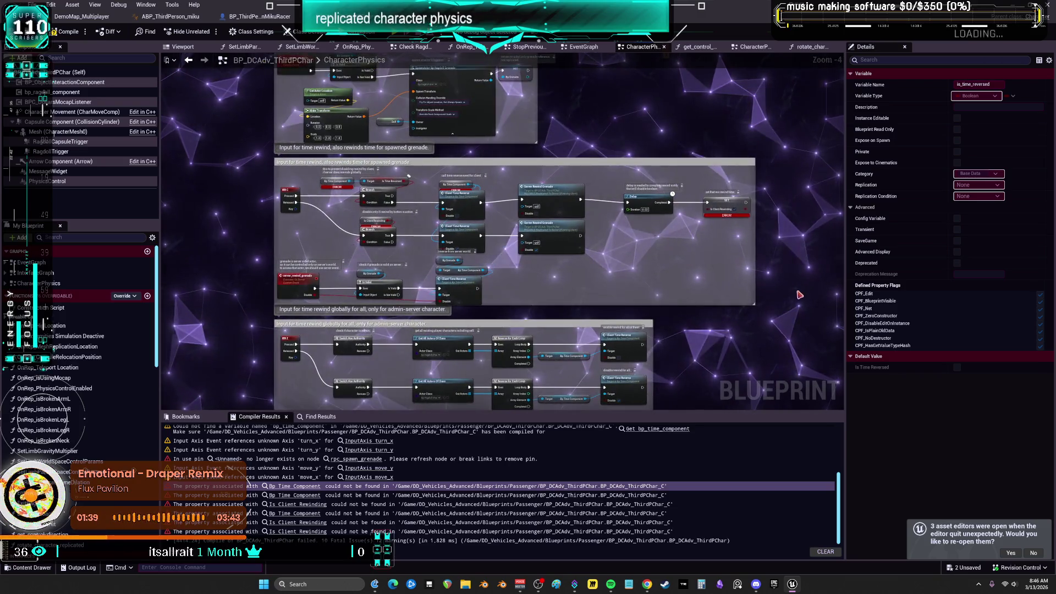
left_click_drag(263, 167, 264, 166)
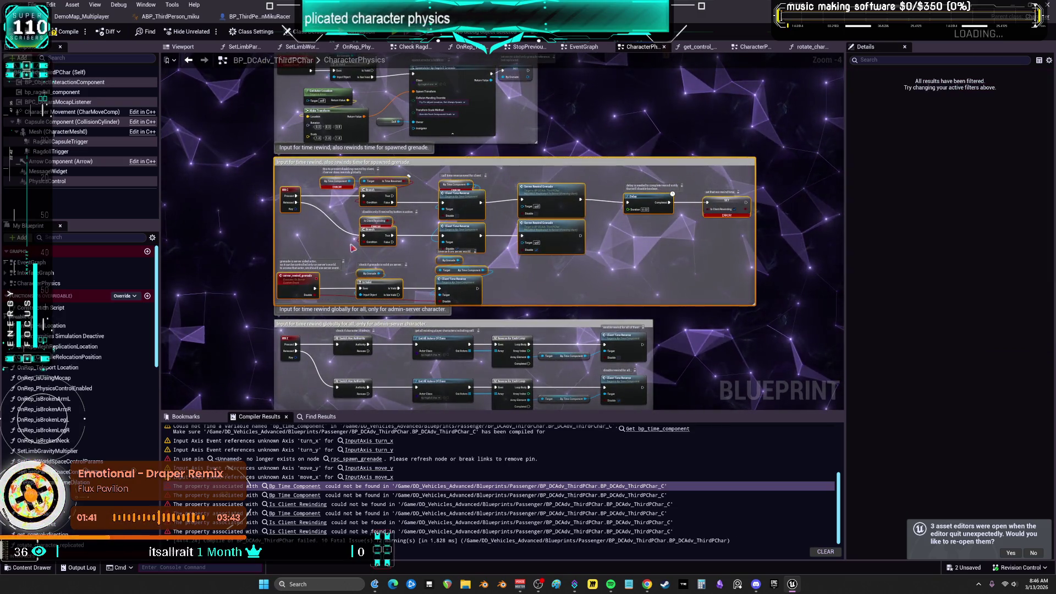
scroll(536, 238, "up", 3)
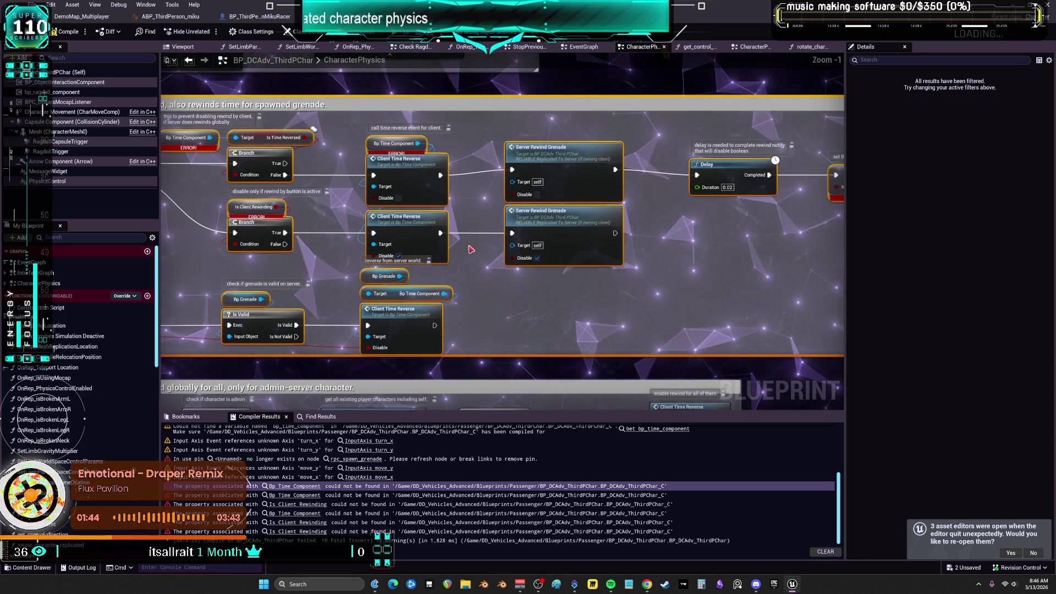
left_click_drag(470, 249, 641, 245)
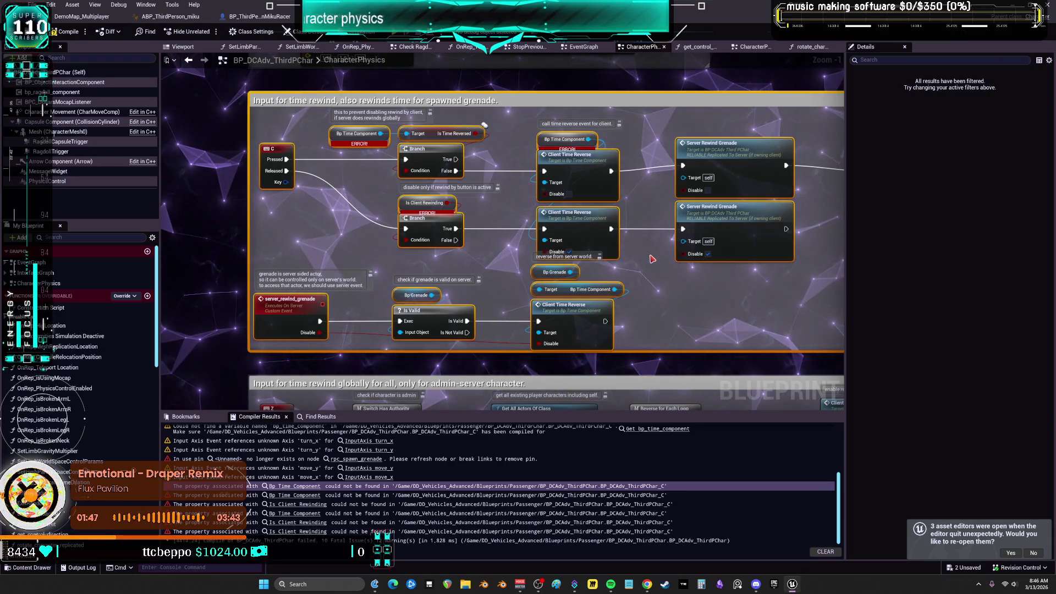
key("2")
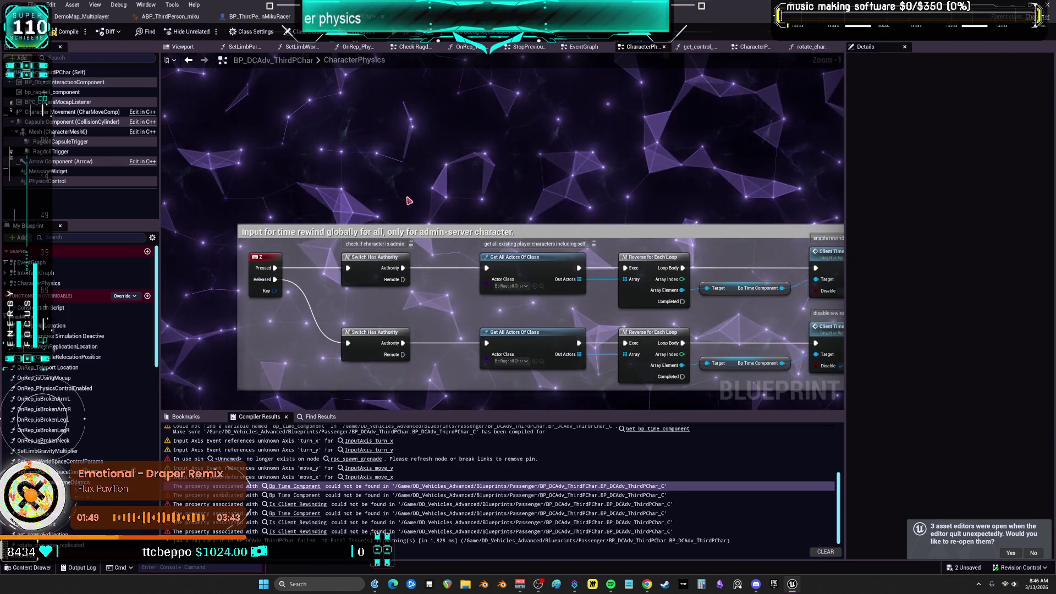
mouse_move(409, 200)
left_mouse_down()
mouse_move(382, 150)
mouse_move(163, 158)
mouse_move(222, 90)
left_mouse_up()
left_click(518, 148)
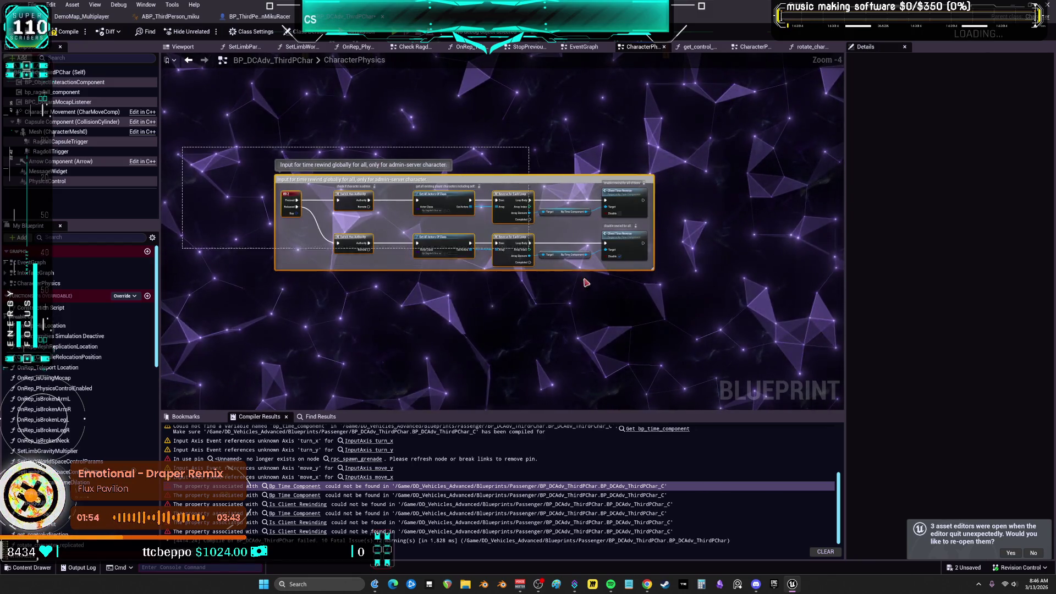
mouse_move(518, 149)
left_mouse_down()
mouse_move(636, 294)
mouse_move(559, 179)
mouse_move(521, 243)
mouse_move(464, 180)
mouse_move(483, 307)
left_mouse_up()
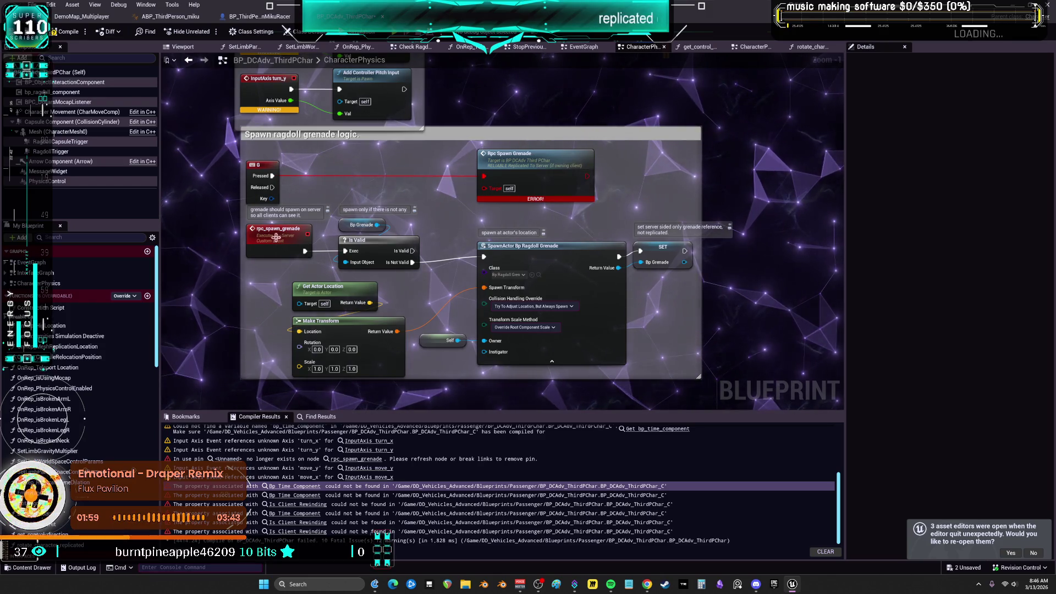
Replace the errored Rpc Spawn Grenade with a new call wired from G Pressed.
double_click(307, 228)
left_click_drag(308, 224, 292, 274)
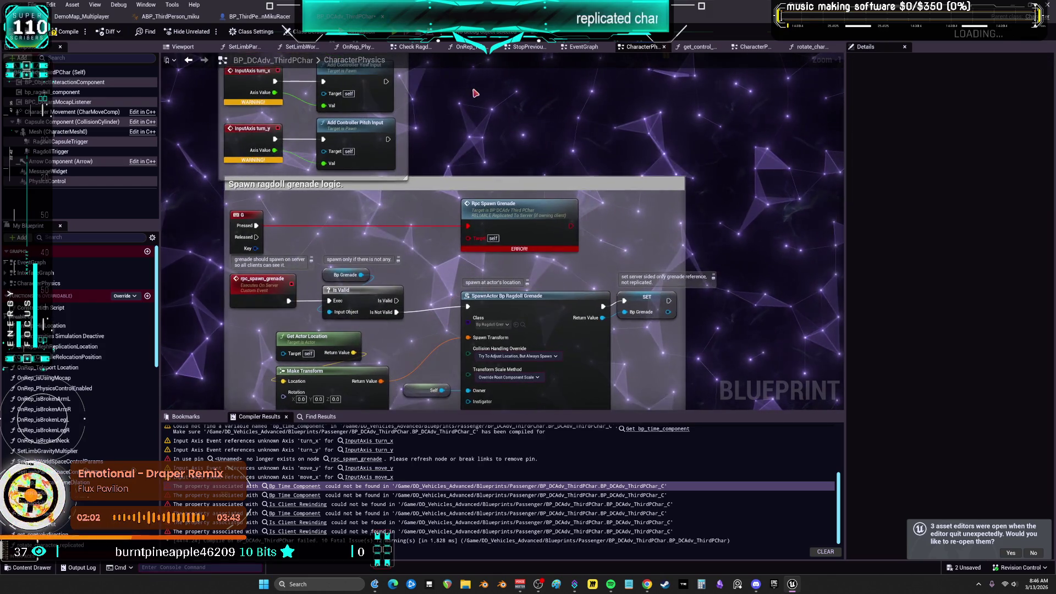
right_click(472, 93)
left_click(520, 131)
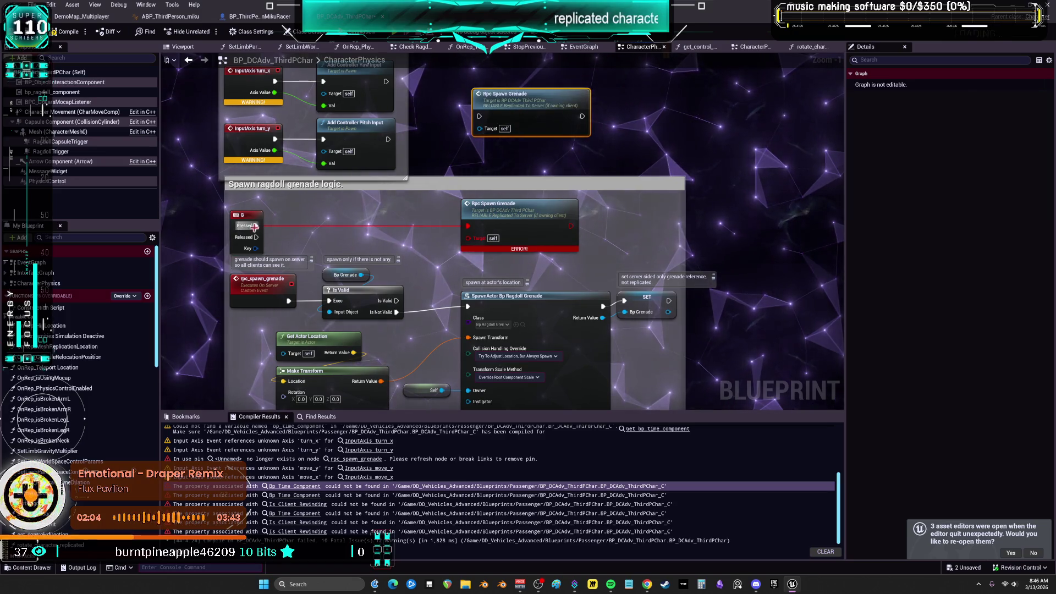
left_click_drag(256, 225, 479, 116)
left_click(517, 203)
key("Delete")
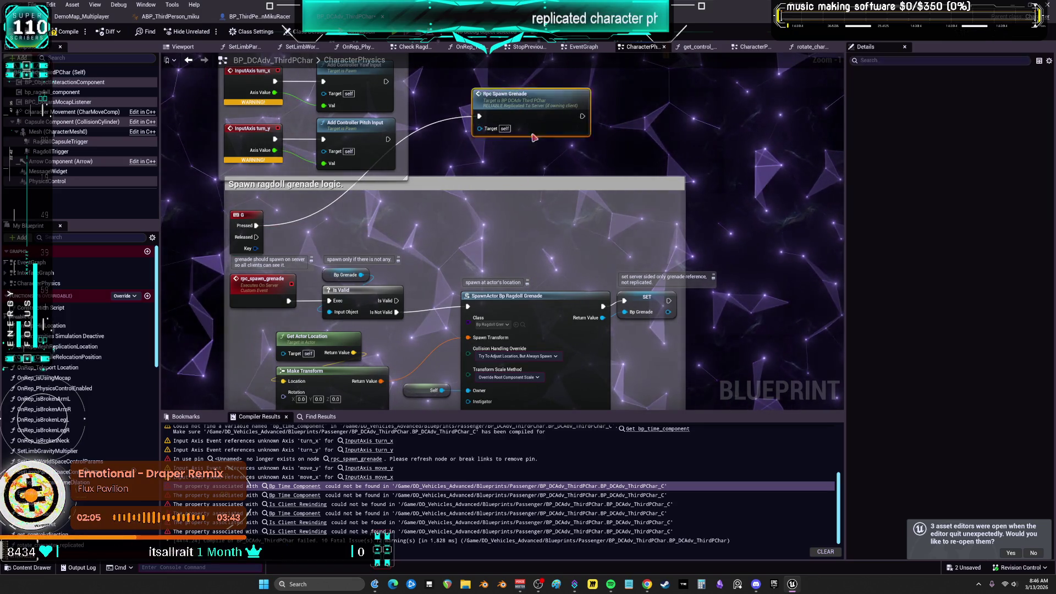
left_click_drag(530, 94, 529, 210)
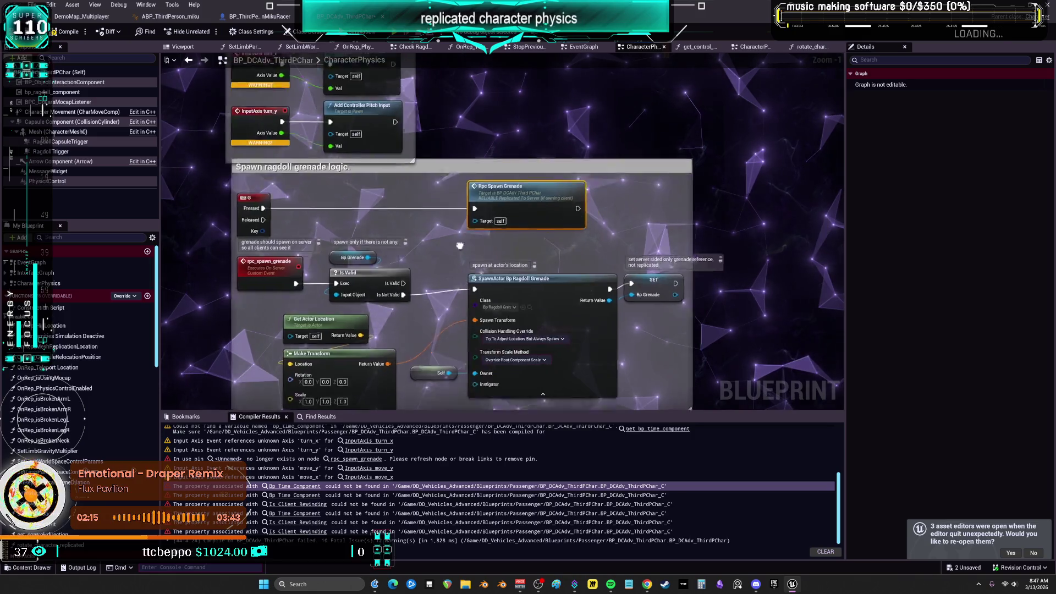
Nudge the SpawnActor Bp Ragdoll Grenade node down and bring the camera input logic into view.
left_click_drag(513, 287, 513, 293)
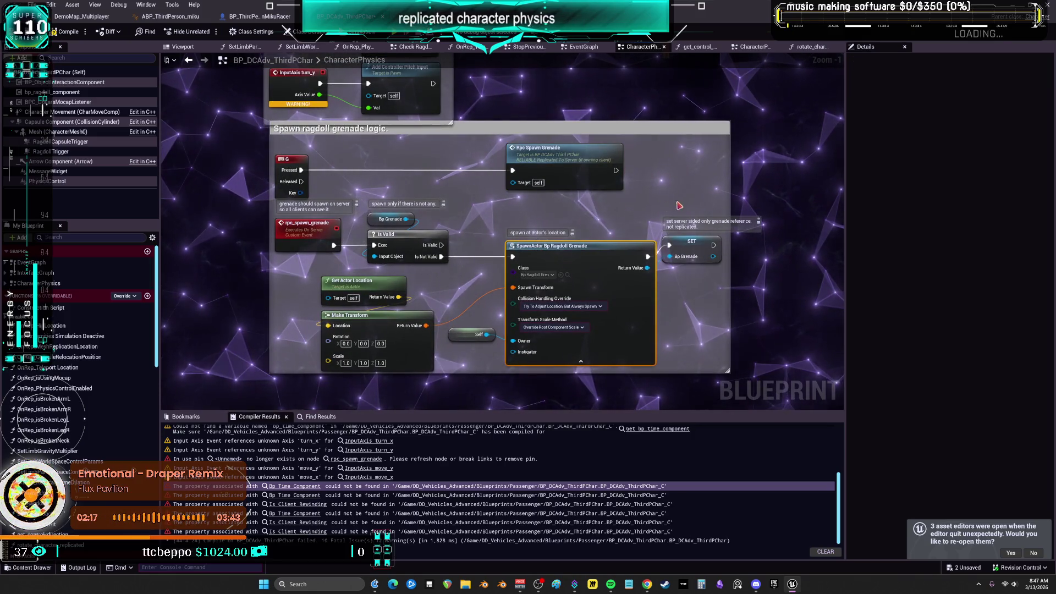
left_click(687, 244)
mouse_move(412, 154)
left_mouse_down()
mouse_move(425, 273)
mouse_move(532, 203)
mouse_move(547, 283)
mouse_move(568, 266)
mouse_move(605, 343)
left_mouse_up()
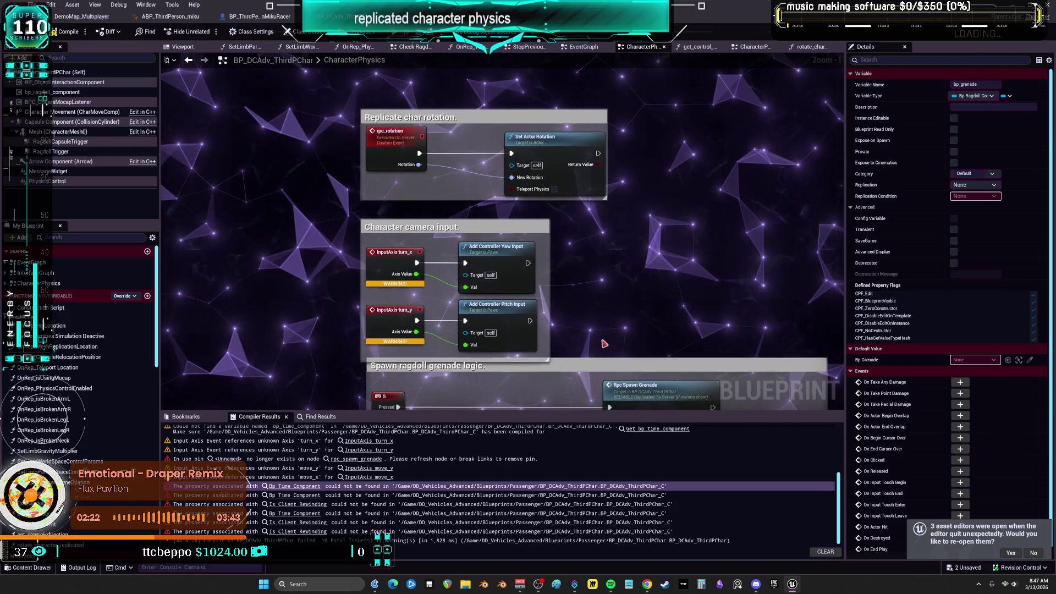
Move the Character camera input comment left and Replicate char rotation beside the grenade logic.
mouse_move(495, 228)
left_mouse_down()
mouse_move(294, 196)
mouse_move(165, 198)
left_mouse_up()
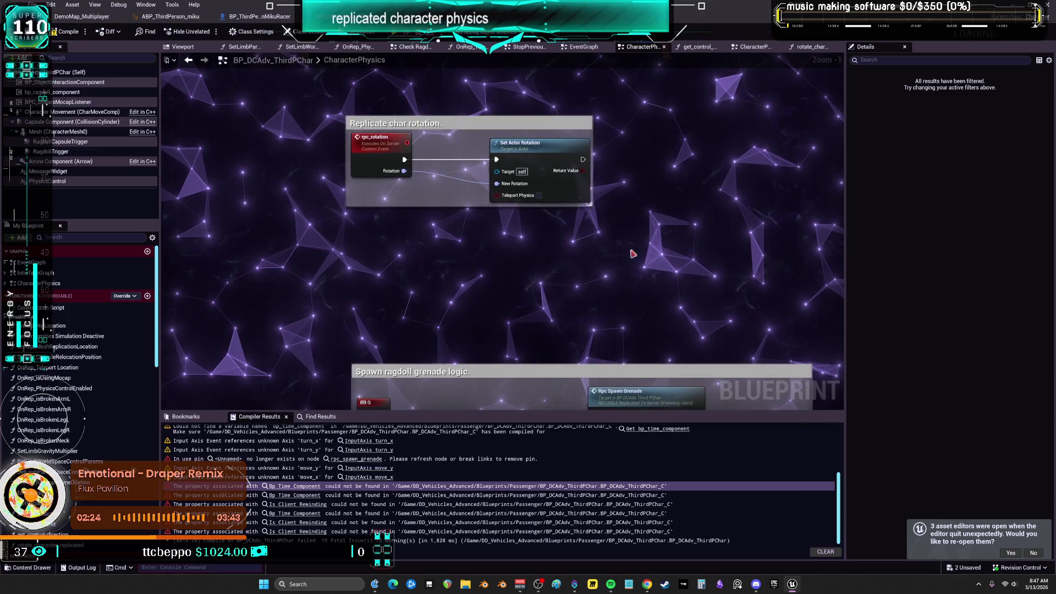
left_click_drag(467, 123, 482, 273)
left_click_drag(321, 267, 424, 251)
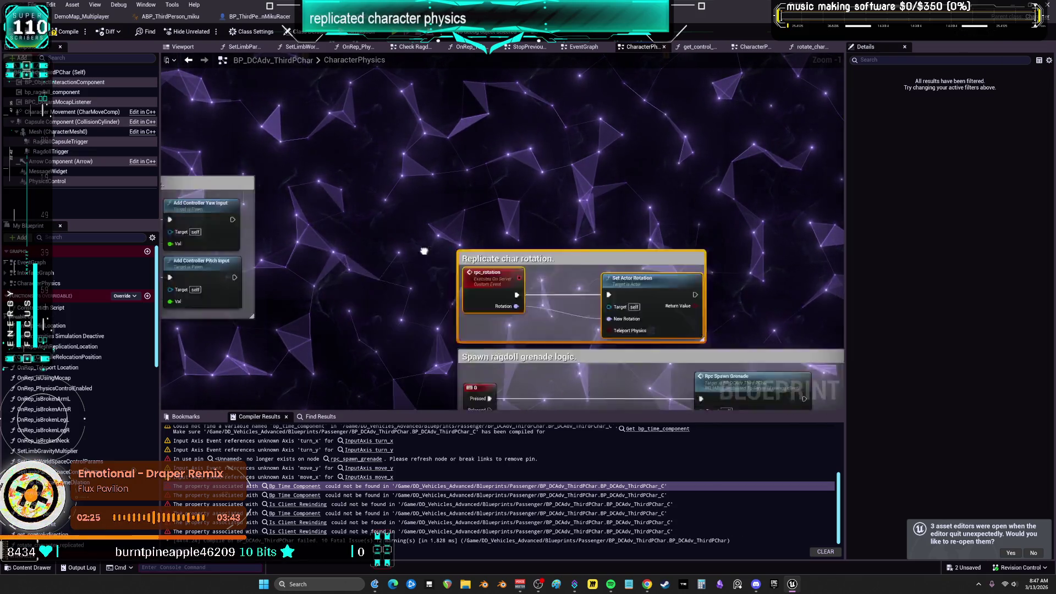
scroll(424, 251, "down", 2)
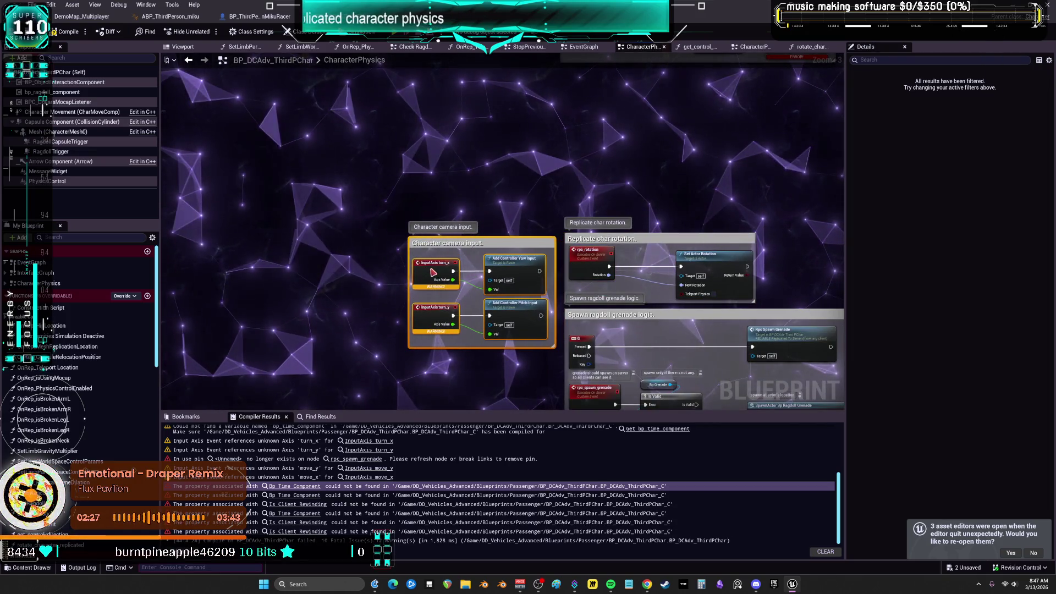
Carry the Ragdoll dispatcher comment block down below the other sections.
mouse_move(573, 183)
left_mouse_down()
mouse_move(396, 309)
mouse_move(519, 284)
left_mouse_up()
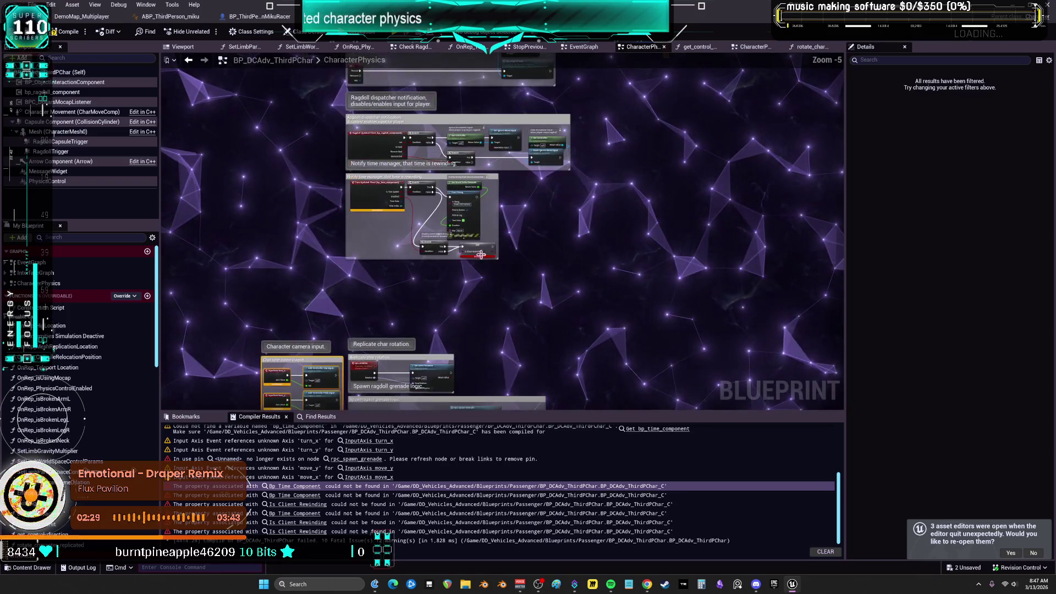
scroll(519, 285, "down", 1)
scroll(372, 208, "up", 3)
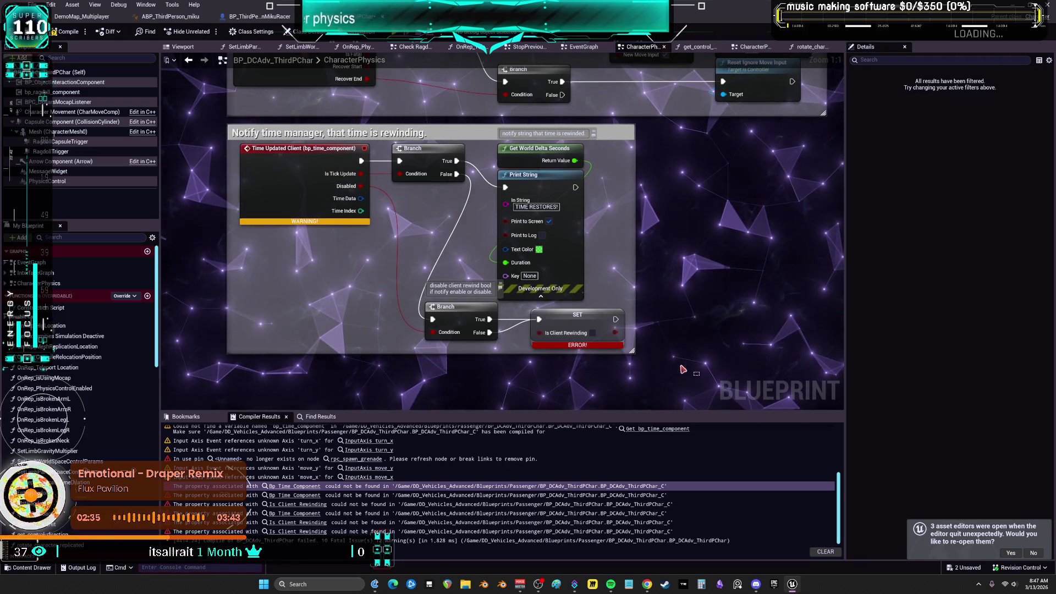
left_click_drag(430, 150, 429, 309)
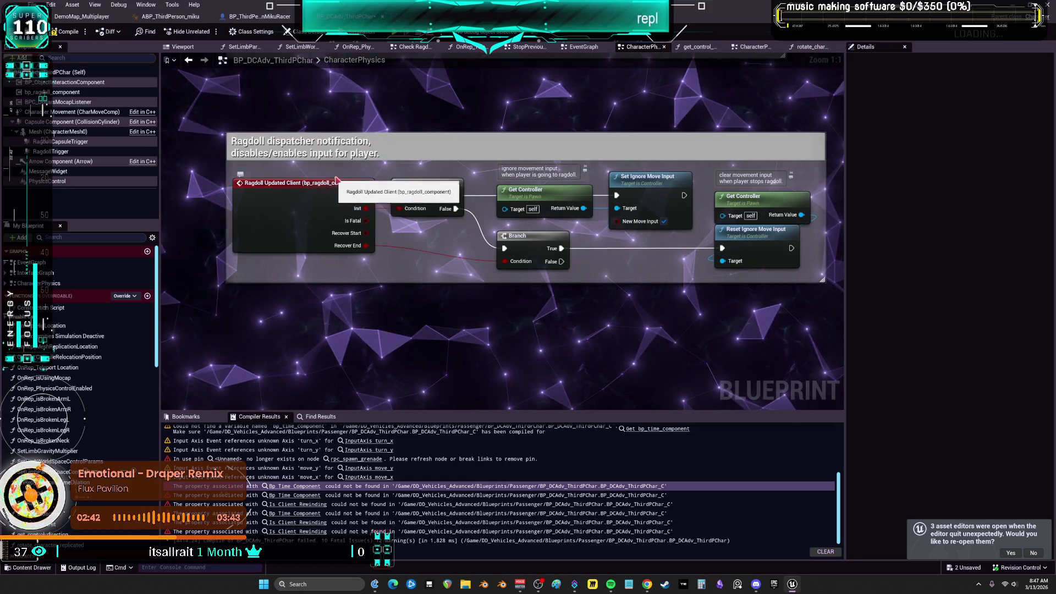
scroll(413, 152, "down", 3)
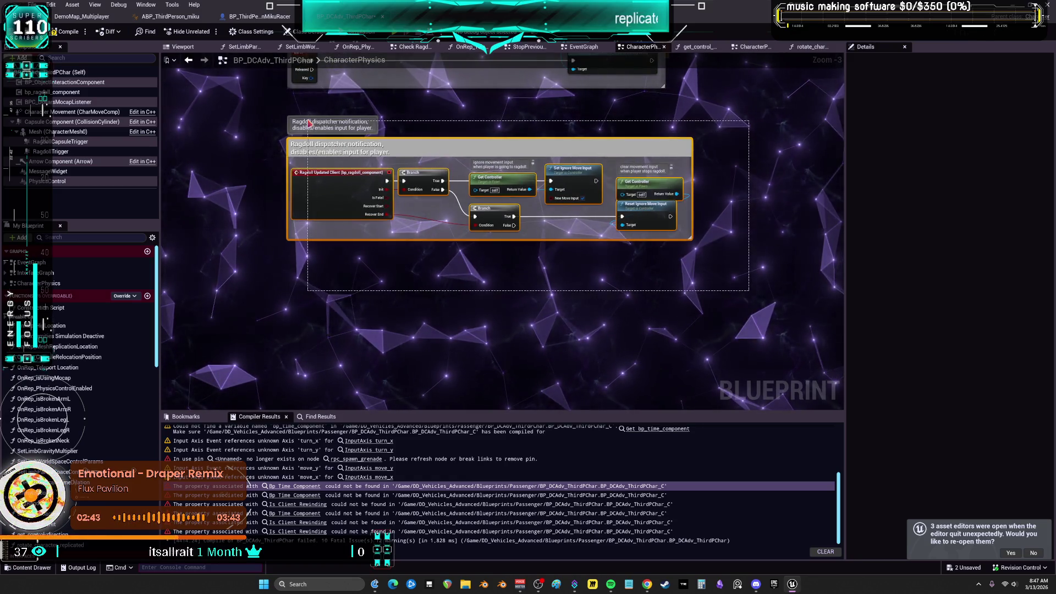
mouse_move(349, 199)
left_mouse_down()
mouse_move(404, 128)
mouse_move(400, 269)
mouse_move(450, 127)
mouse_move(458, 264)
mouse_move(517, 228)
mouse_move(524, 240)
left_mouse_up()
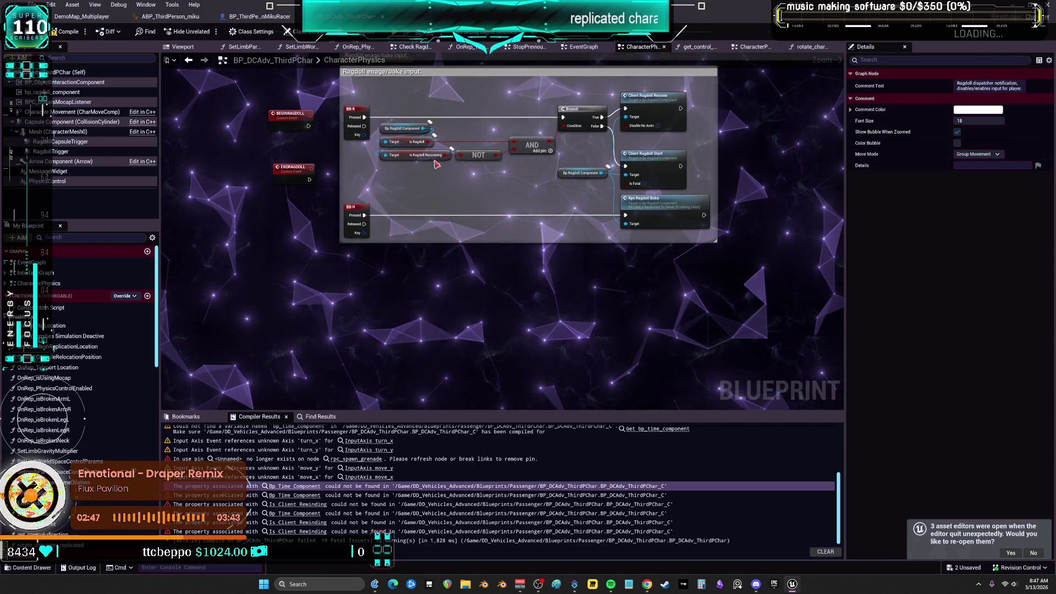
left_click_drag(430, 141, 419, 268)
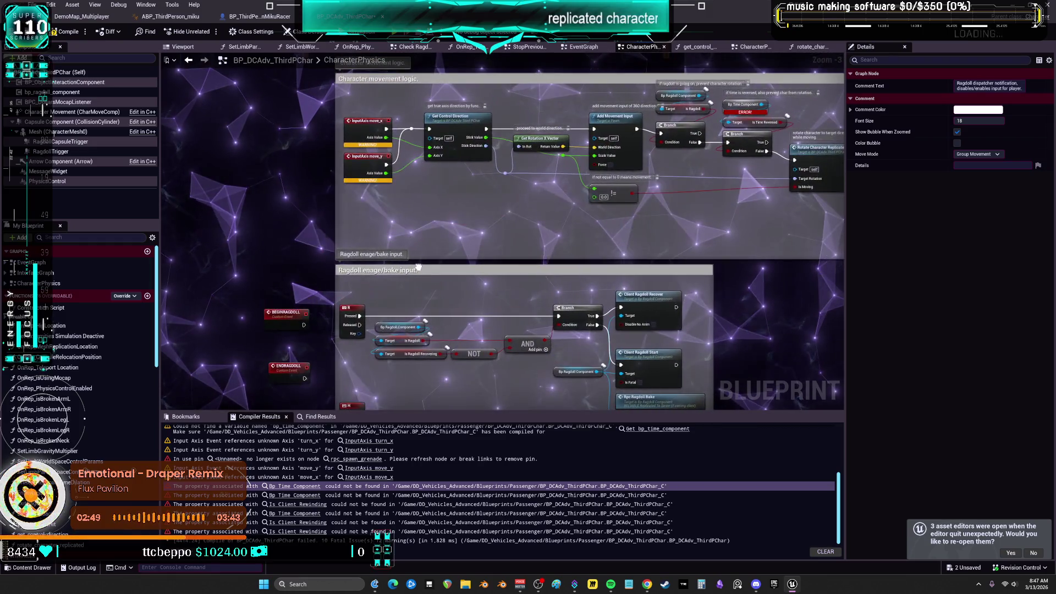
Zoom out and marquee-select the movement logic and ragdoll input comment blocks.
scroll(411, 239, "down", 4)
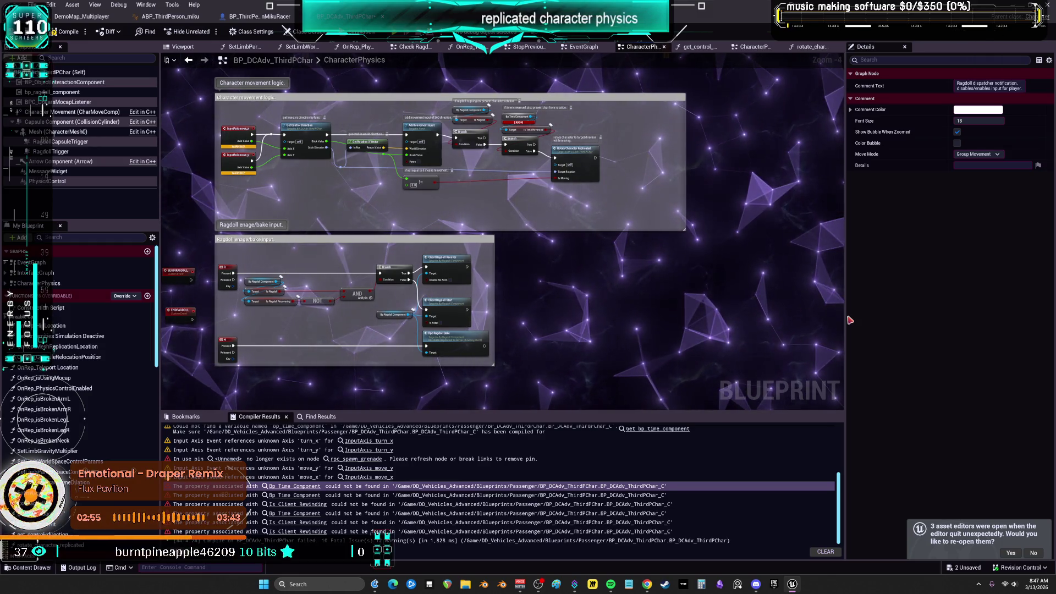
scroll(497, 204, "down", 3)
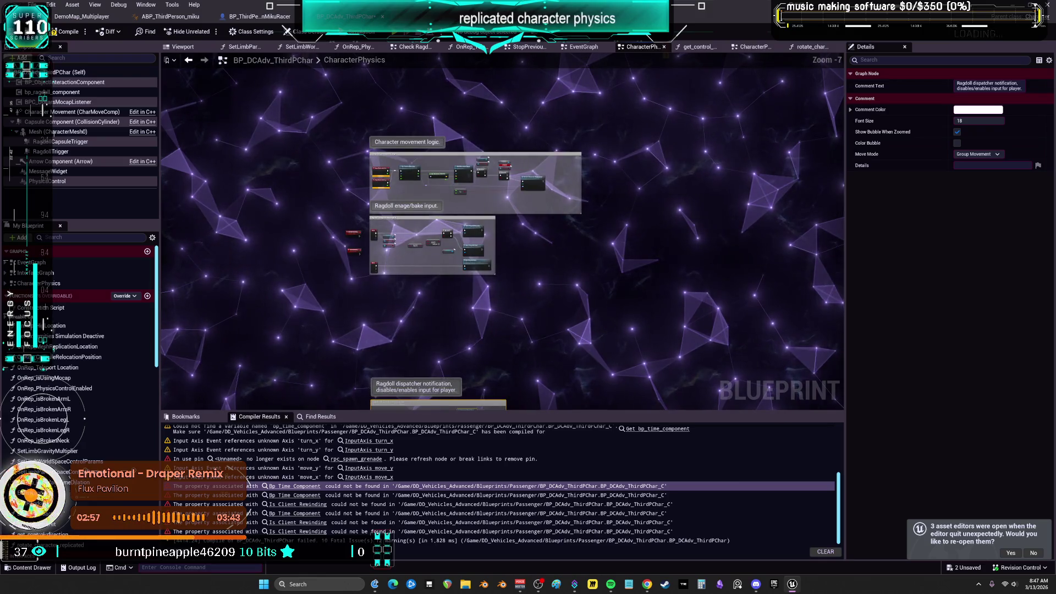
left_click_drag(546, 251, 565, 194)
mouse_move(675, 251)
left_mouse_down()
mouse_move(380, 110)
mouse_move(405, 166)
left_mouse_up()
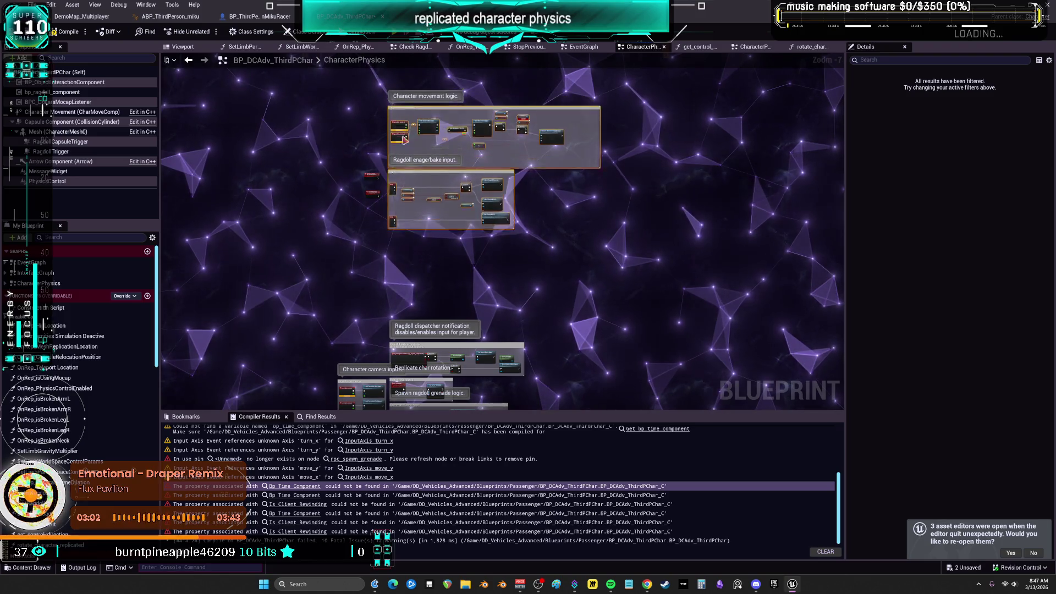
left_click_drag(363, 120, 366, 220)
scroll(365, 220, "up", 2)
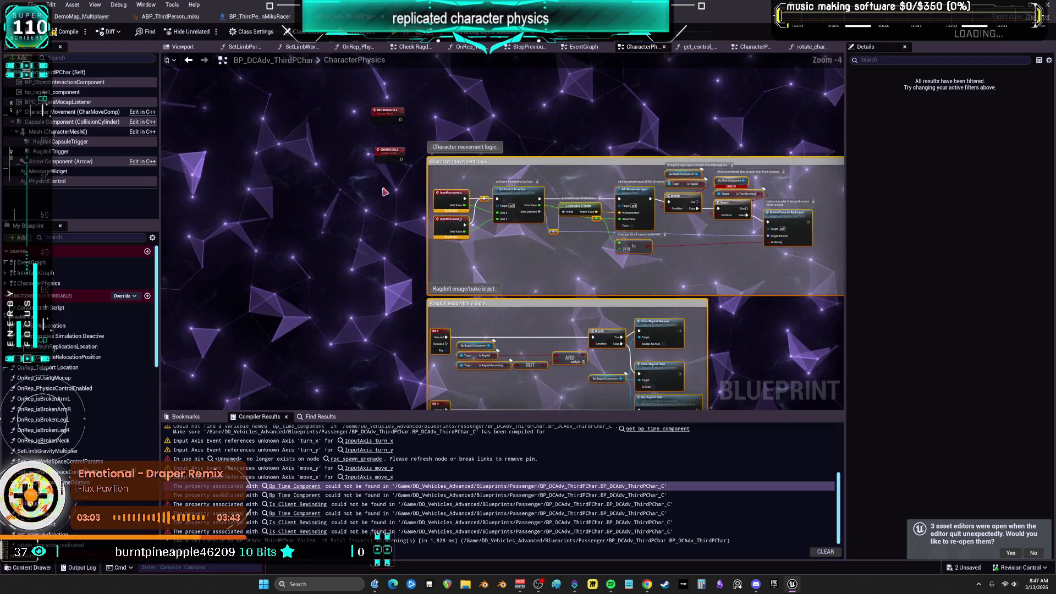
Select the BEGINRAGDOLL and ENDRAGDOLL events together and drag them down next to the Ragdoll enage/bake input comment.
scroll(366, 219, "up", 1)
left_click(382, 142)
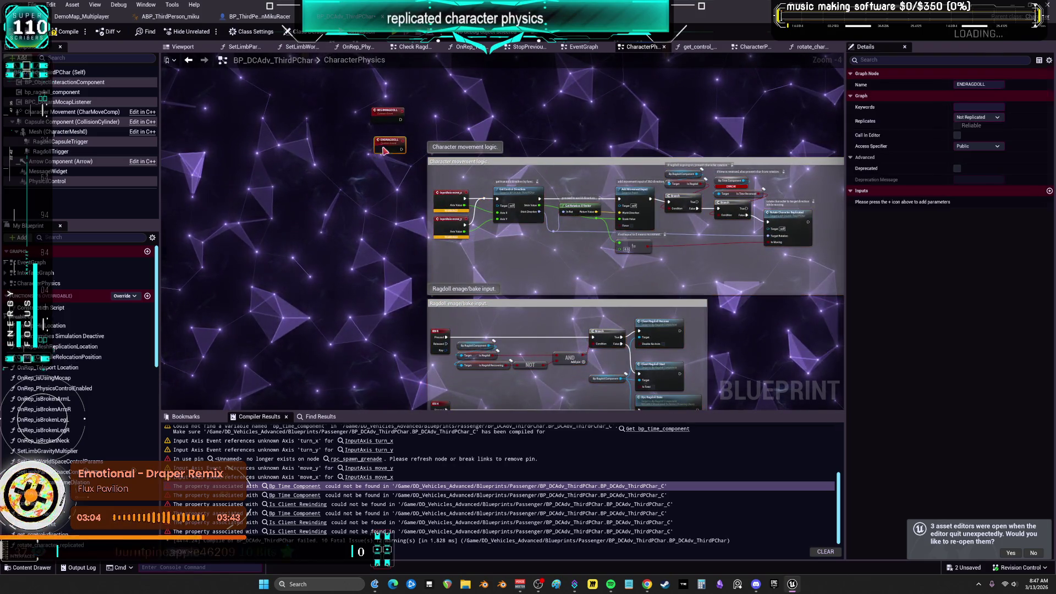
left_click(388, 111, "shift")
scroll(385, 182, "up", 2)
left_click_drag(385, 182, 393, 183)
left_click(395, 136)
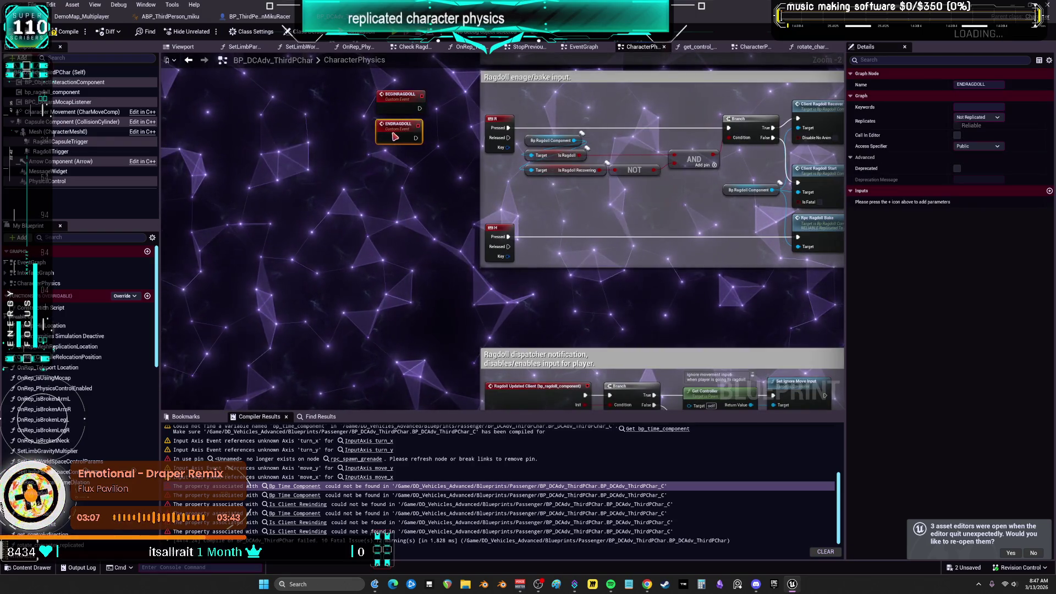
left_click_drag(400, 115, 396, 276)
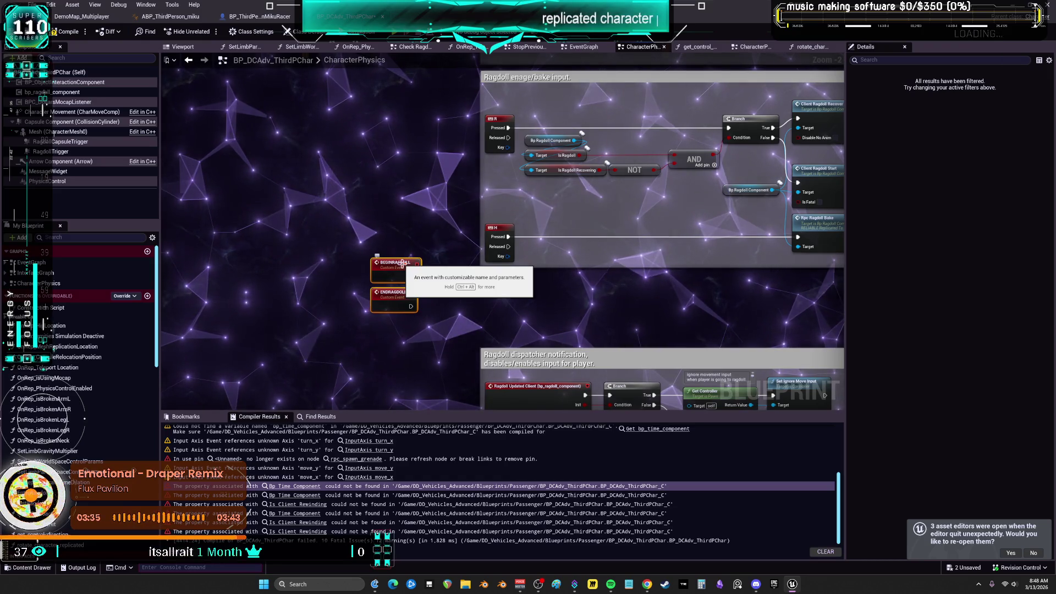
left_click_drag(385, 192, 337, 171)
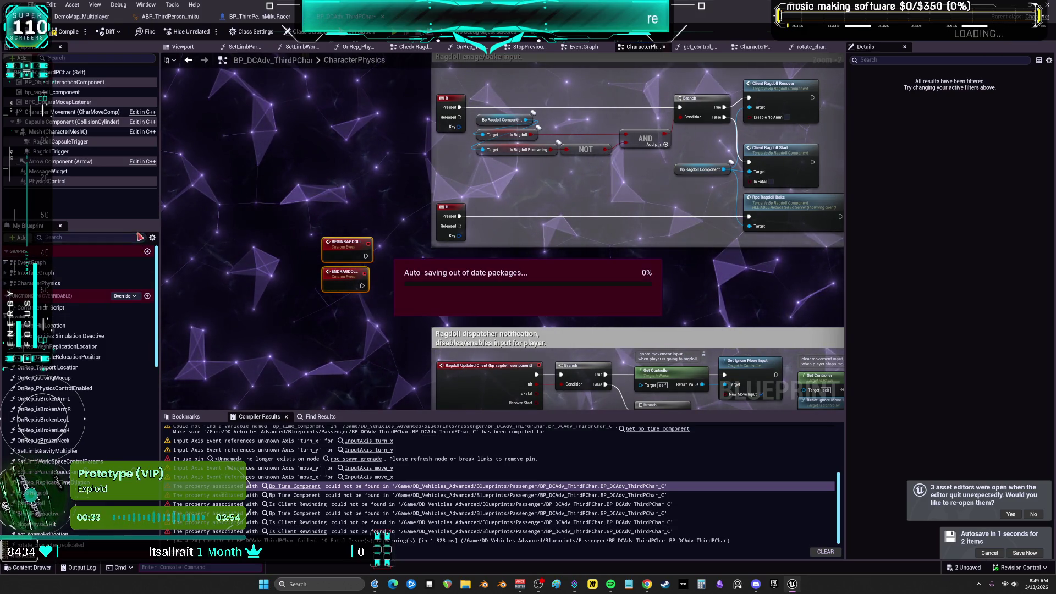
left_click_drag(519, 214, 549, 118)
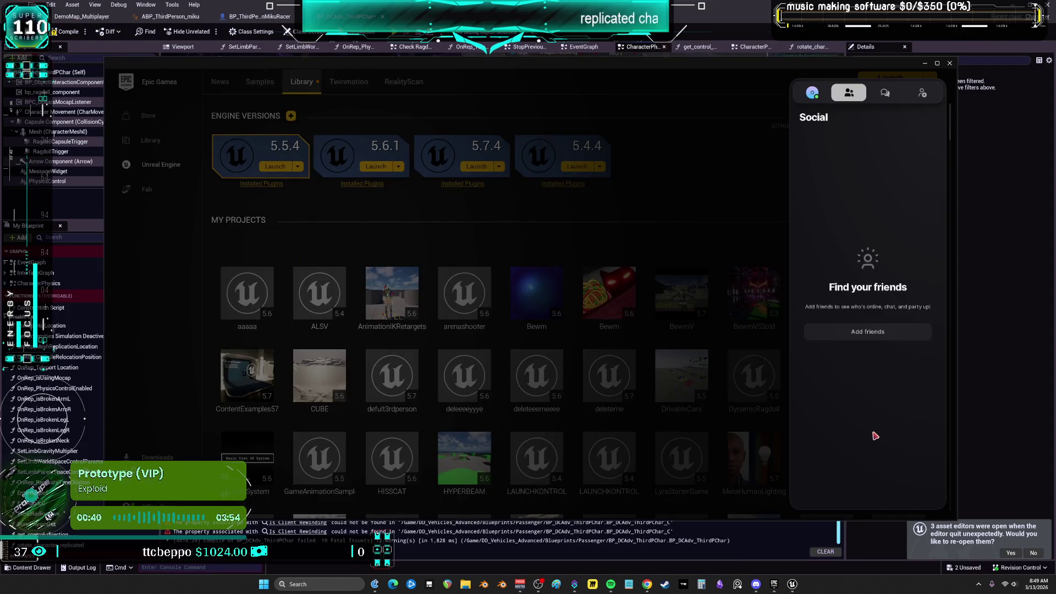
scroll(604, 351, "down", 5)
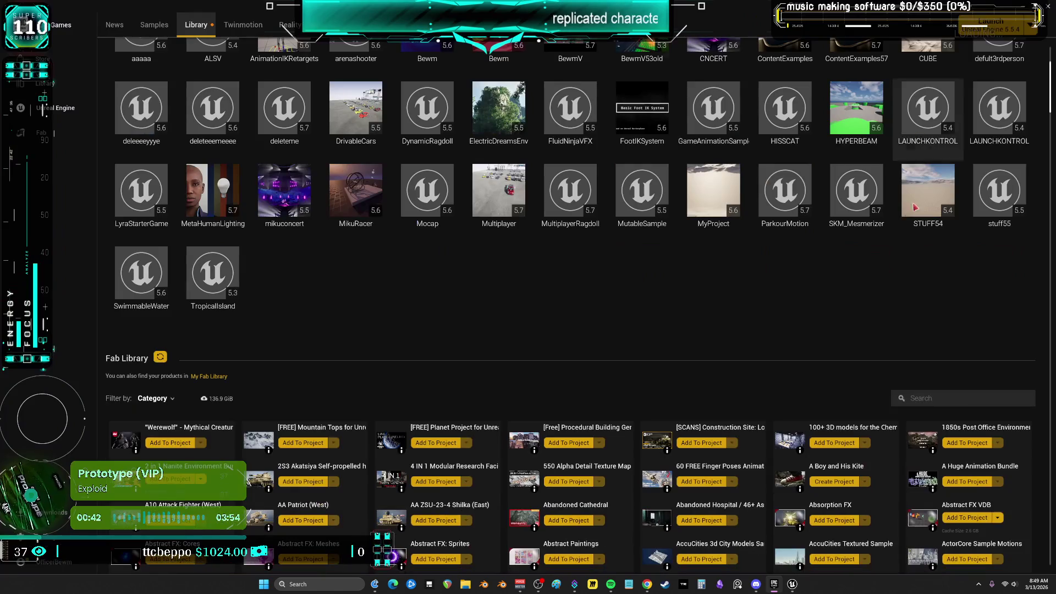
left_click(924, 398)
type("RAG")
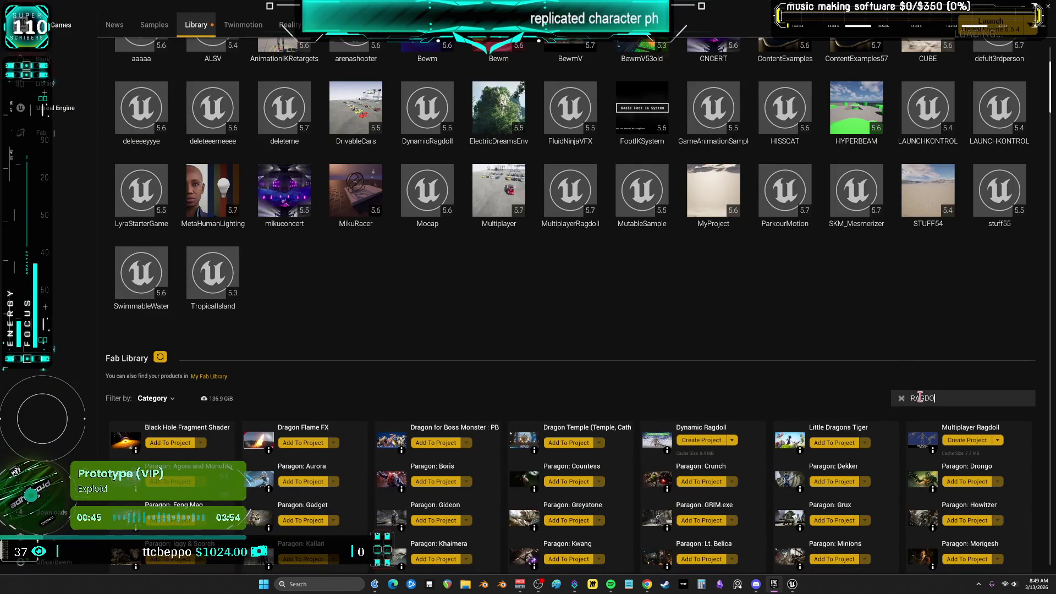
type("DOLL")
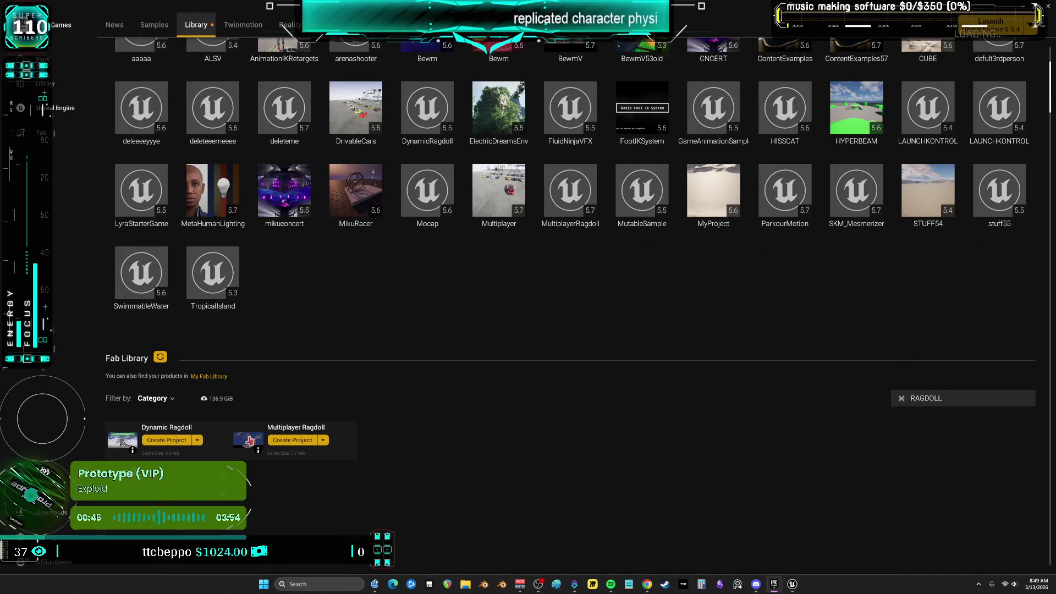
left_click(249, 440)
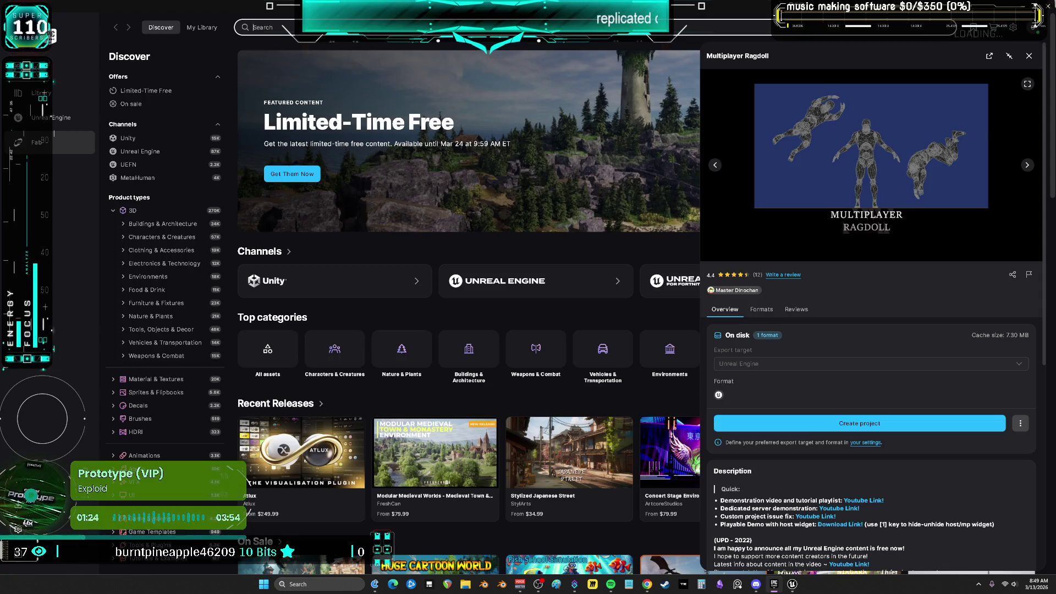
left_click(1046, 5)
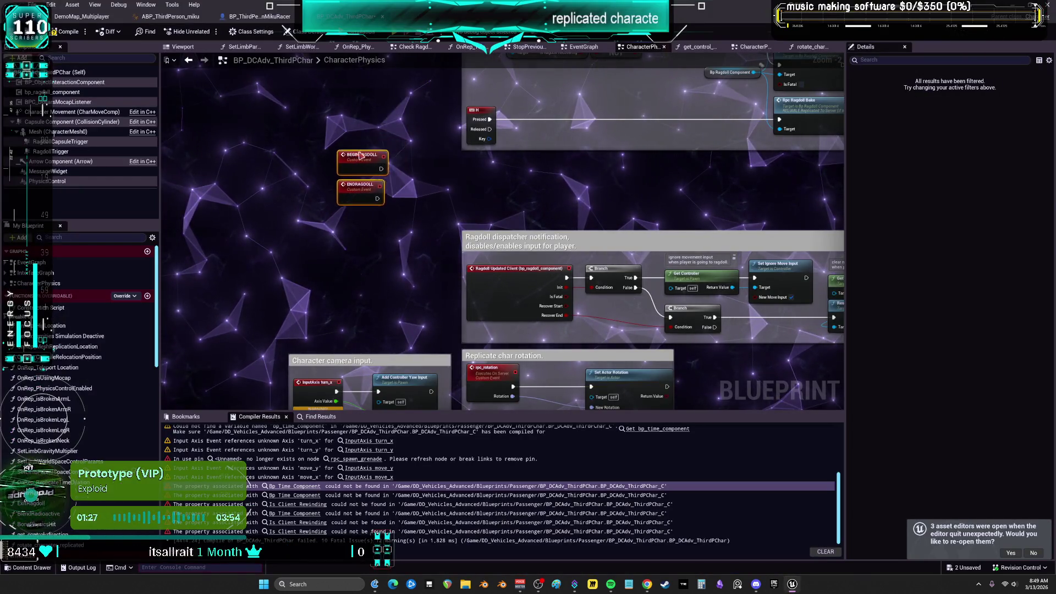
Delete the three CE nodes in the Miku racer's EventGraph.
left_click_drag(244, 132, 337, 165)
right_click(314, 168)
key("Escape")
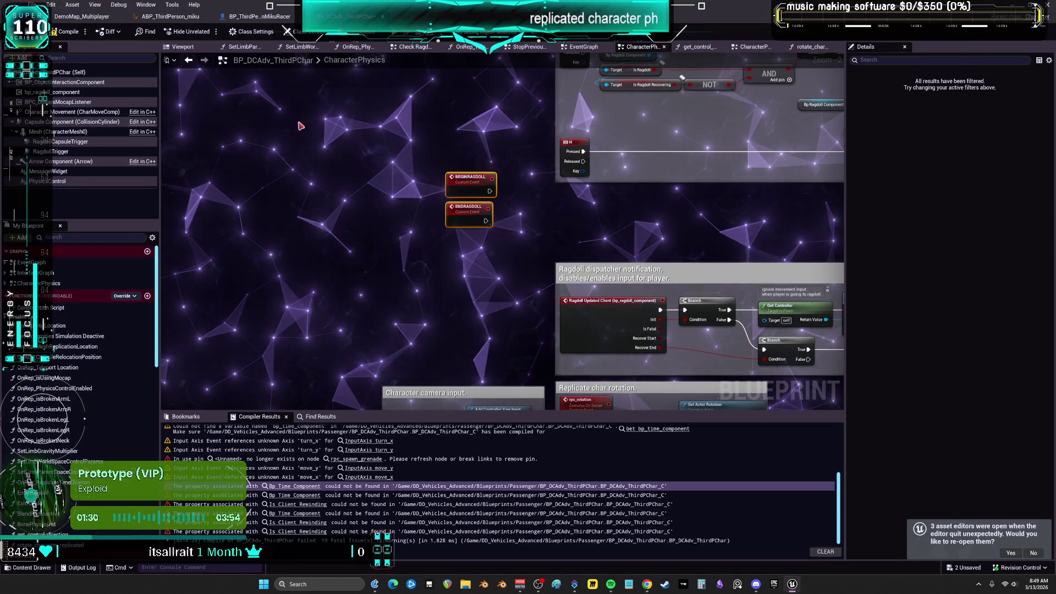
left_click(258, 17)
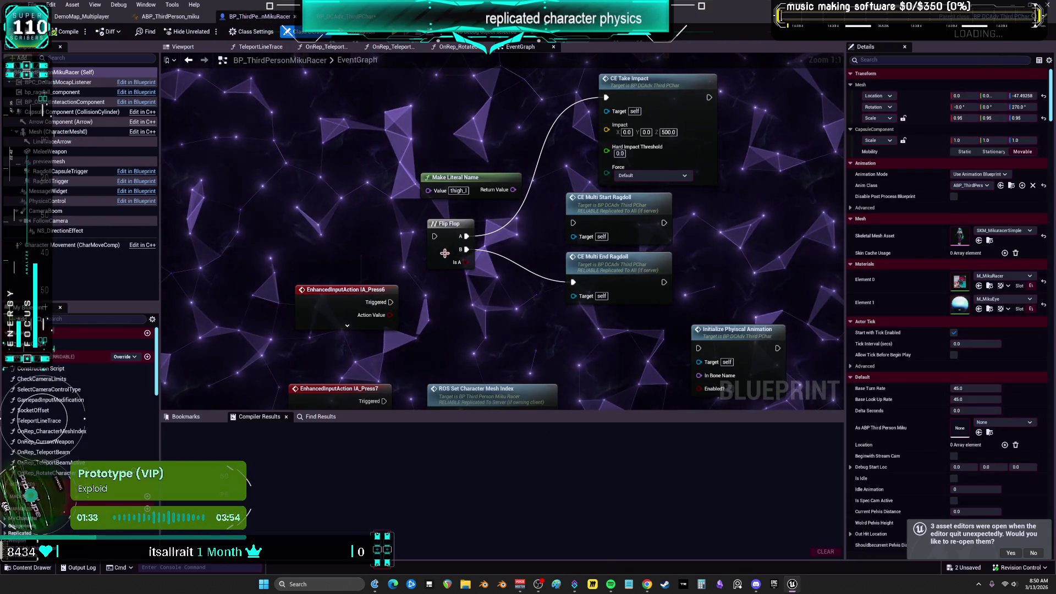
mouse_move(749, 281)
left_mouse_down()
mouse_move(719, 317)
mouse_move(603, 151)
left_mouse_up()
key("Delete")
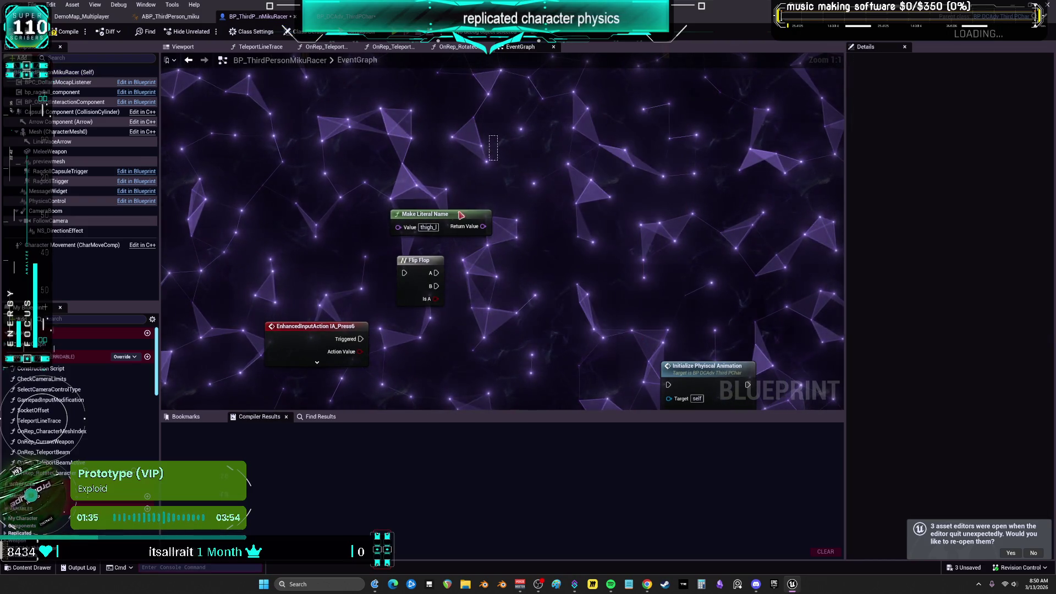
Add a BEGINRAGDOLL call on Flip Flop output A and an ENDRAGDOLL call on output B.
left_click_drag(445, 234, 491, 216)
type("BEGI")
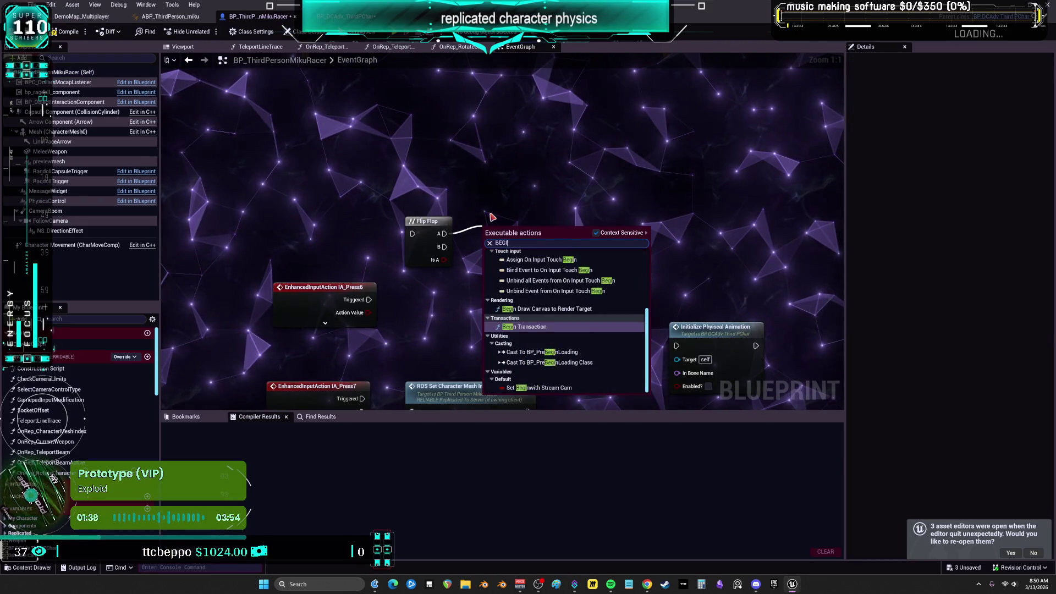
type("N RAG")
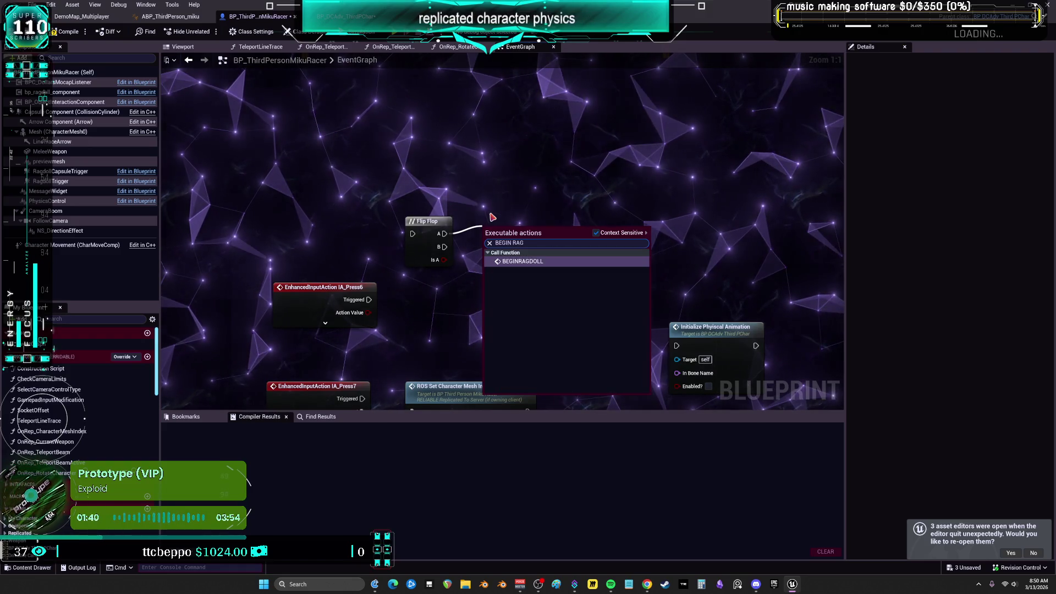
left_click_drag(444, 246, 473, 299)
type("ENDRAG")
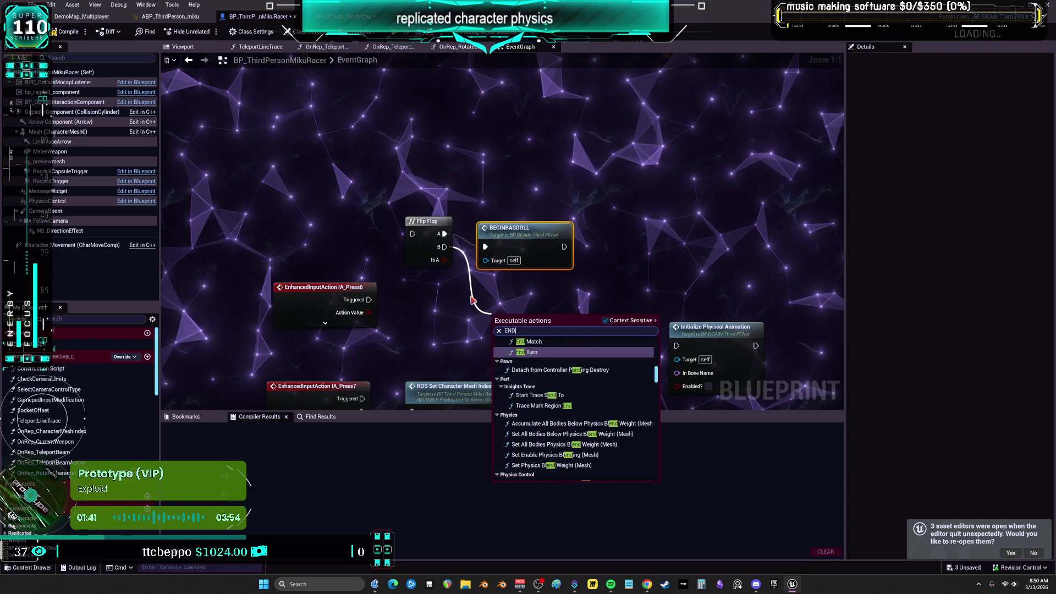
left_click(542, 360)
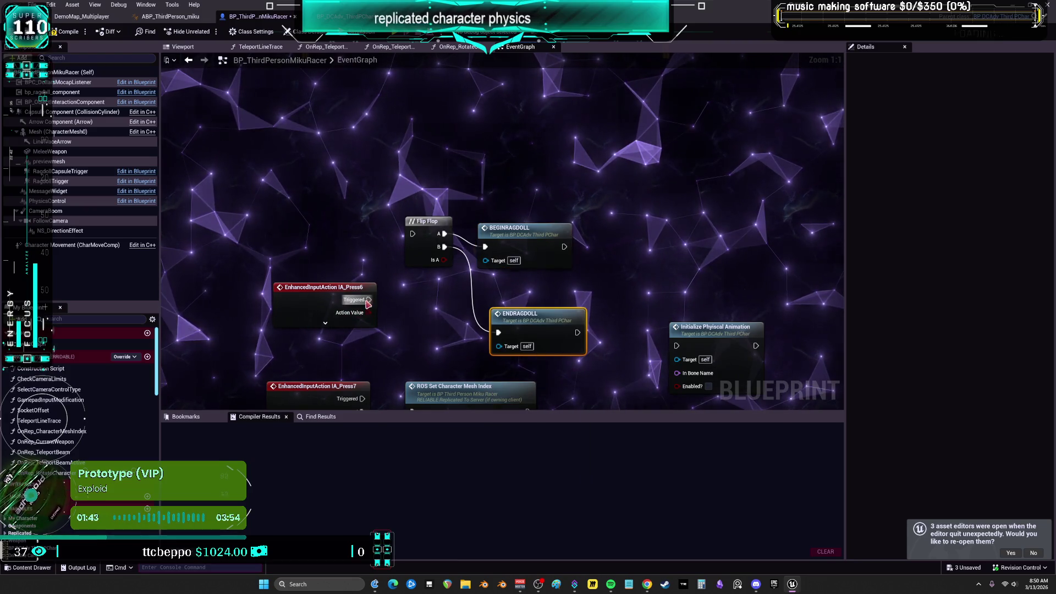
Wire IA_Press6 Started into the Flip Flop, tidy the nodes, and copy the ragdoll calls.
left_click_drag(335, 298, 295, 220)
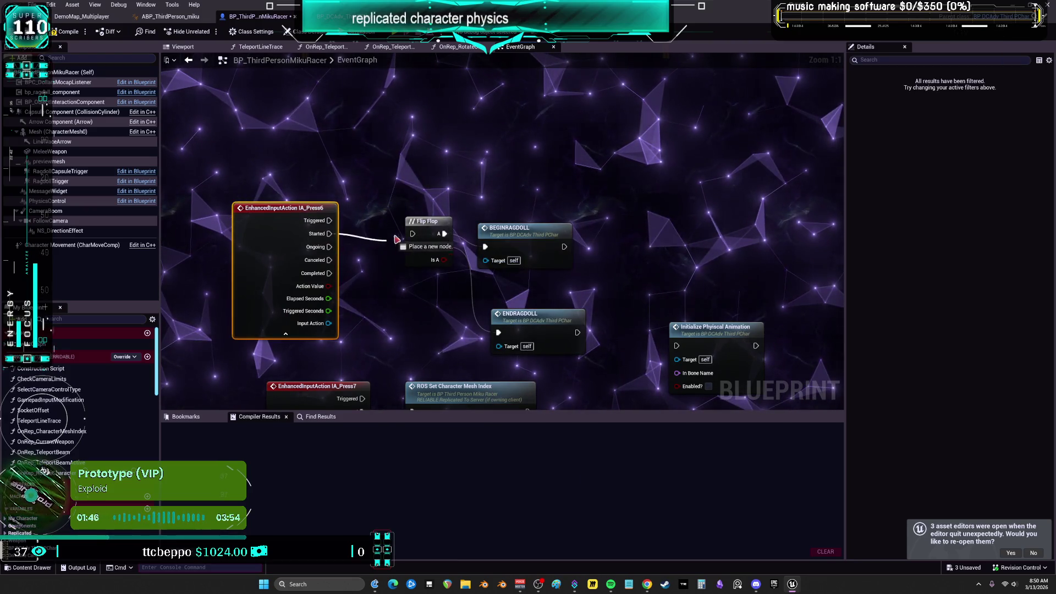
left_click_drag(396, 239, 412, 234)
left_click_drag(509, 227, 522, 188)
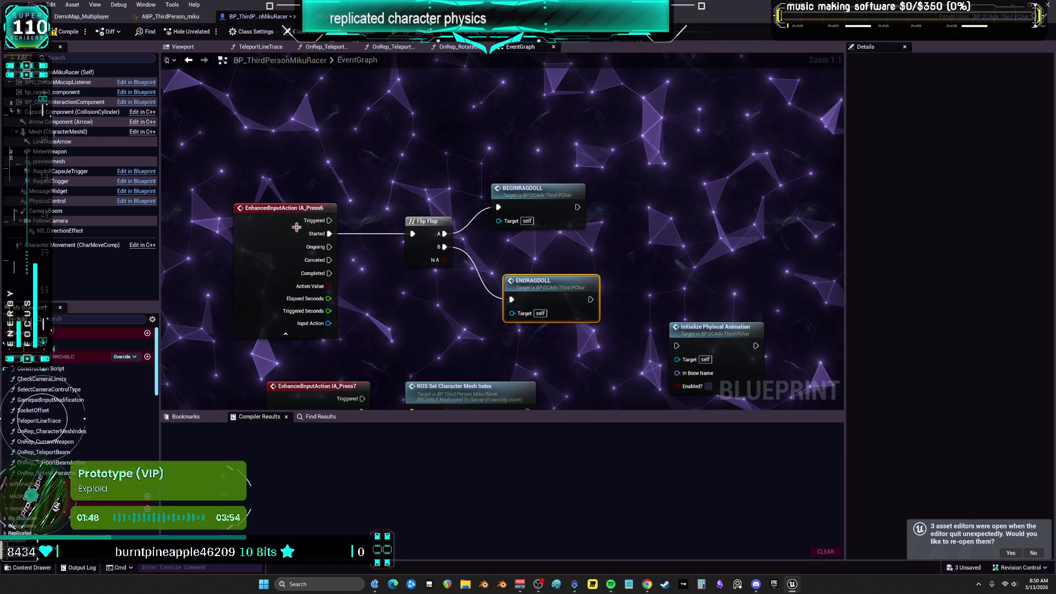
left_click_drag(296, 227, 323, 227)
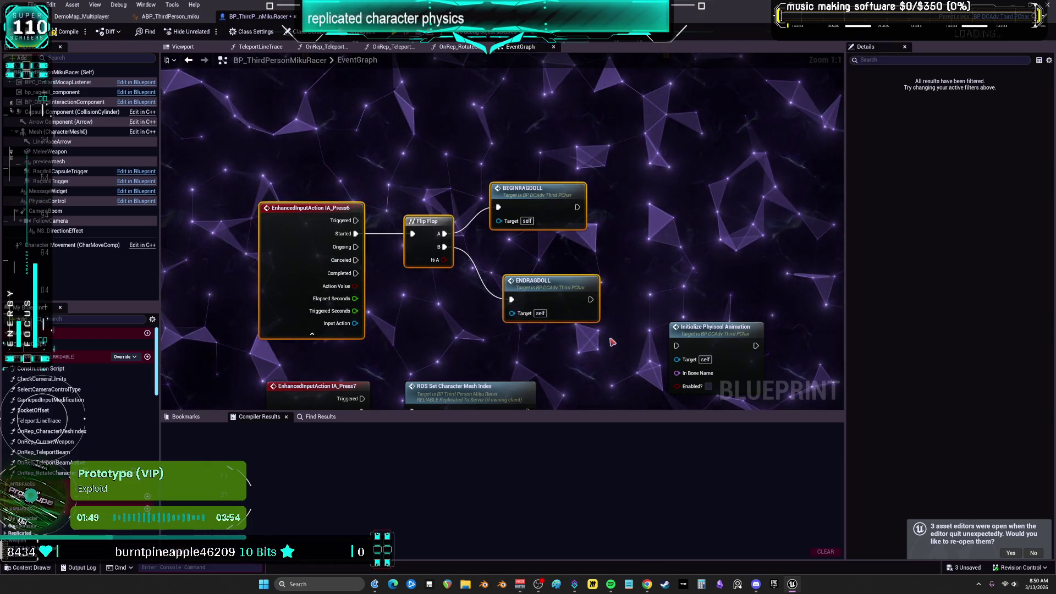
scroll(590, 203, "down", 2)
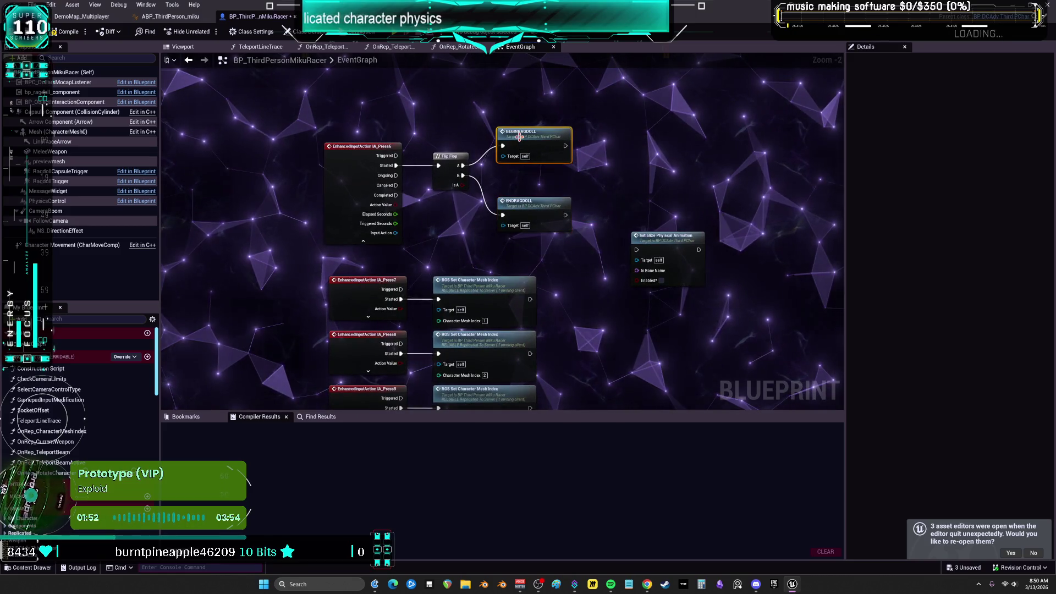
key("ctrl+c")
key("ctrl+v")
left_click_drag(383, 182, 338, 399)
Delete the Bp Time Component and Is Time Reversed check, wiring Branch False into Rotate Character Replicated.
scroll(537, 217, "down", 2)
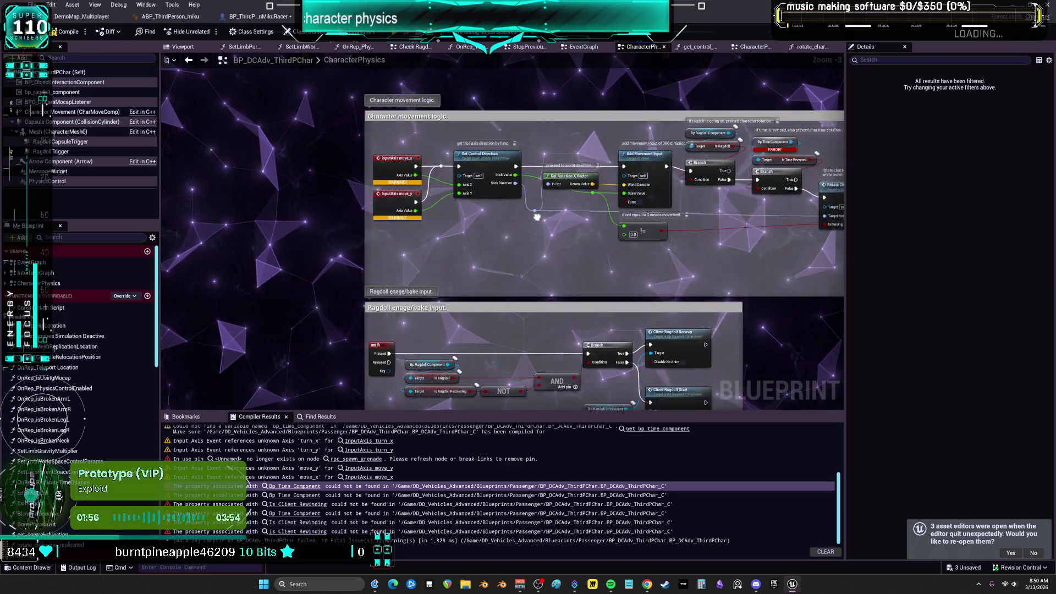
left_click_drag(537, 216, 647, 245)
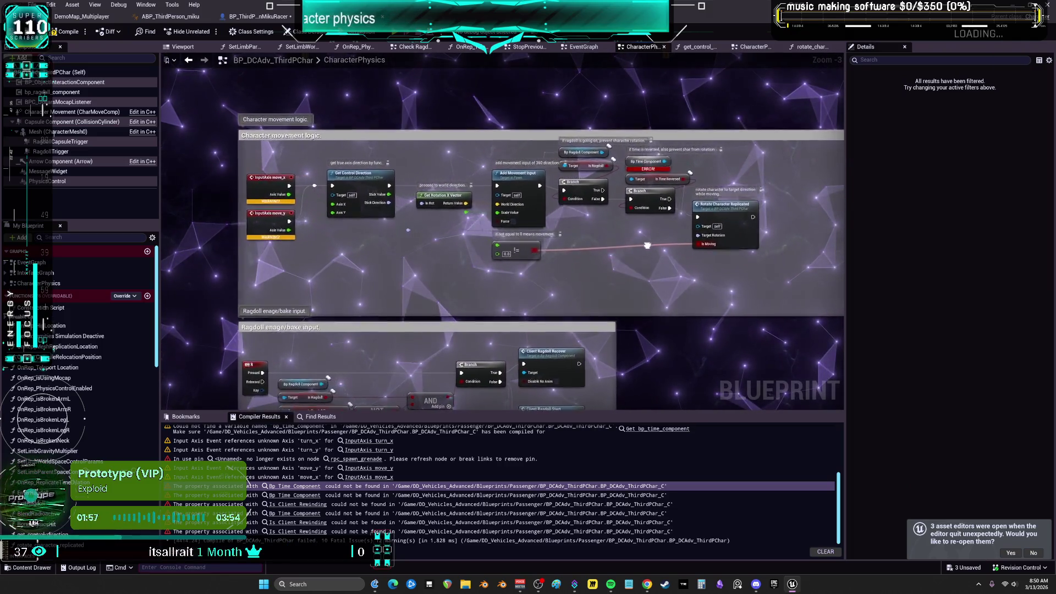
scroll(568, 244, "up", 3)
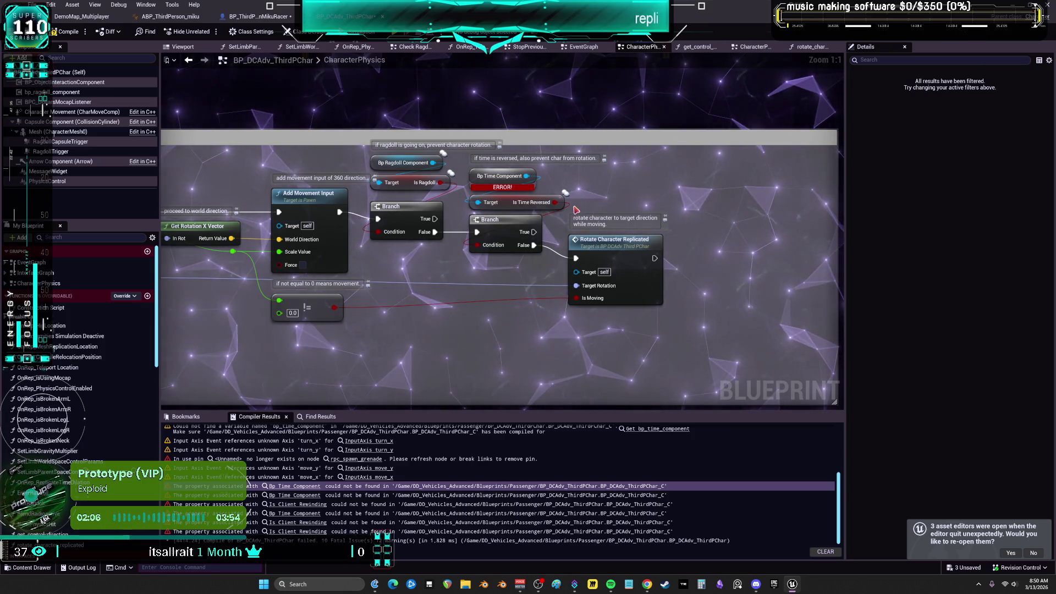
left_click_drag(575, 209, 528, 181)
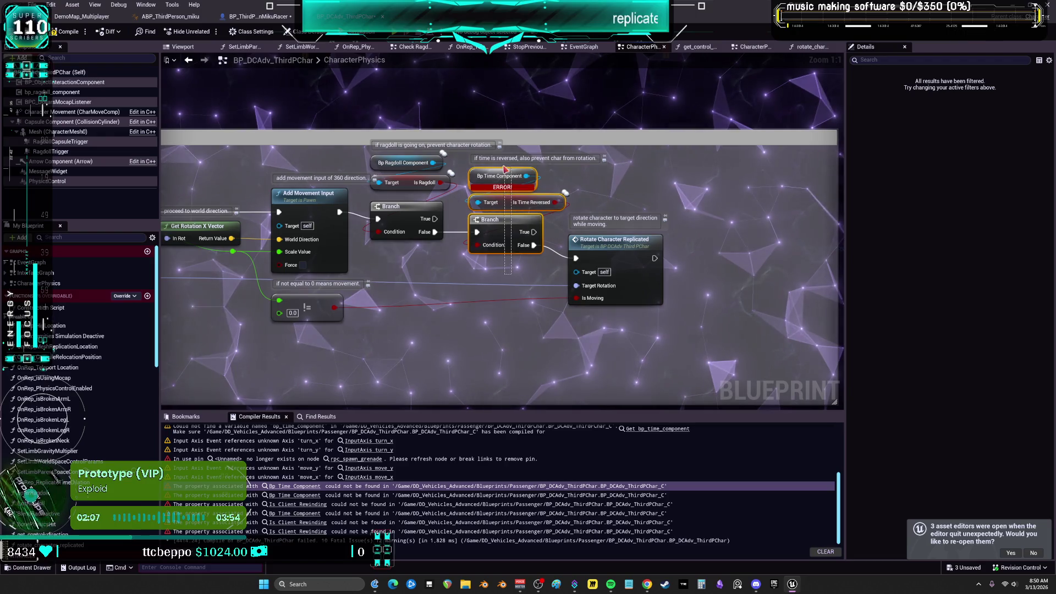
key("Delete")
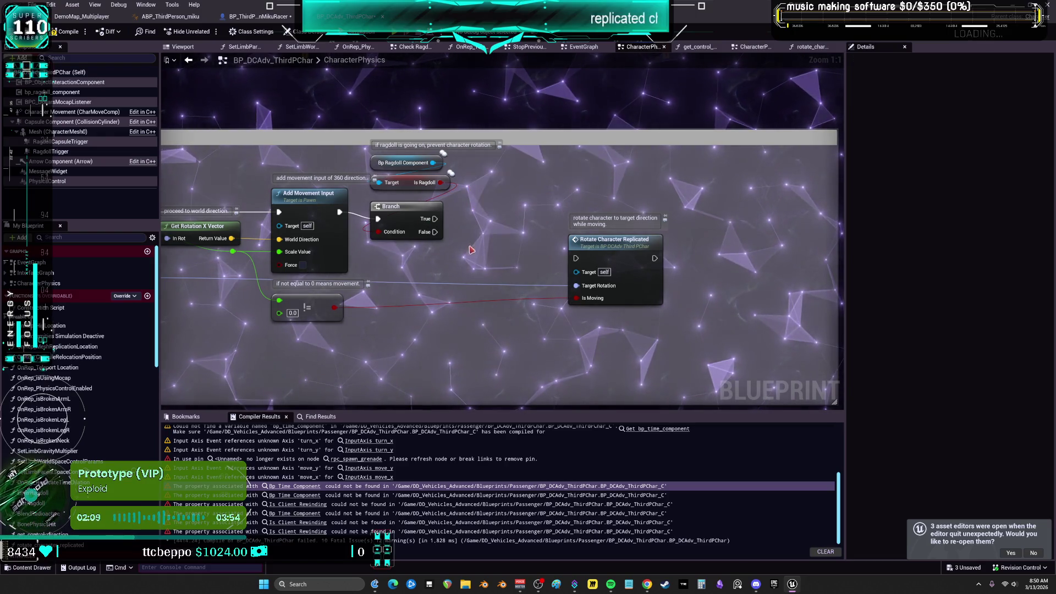
key("ctrl+z")
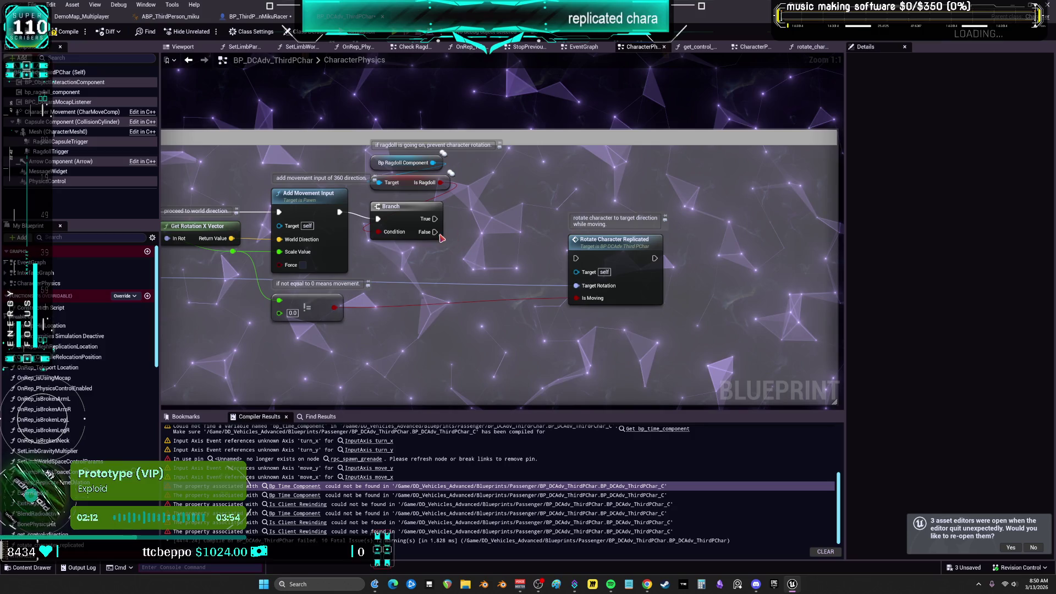
left_click_drag(553, 275, 576, 257)
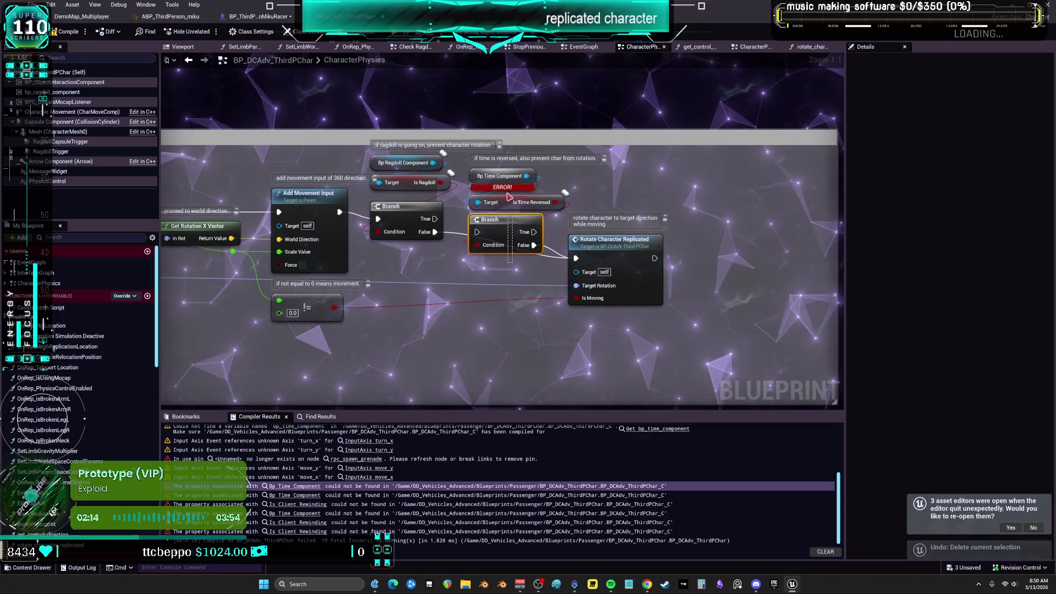
key("Delete")
scroll(523, 269, "down", 4)
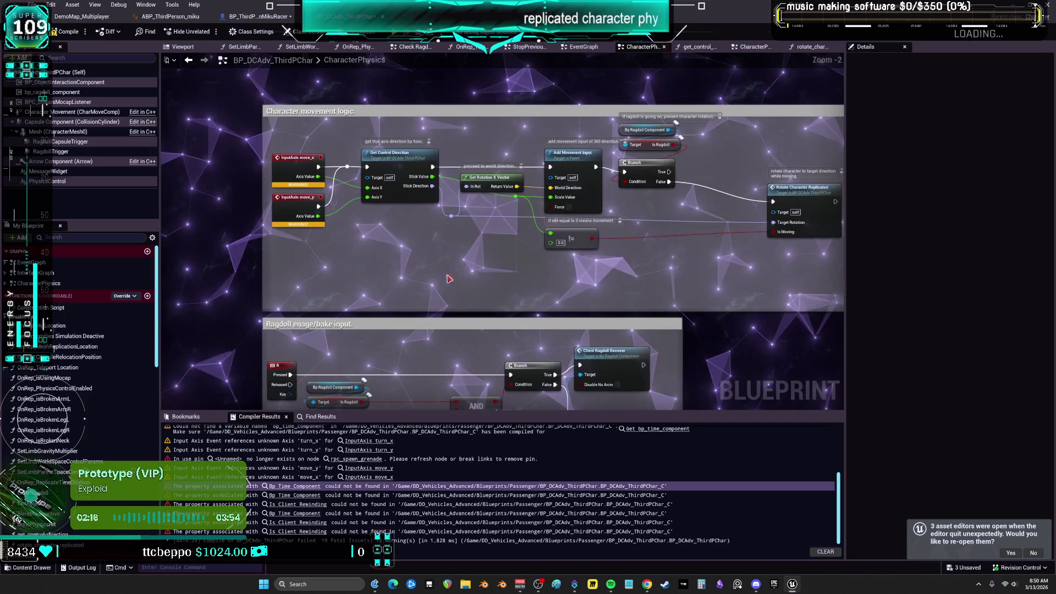
scroll(570, 363, "up", 2)
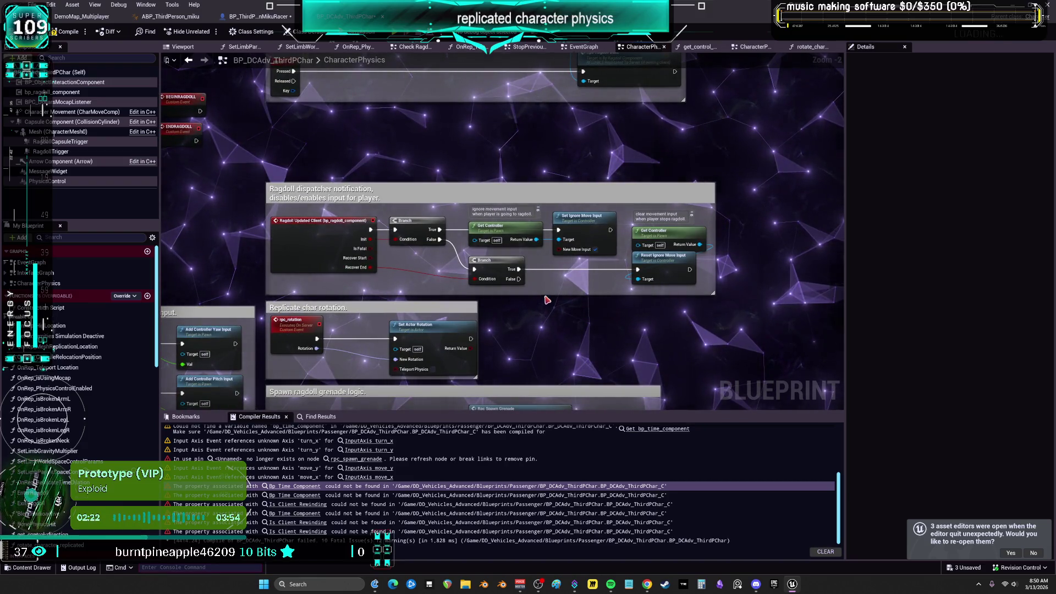
Delete the whole Character camera input block, including Add Controller Yaw Input.
left_click_drag(549, 296, 652, 117)
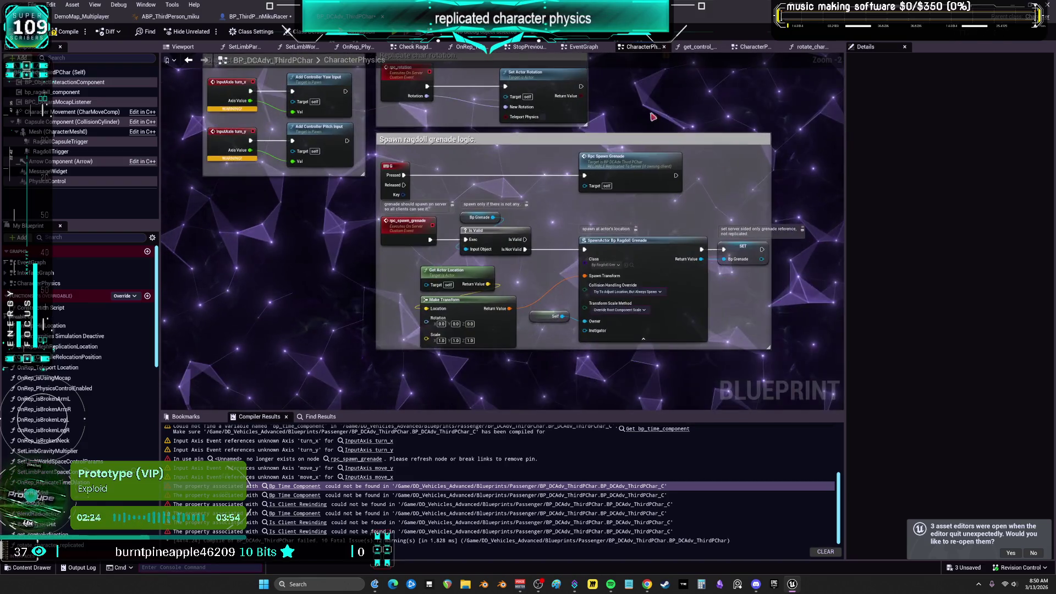
scroll(692, 232, "down", 5)
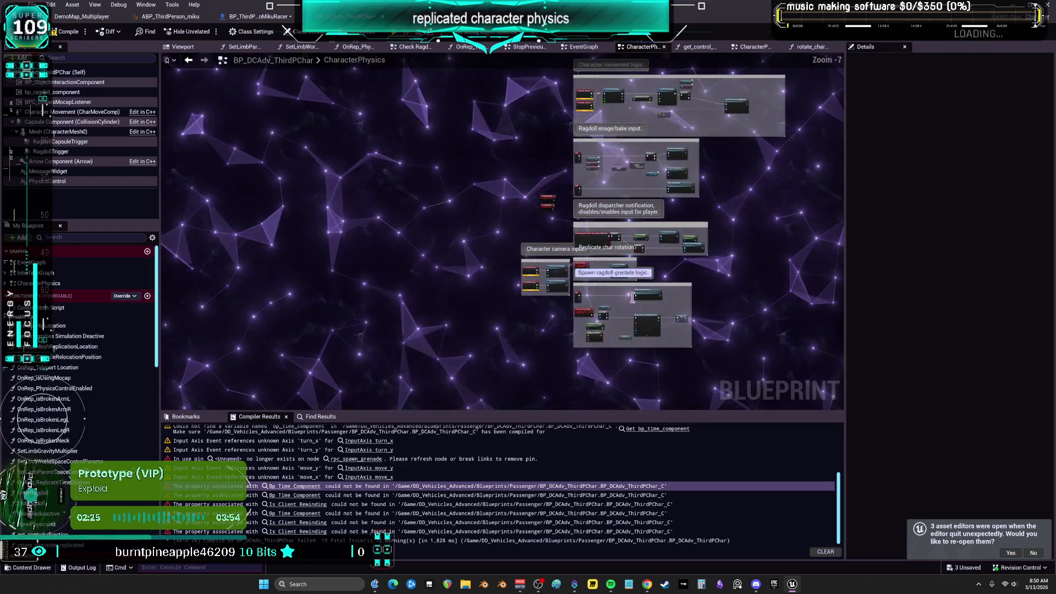
scroll(507, 242, "up", 5)
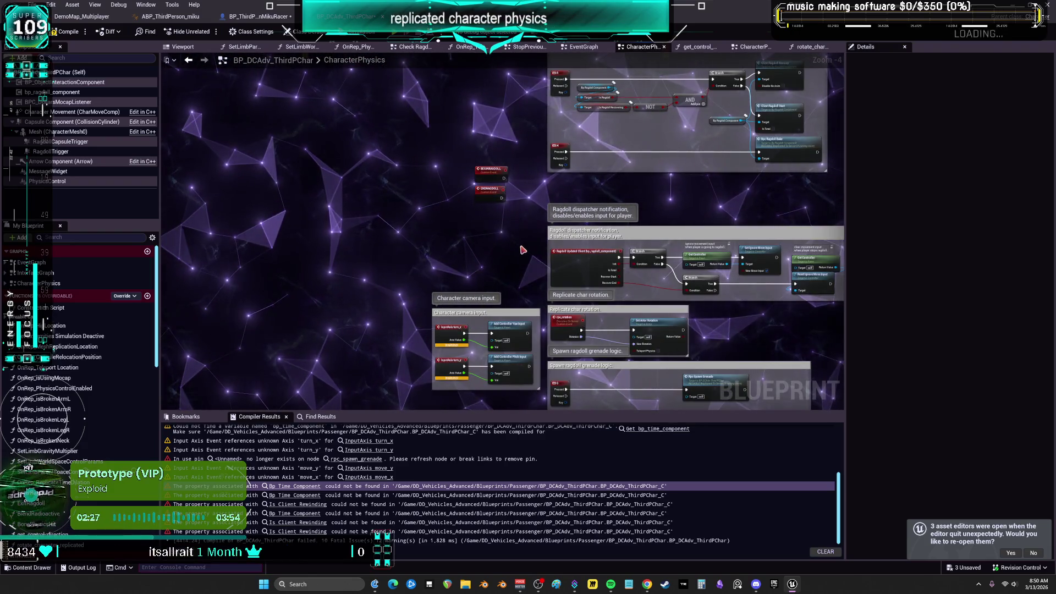
scroll(453, 307, "up", 2)
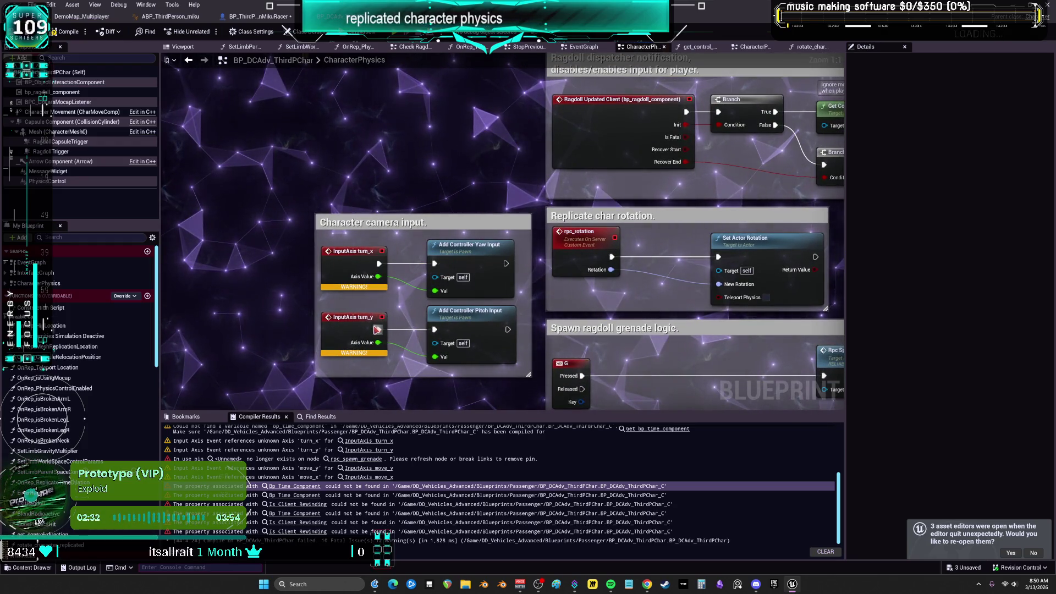
left_click(467, 258)
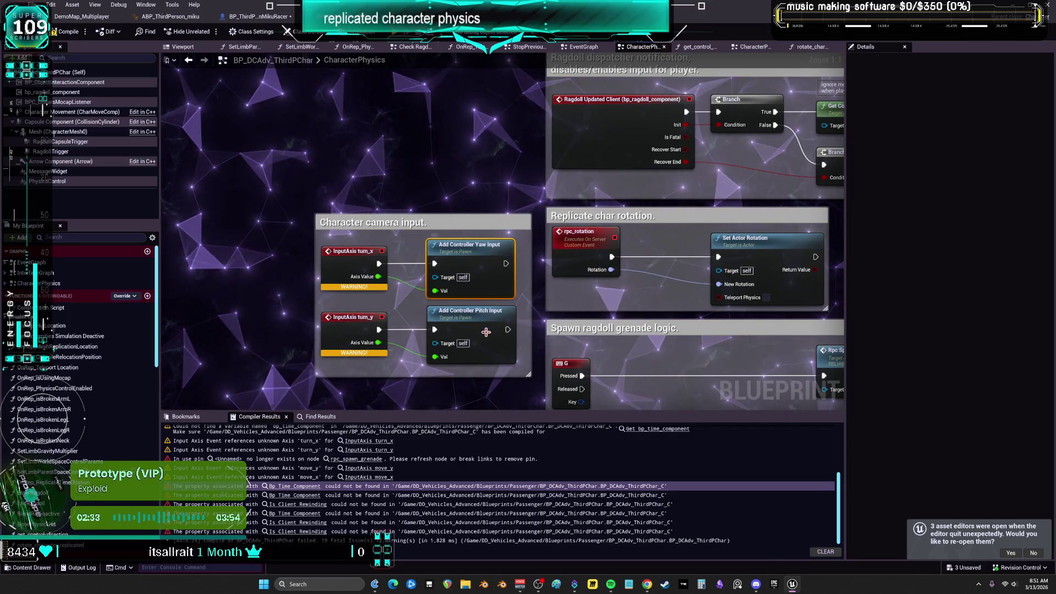
left_click_drag(286, 161, 536, 379)
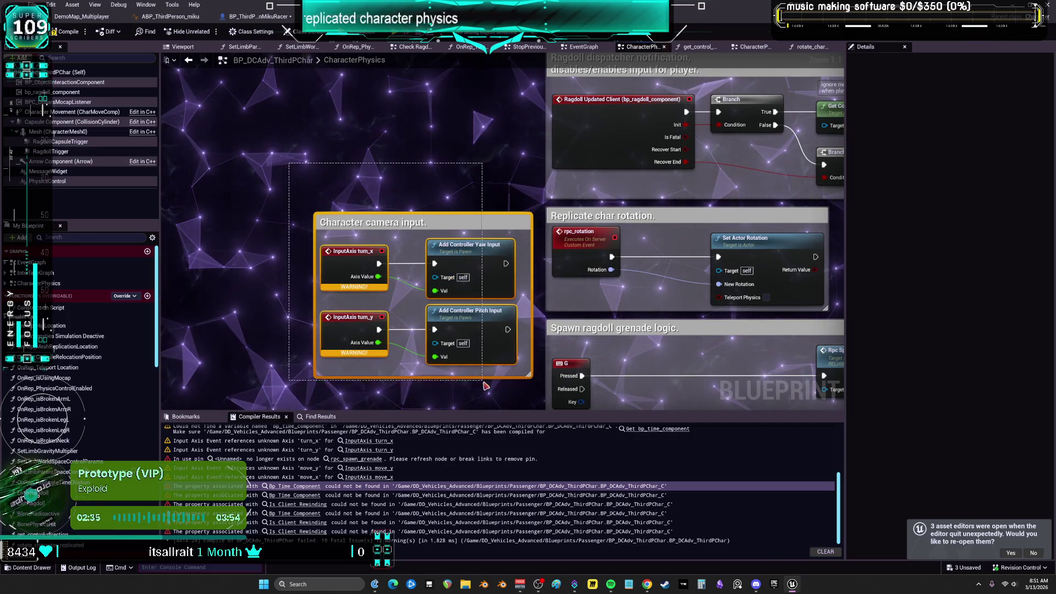
key("Delete")
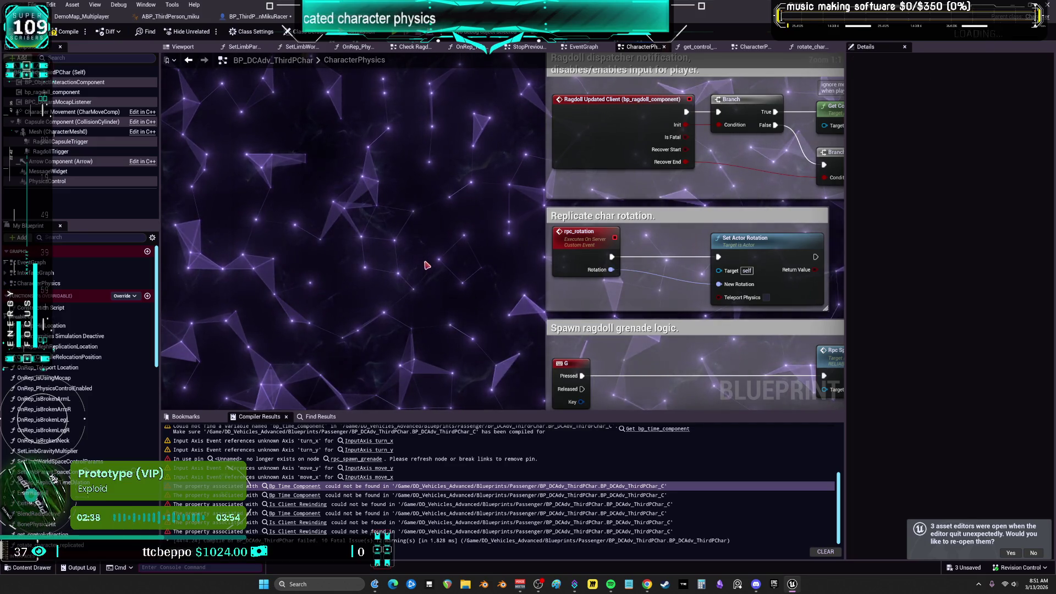
Recompile the character blueprint and inspect the InputAxis move_y warning in the movement logic.
mouse_move(426, 265)
left_mouse_down()
mouse_move(363, 326)
mouse_move(234, 367)
left_mouse_up()
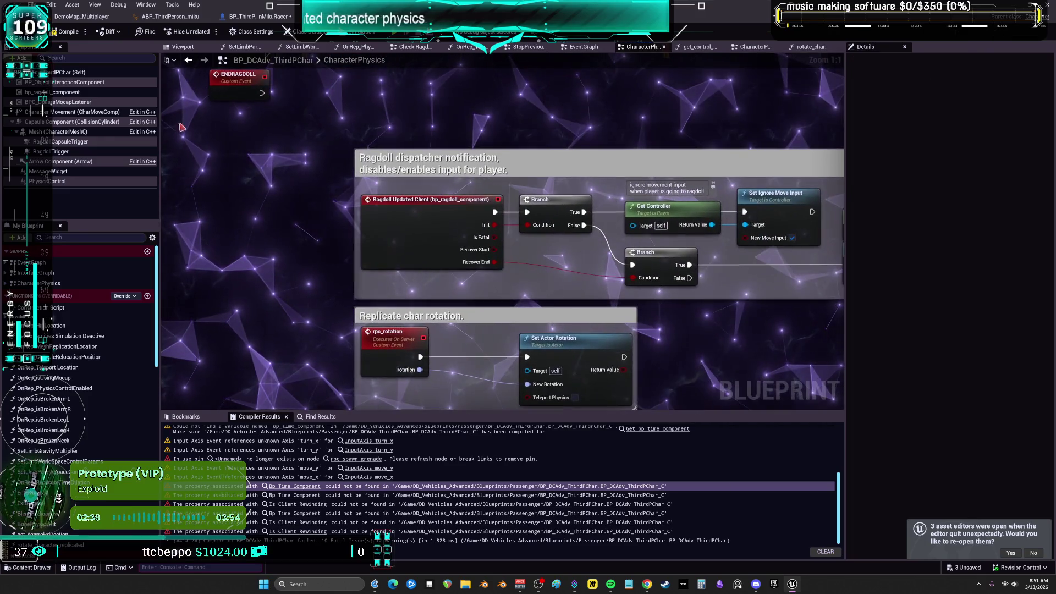
left_click(66, 32)
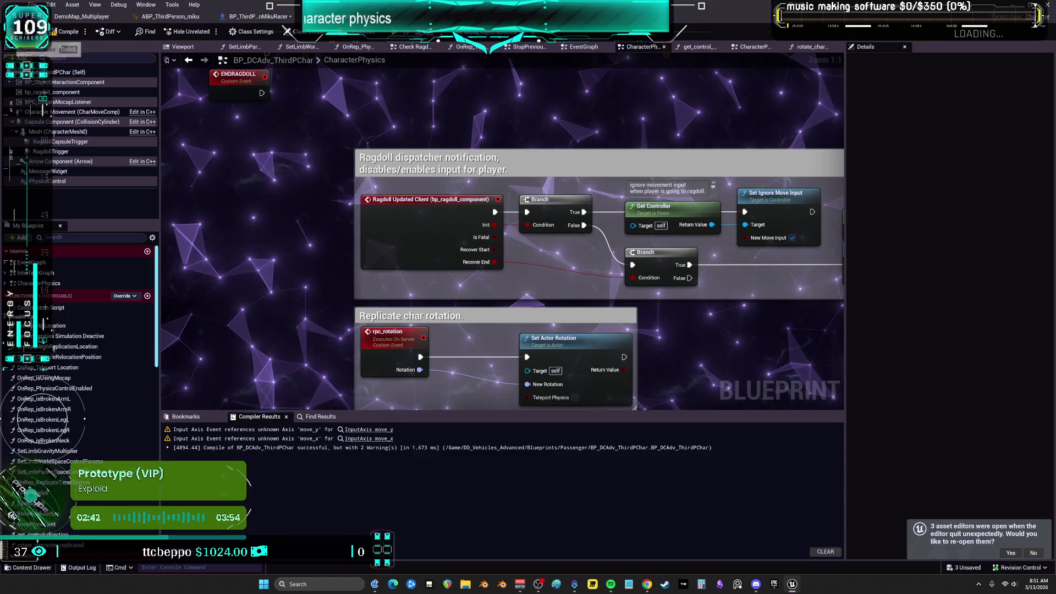
left_click(365, 429)
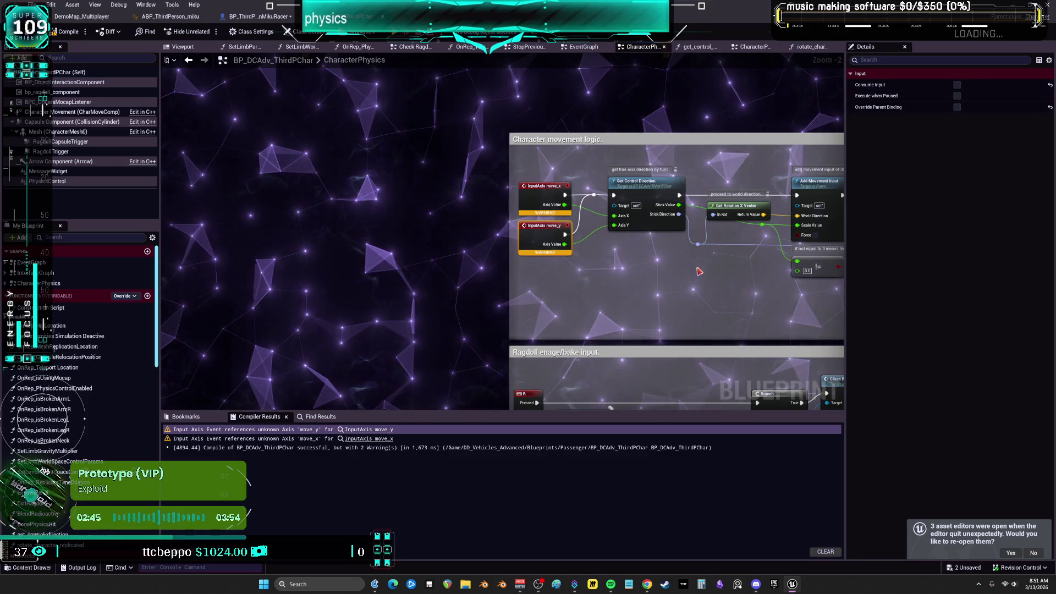
mouse_move(689, 259)
left_mouse_down()
mouse_move(514, 246)
mouse_move(365, 250)
left_mouse_up()
left_click_drag(436, 247, 501, 240)
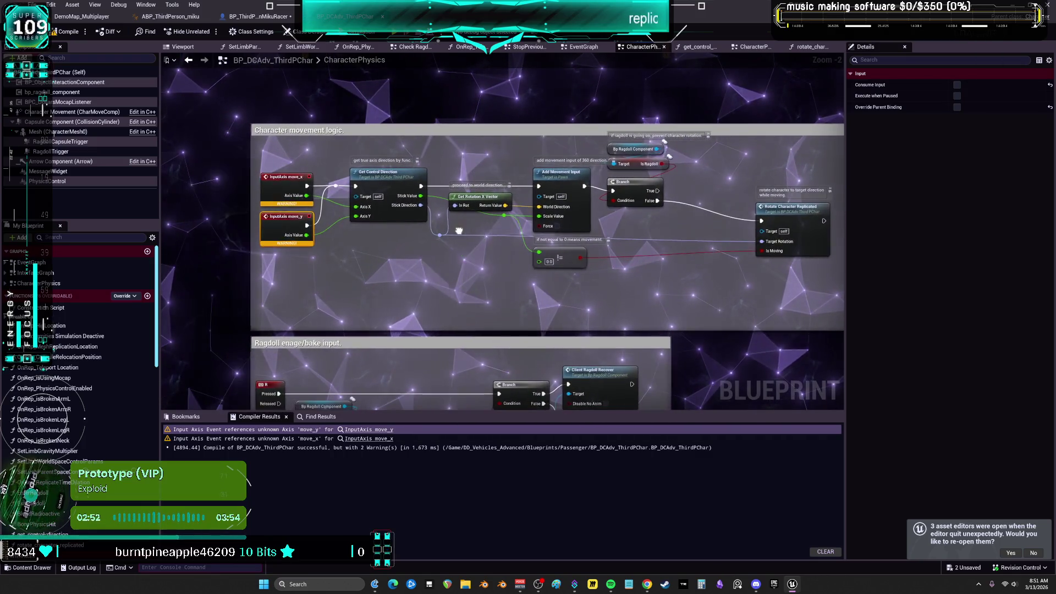
left_click_drag(583, 243, 363, 146)
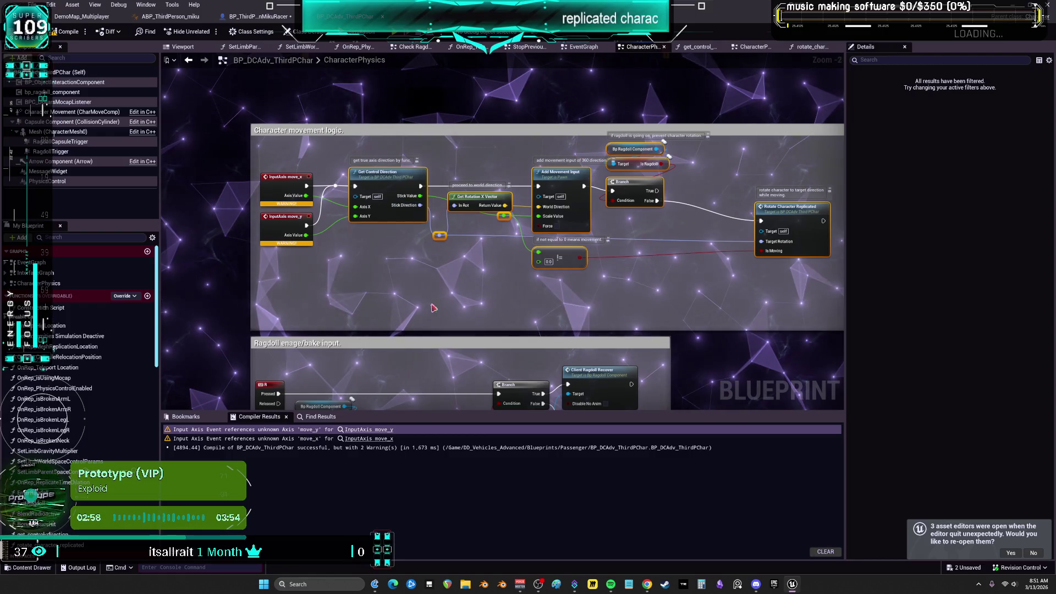
Review the EventTick block in the character's main EventGraph, then bring up the Miku racer blueprint.
double_click(32, 262)
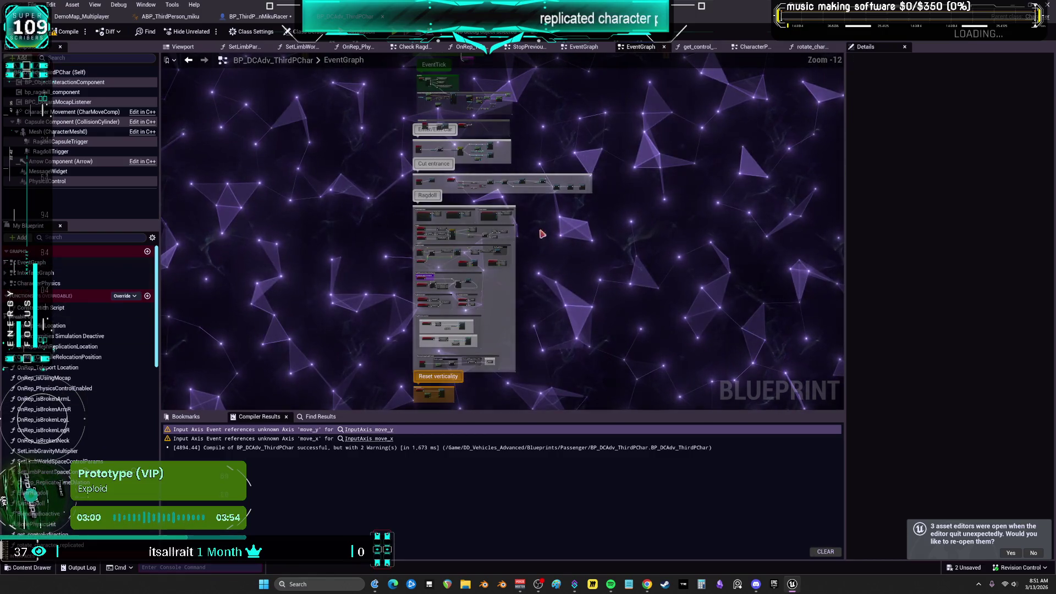
scroll(439, 110, "up", 7)
scroll(494, 110, "up", 4)
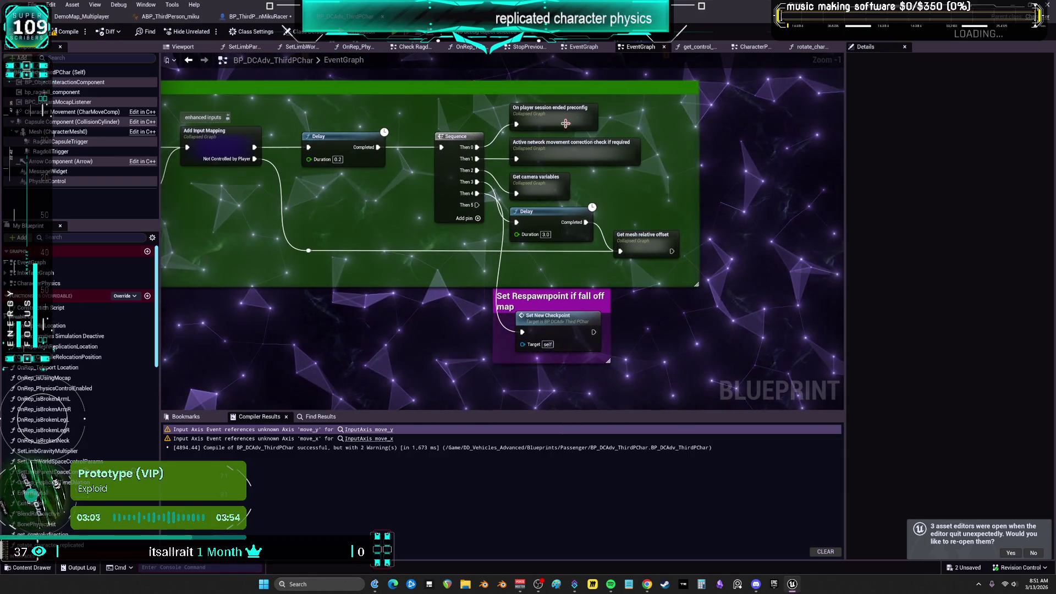
left_click_drag(566, 123, 514, 126)
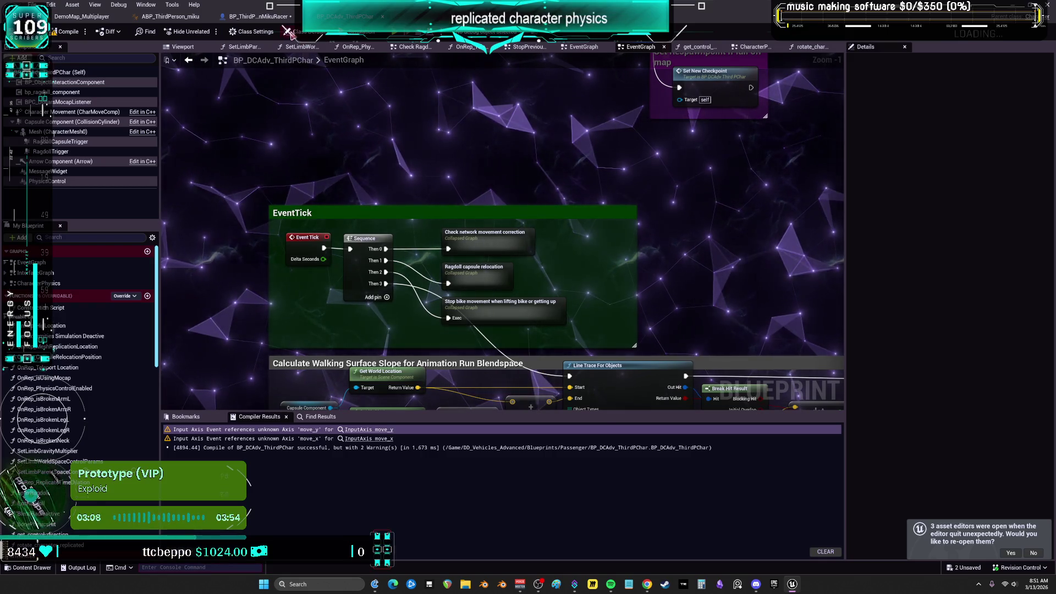
left_click(258, 16)
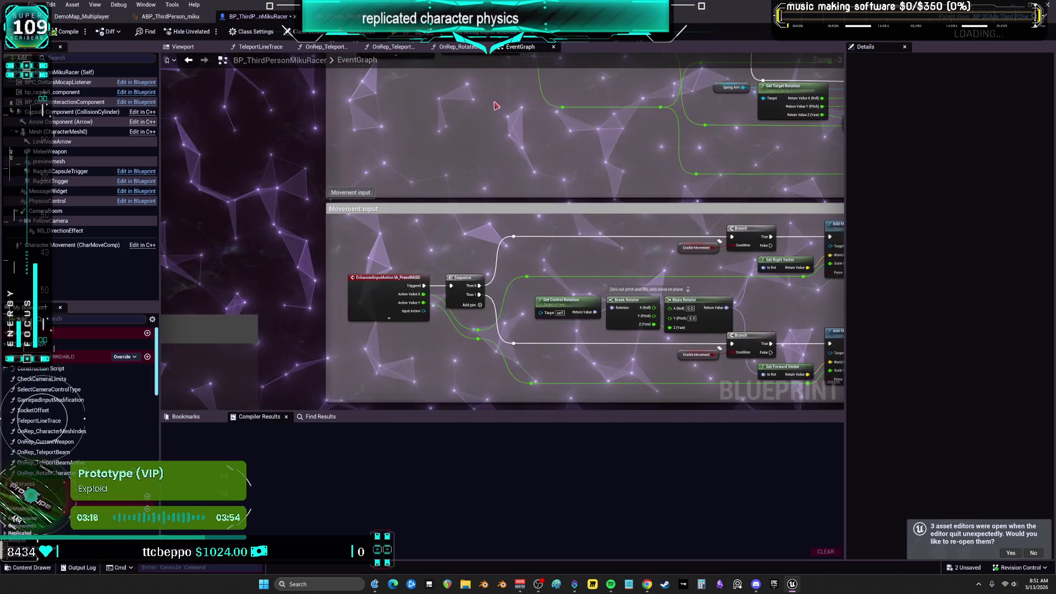
Connect the movement Action Value X and Y to Get Control Direction's Axis X and Axis Y.
left_click_drag(780, 281, 692, 171)
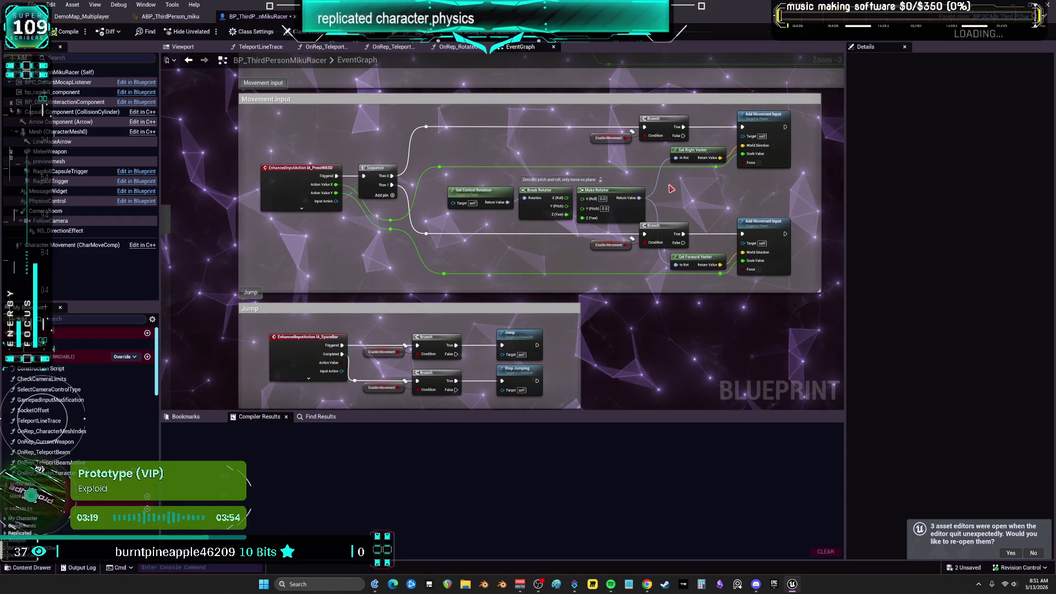
scroll(621, 187, "down", 2)
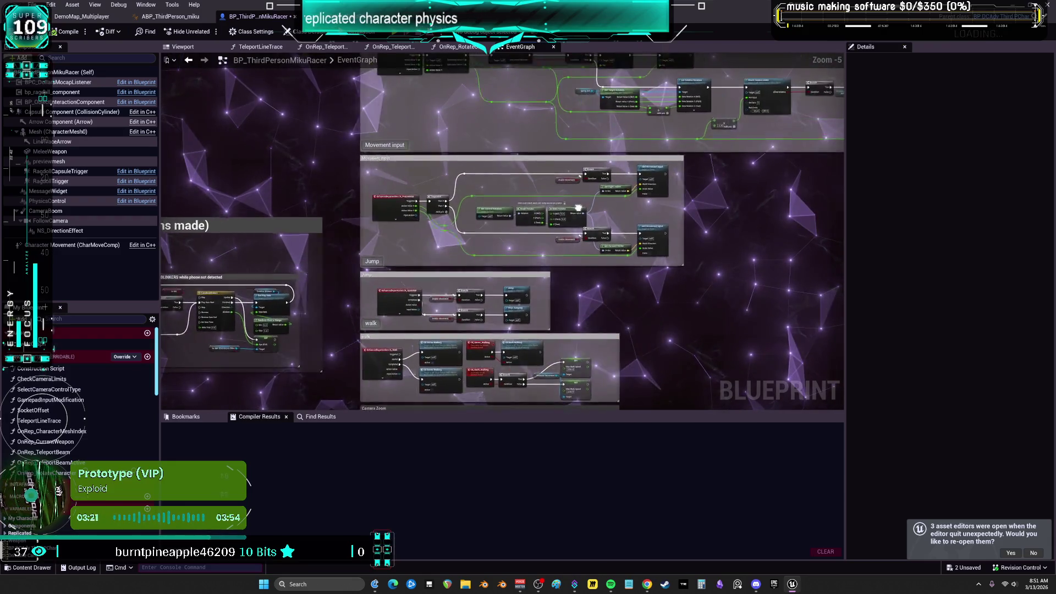
left_click_drag(579, 208, 515, 230)
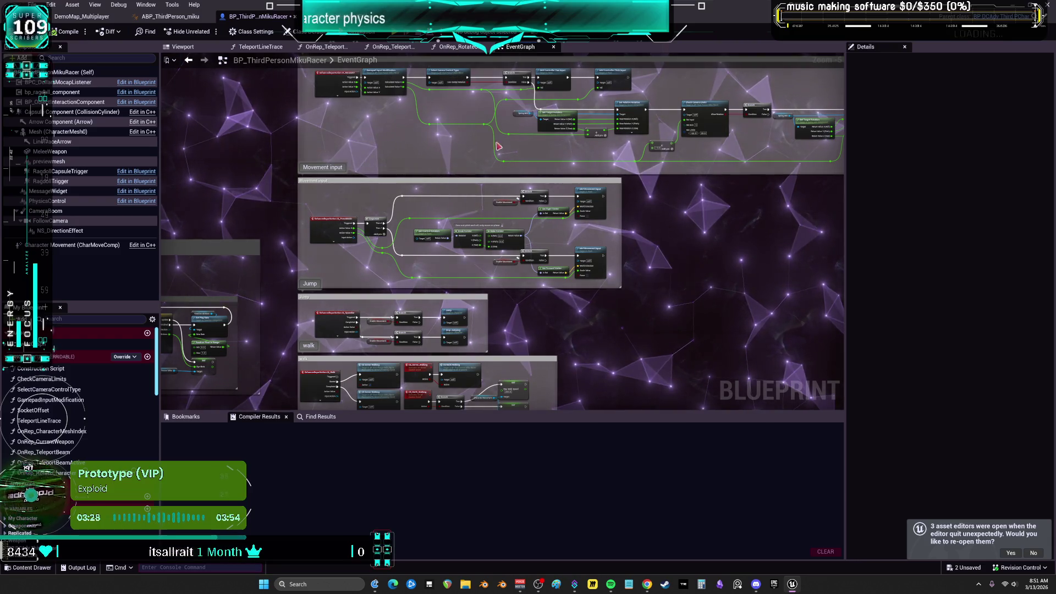
mouse_move(555, 253)
left_mouse_down()
mouse_move(655, 295)
mouse_move(555, 252)
left_mouse_up()
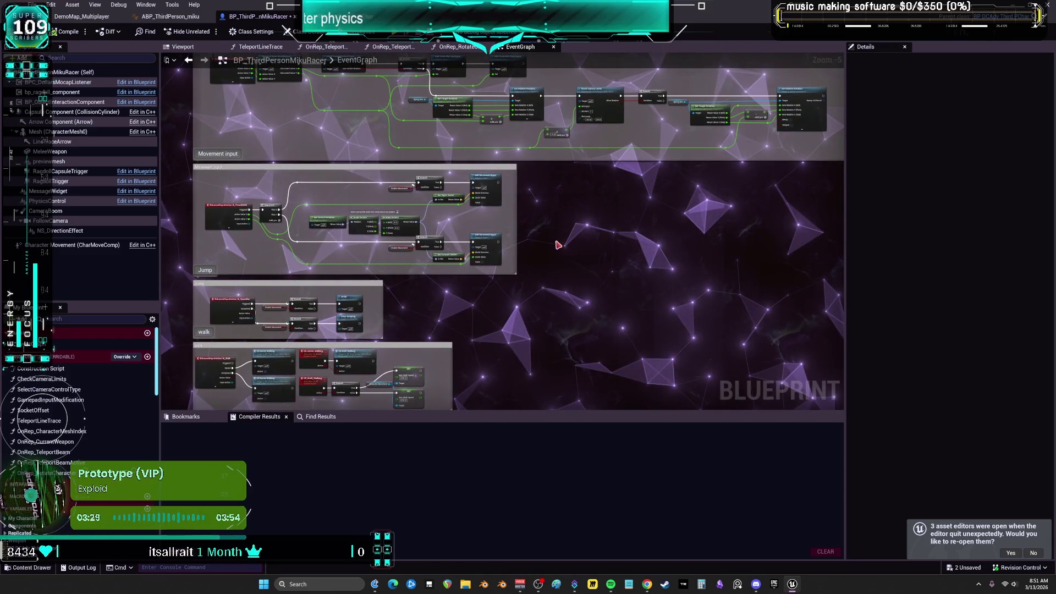
scroll(557, 244, "up", 2)
left_click_drag(699, 186, 609, 152)
left_click_drag(415, 160, 542, 152)
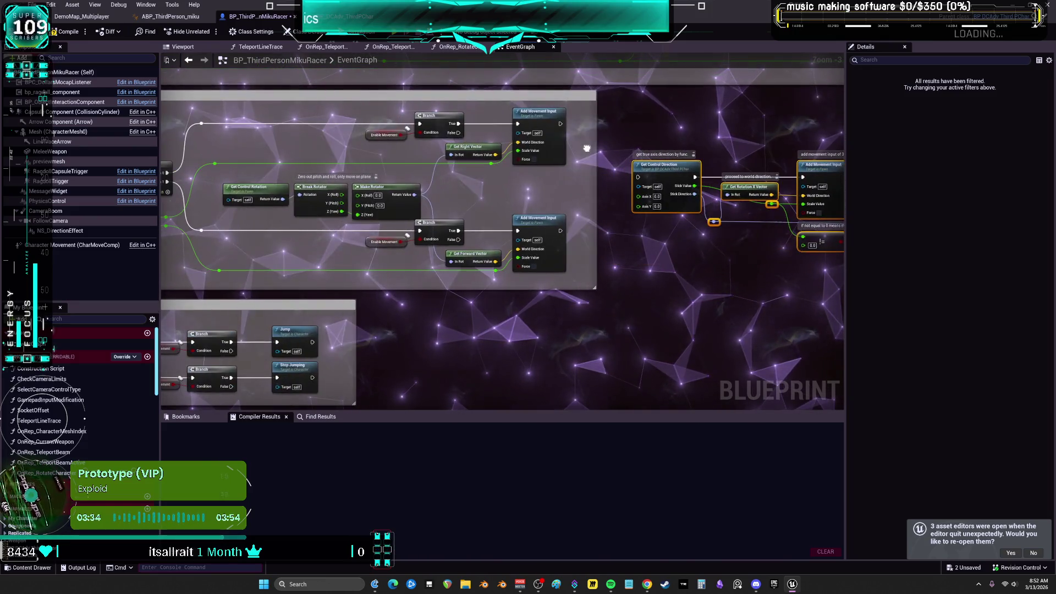
left_click_drag(217, 205, 388, 192)
left_click_drag(284, 168, 781, 225)
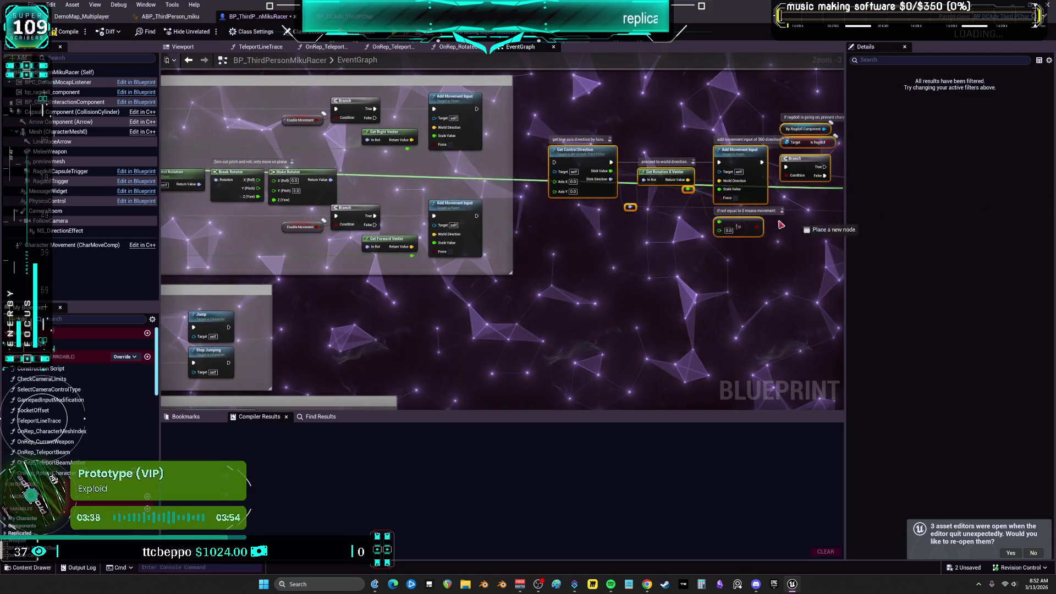
left_click_drag(562, 185, 525, 176)
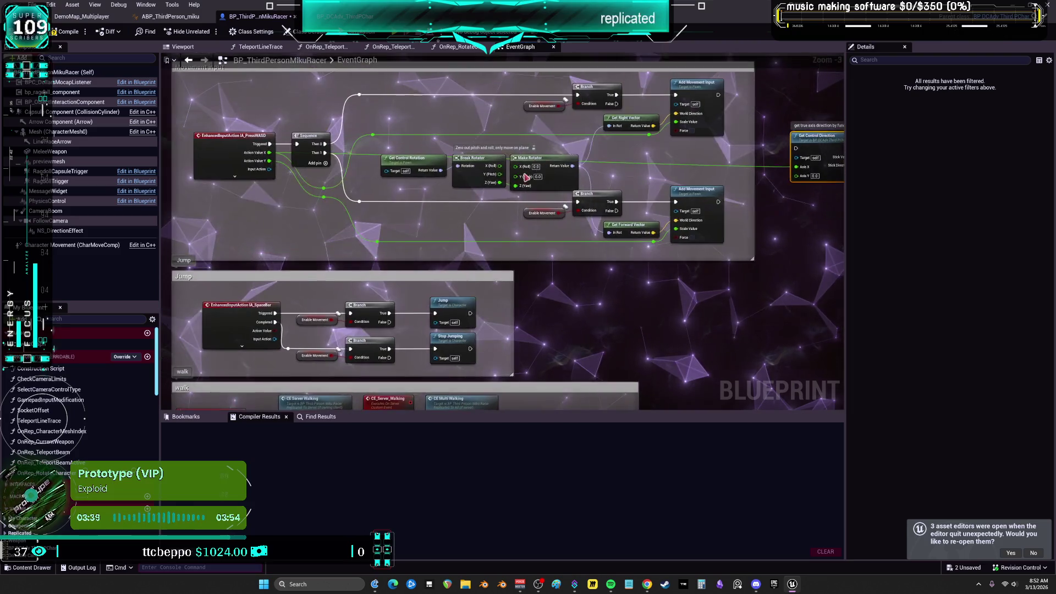
mouse_move(268, 160)
left_mouse_down()
mouse_move(866, 198)
mouse_move(572, 198)
mouse_move(583, 179)
left_mouse_up()
left_click_drag(651, 234, 458, 241)
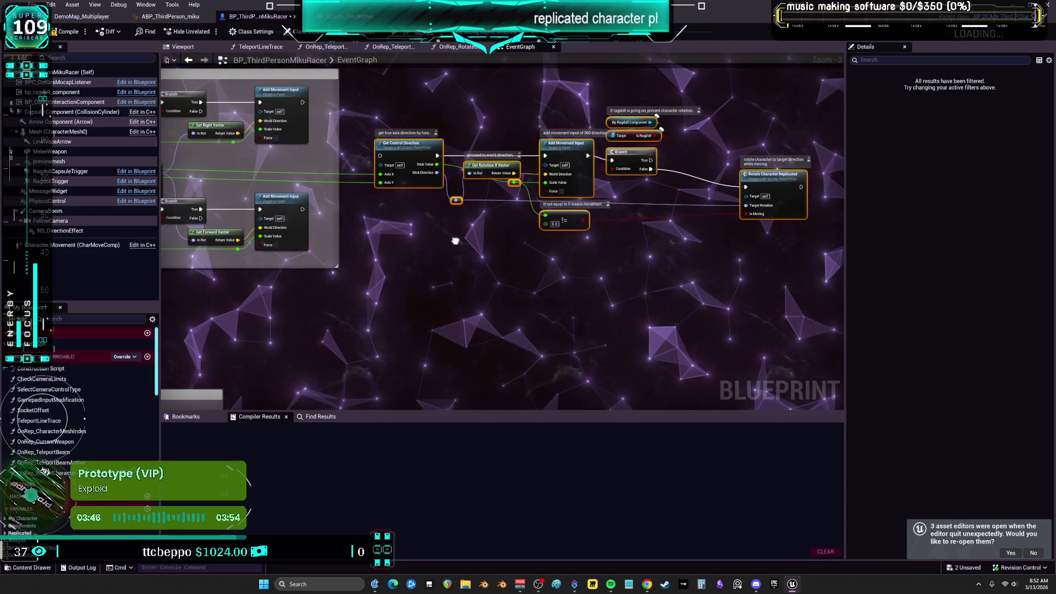
left_click_drag(456, 241, 457, 241)
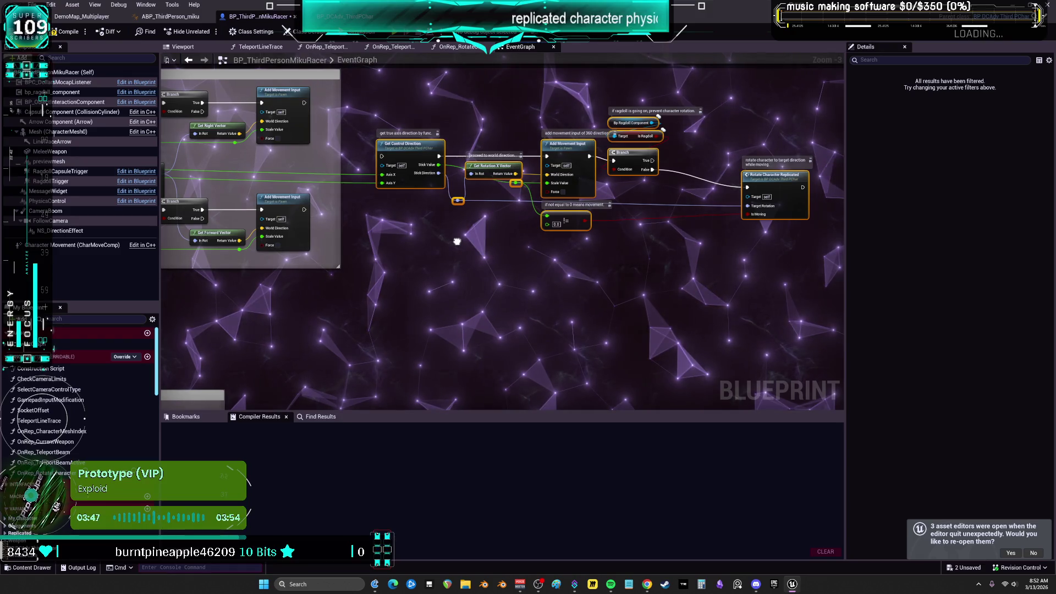
Open the Get Control Direction function graph from the Miku racer's movement nodes.
scroll(456, 241, "up", 2)
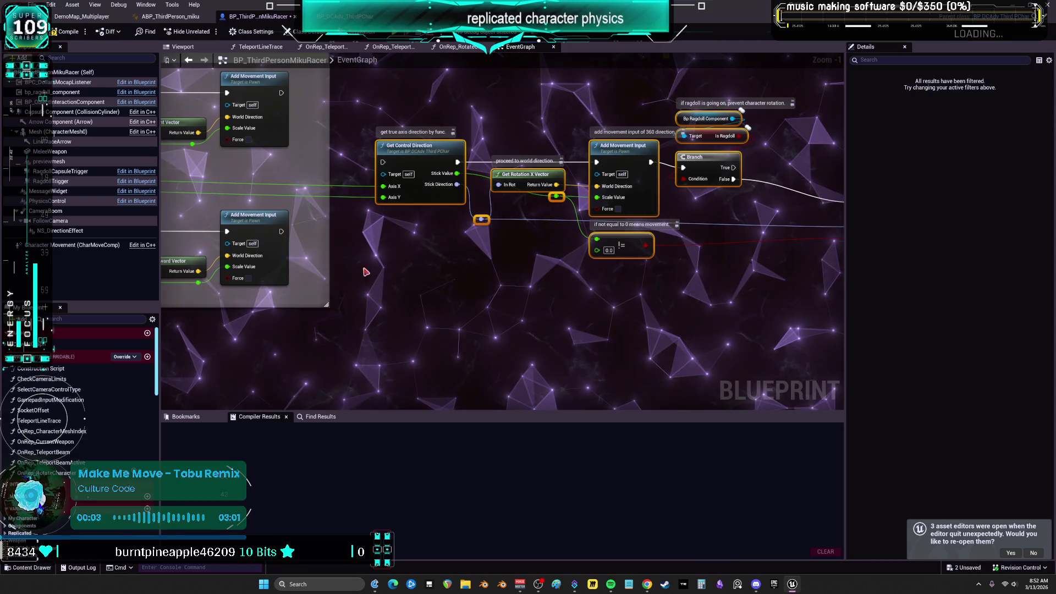
mouse_move(373, 275)
left_mouse_down()
mouse_move(395, 291)
mouse_move(579, 266)
mouse_move(485, 270)
left_mouse_up()
mouse_move(630, 261)
left_mouse_down()
mouse_move(606, 276)
mouse_move(452, 286)
left_mouse_up()
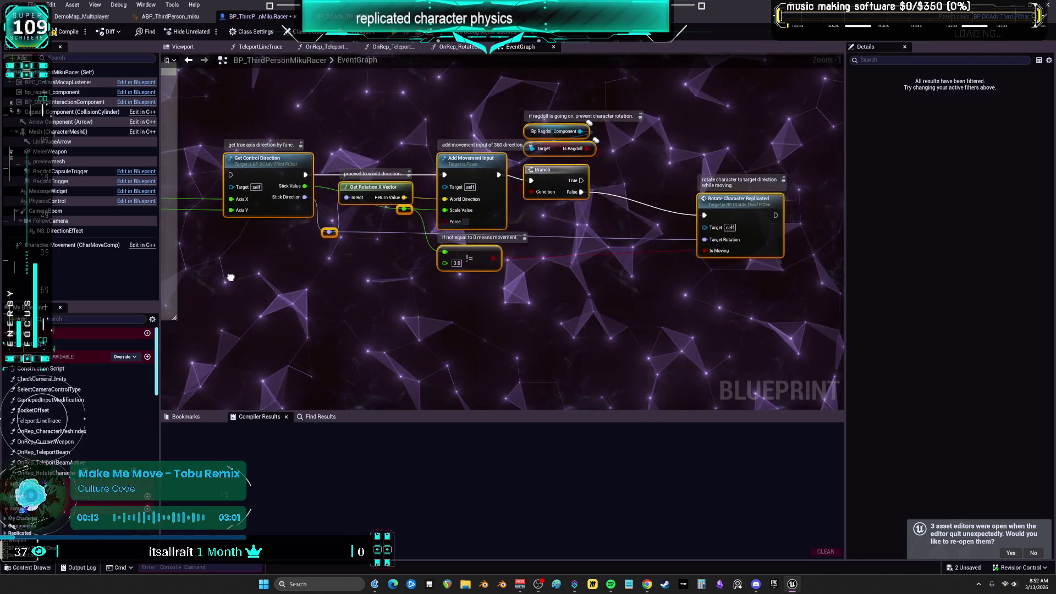
mouse_move(320, 152)
left_mouse_down()
mouse_move(513, 155)
mouse_move(502, 204)
left_mouse_up()
double_click(516, 168)
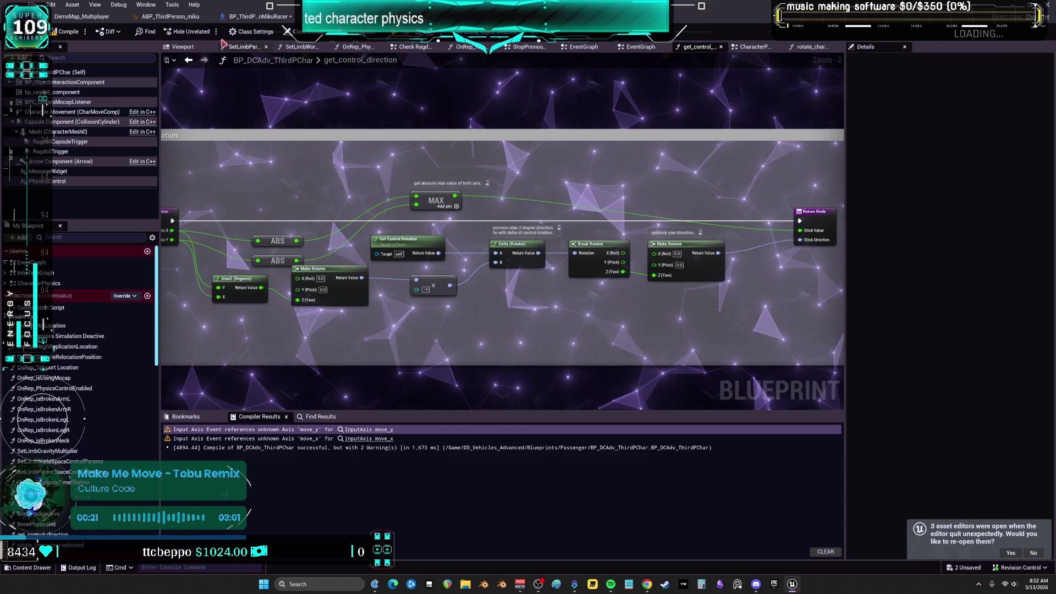
In the Miku racer graph, add an Enable Movement Branch off IA_PressWASD Triggered beside the movement chain.
key("alt+Left")
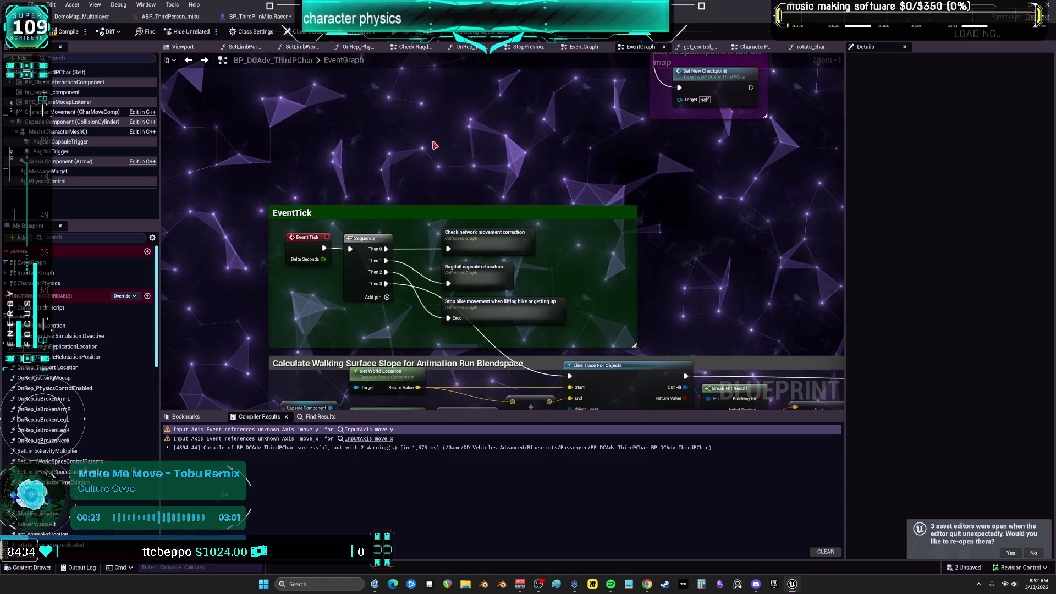
left_click(258, 17)
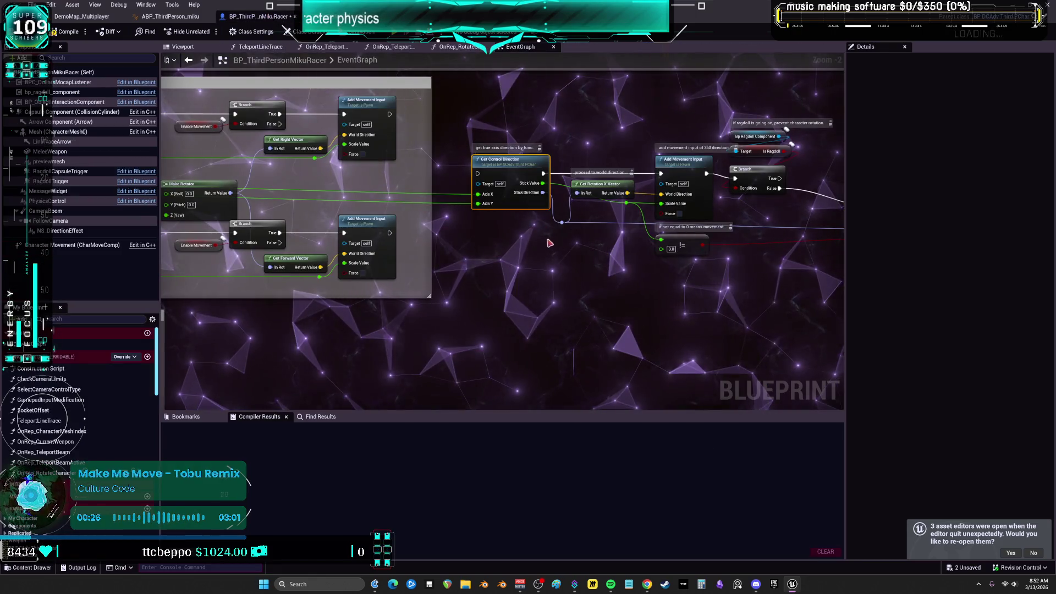
left_click_drag(424, 217, 661, 220)
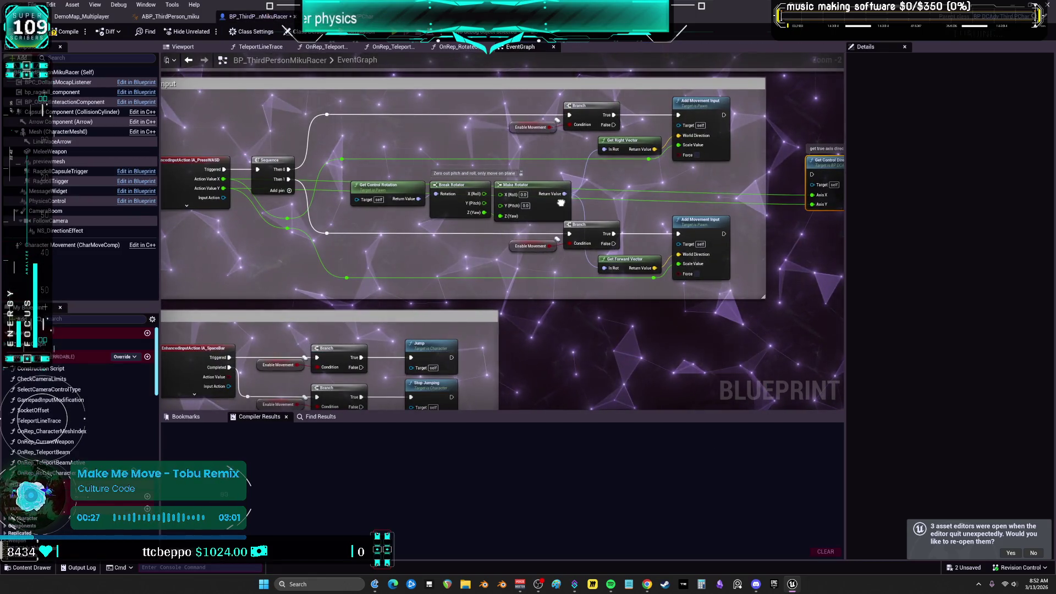
left_click_drag(223, 170, 727, 229)
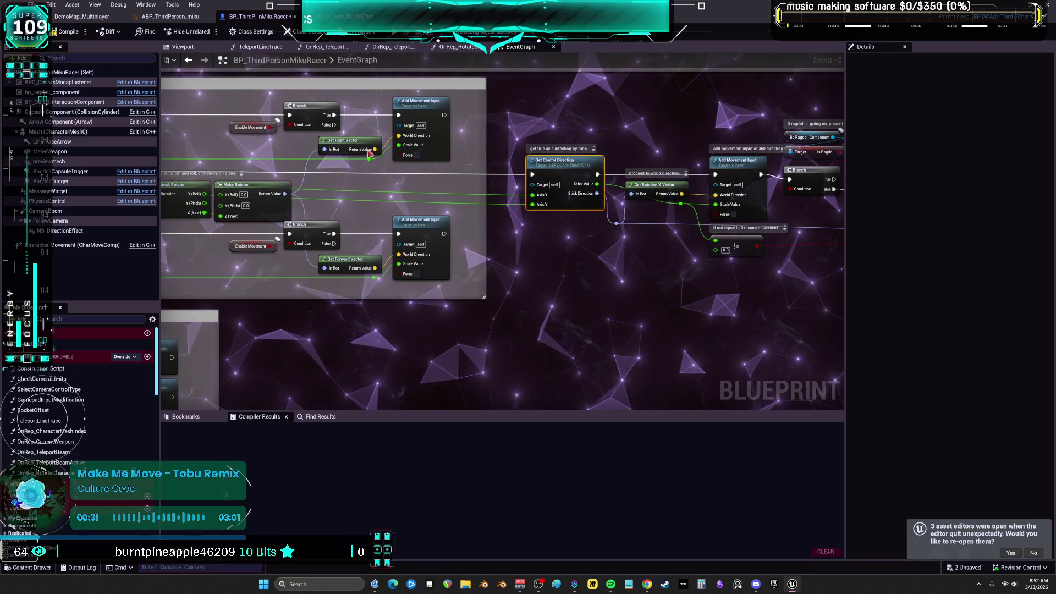
left_click_drag(262, 125, 600, 313)
left_click_drag(540, 289, 530, 264)
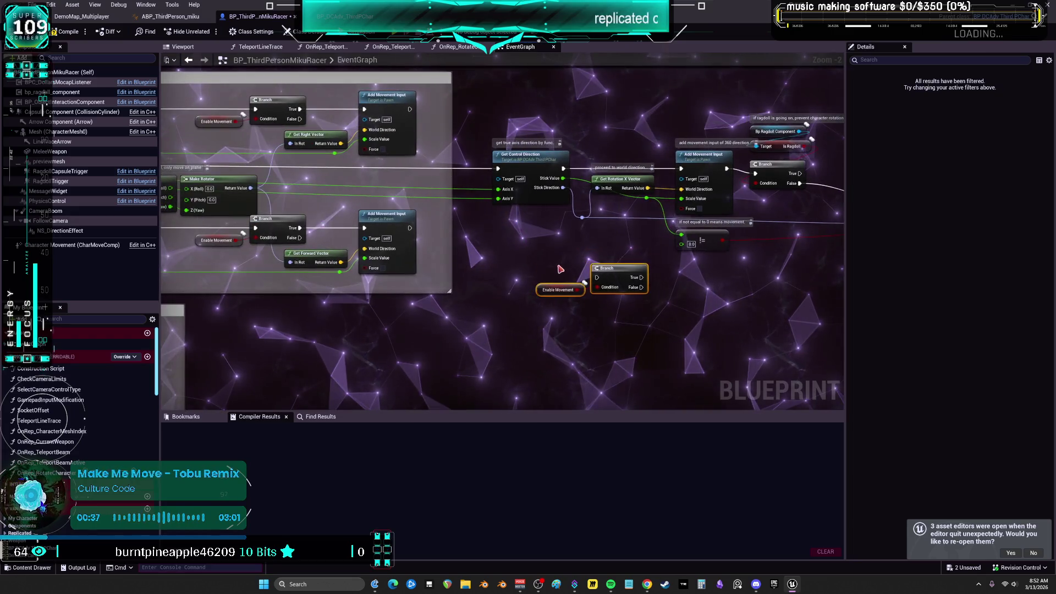
left_click_drag(621, 276, 582, 256)
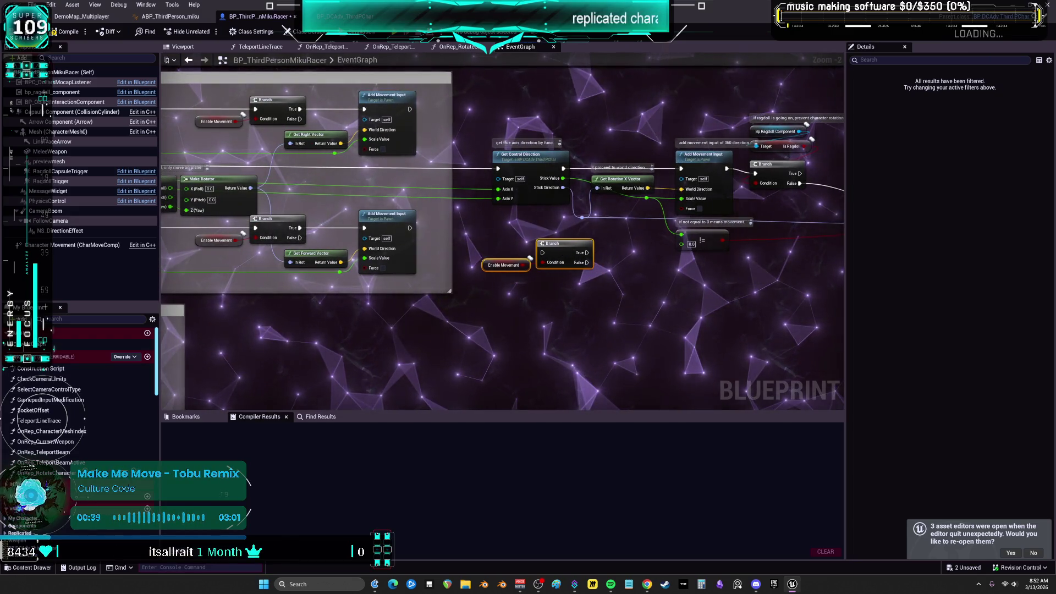
Pan and zoom out to check the whole Movement input and Jump sections.
left_click_drag(506, 167, 588, 164)
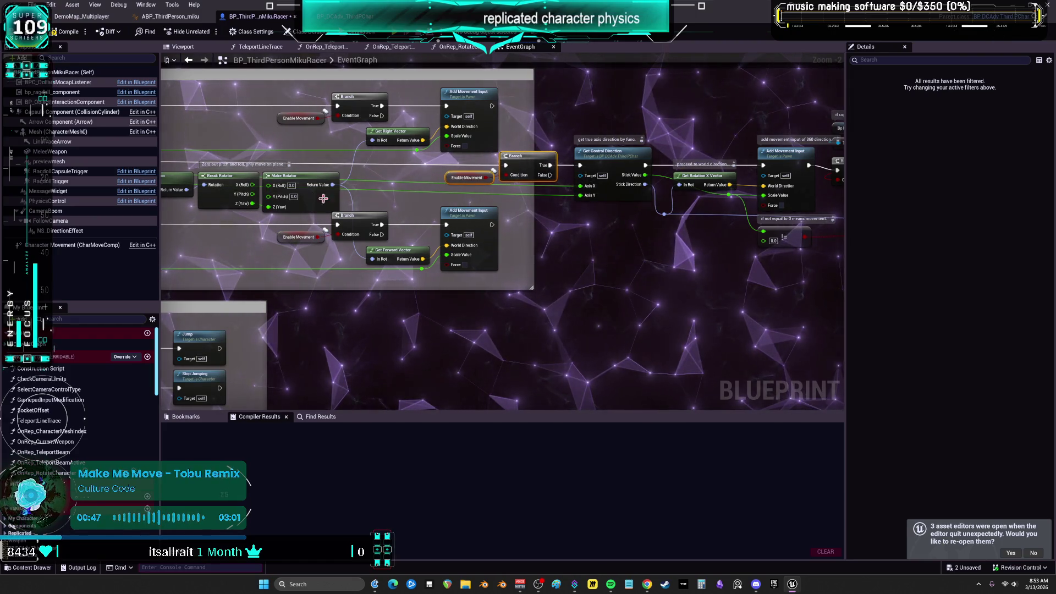
left_click_drag(324, 199, 381, 199)
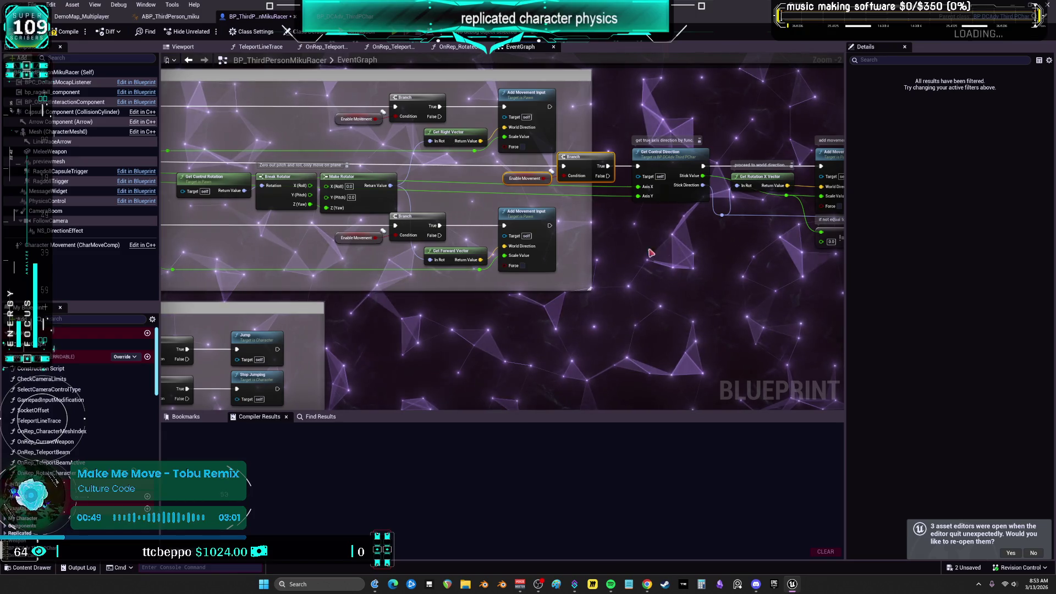
left_click_drag(650, 253, 401, 253)
scroll(506, 275, "down", 1)
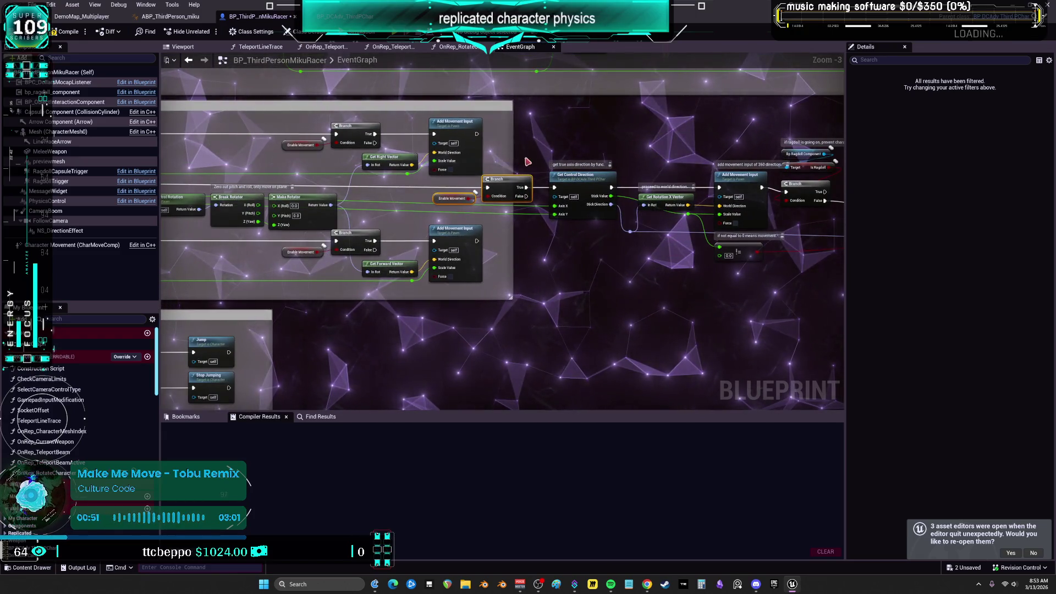
left_click_drag(527, 161, 794, 166)
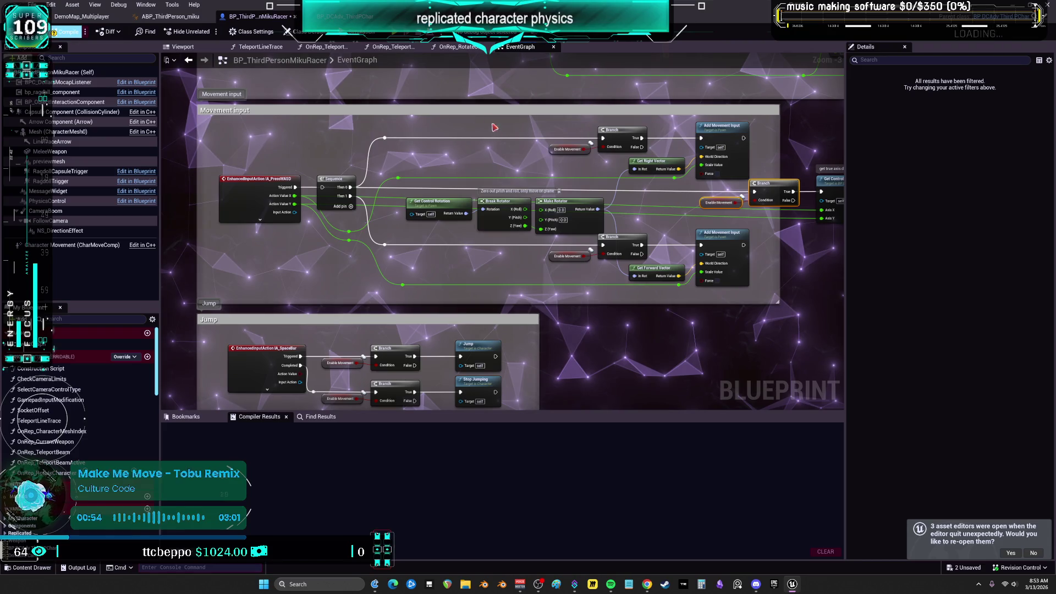
left_click(345, 16)
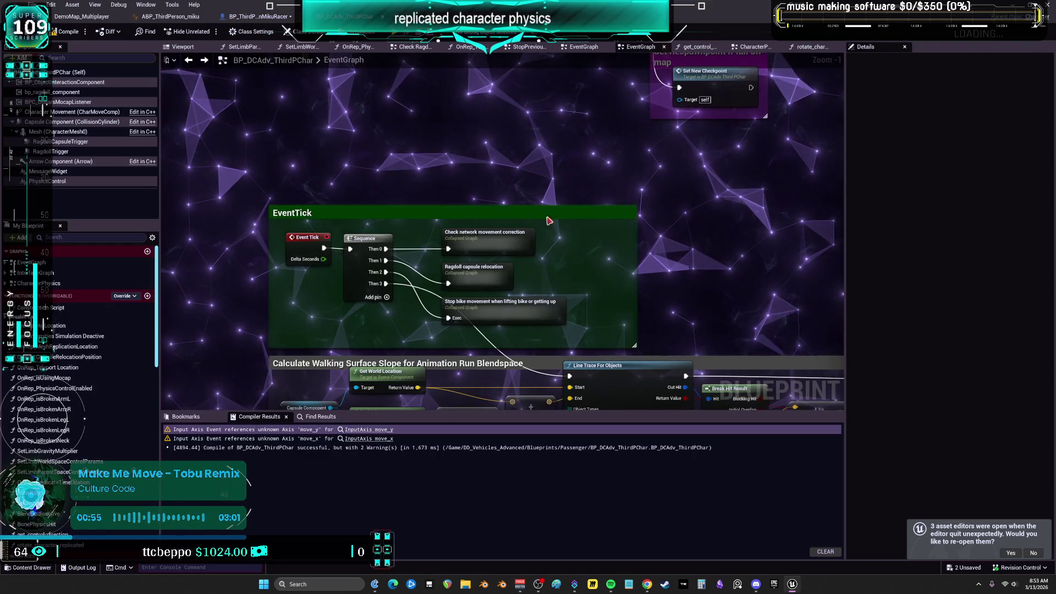
Open the CharacterPhysics graph and delete the old InputAxis move_x and move_y nodes.
scroll(548, 220, "down", 3)
left_click_drag(548, 220, 467, 86)
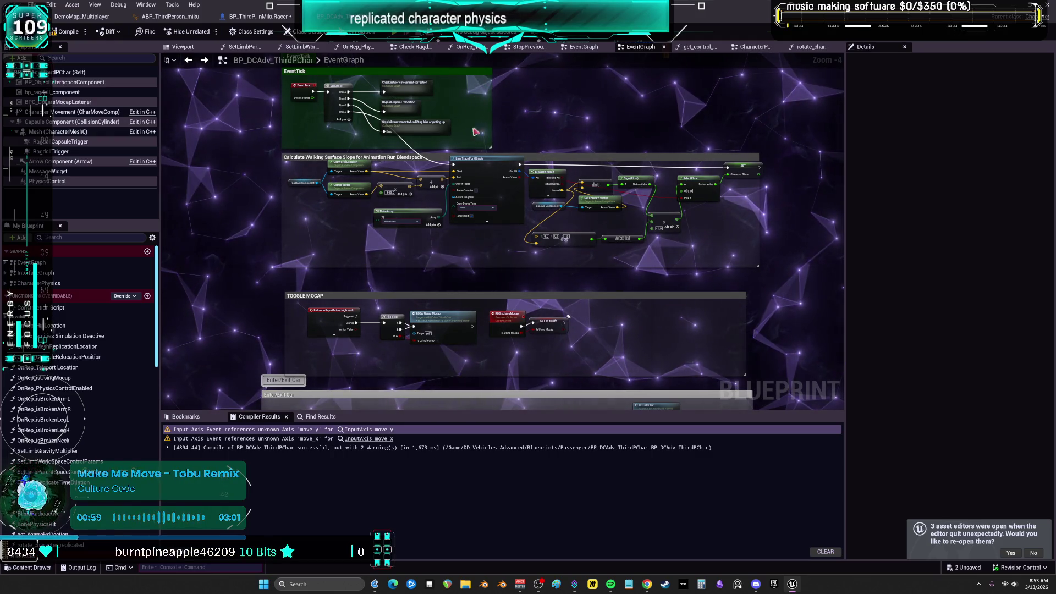
double_click(49, 283)
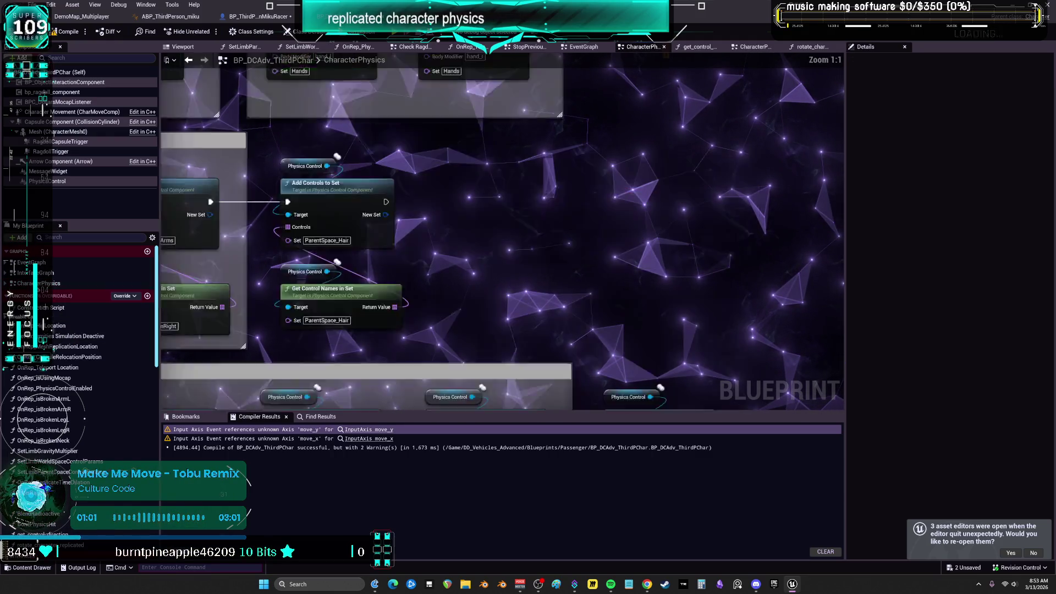
scroll(342, 182, "up", 9)
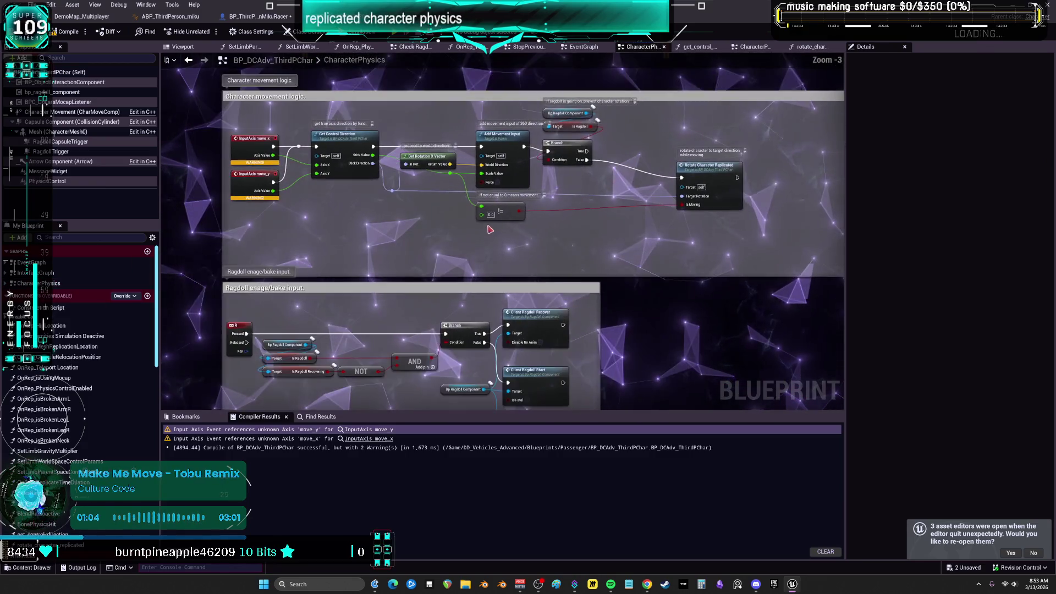
key("Delete")
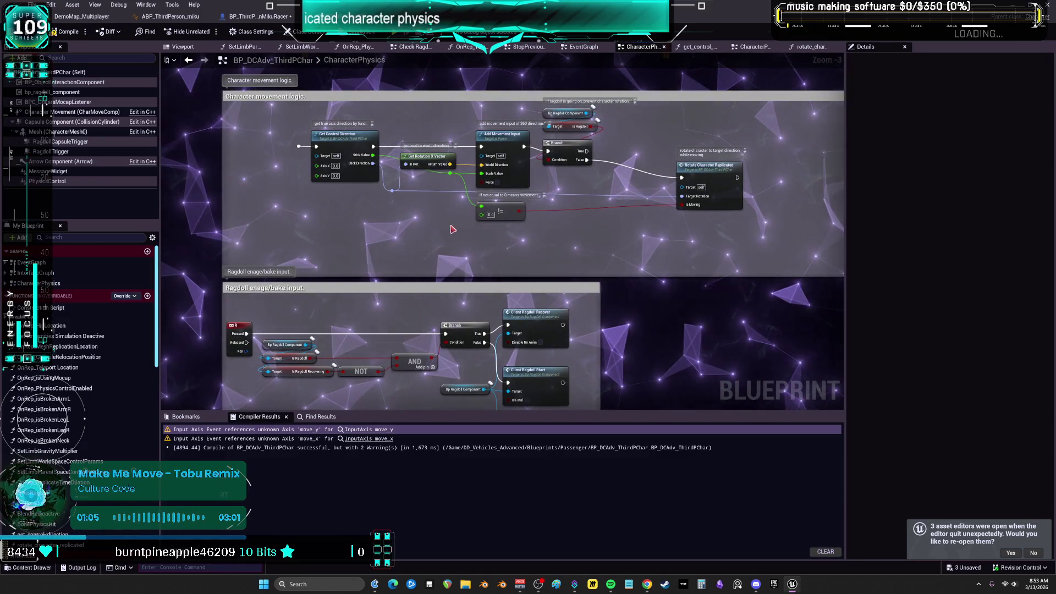
scroll(518, 216, "down", 1)
scroll(228, 172, "up", 3)
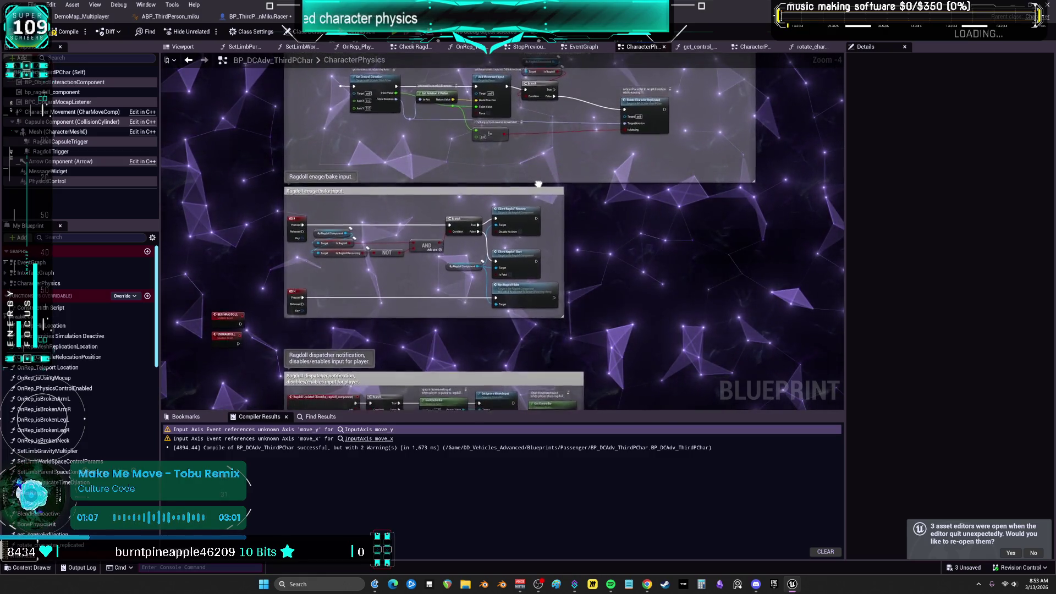
Survey the whole CharacterPhysics graph and start a multiplayer play-in-editor test.
left_click_drag(217, 219, 324, 191)
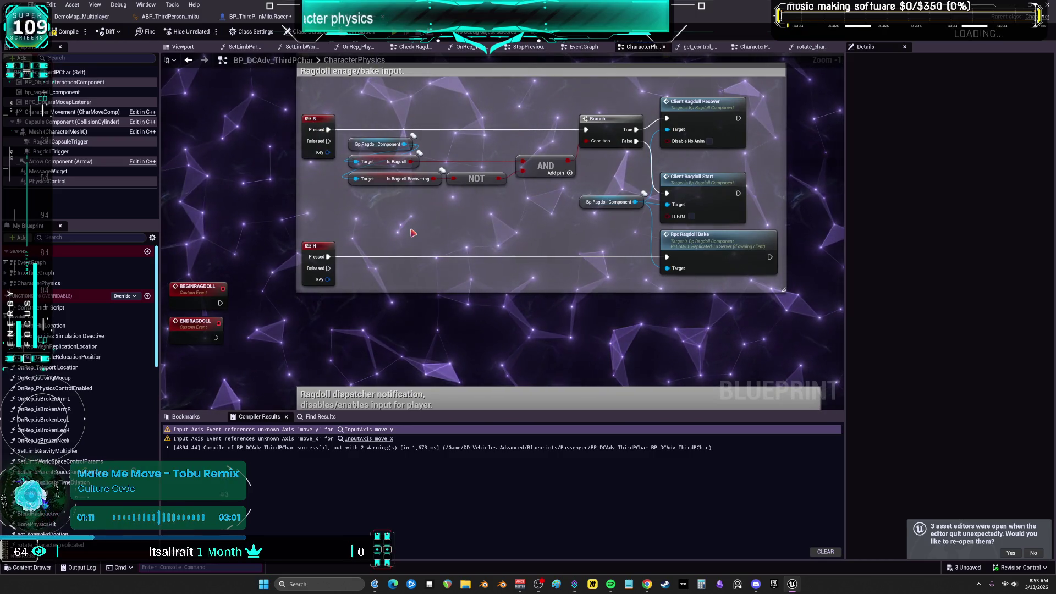
scroll(495, 242, "down", 2)
mouse_move(556, 401)
left_mouse_down()
mouse_move(558, 209)
mouse_move(571, 146)
left_mouse_up()
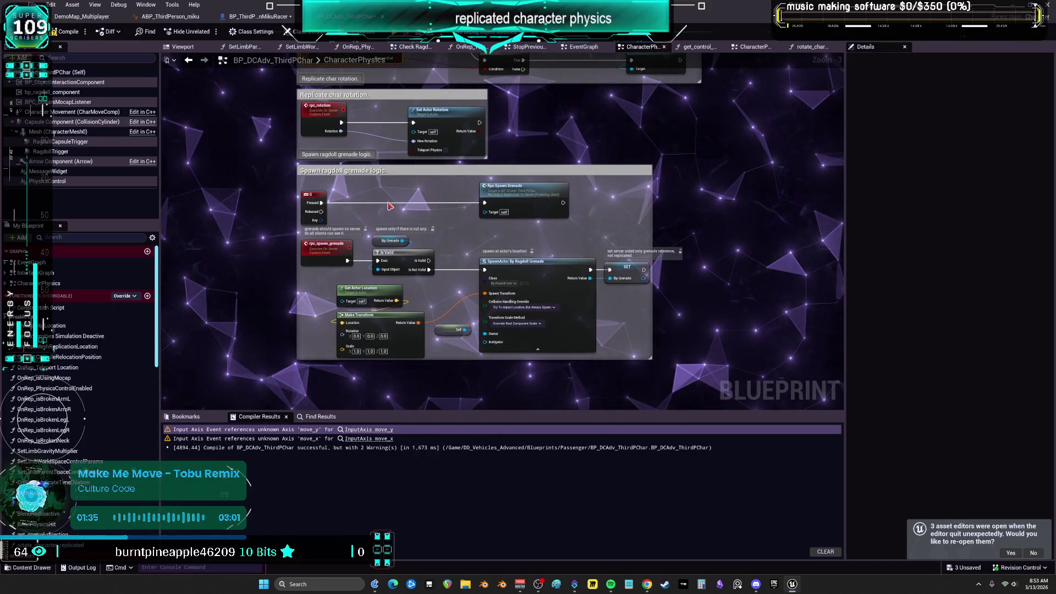
scroll(598, 208, "down", 1)
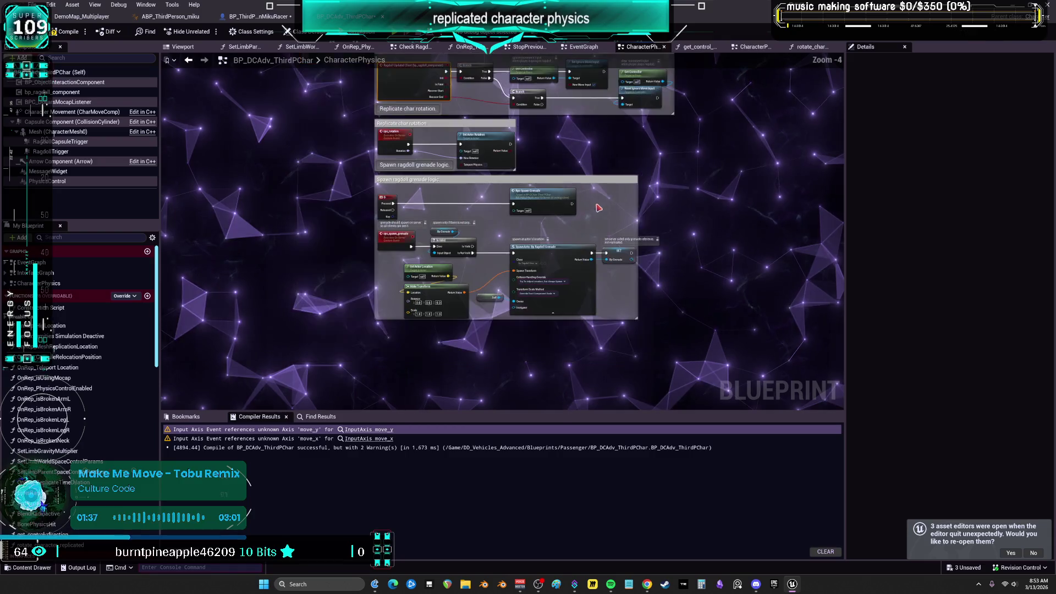
scroll(697, 163, "down", 3)
left_click_drag(650, 219, 585, 259)
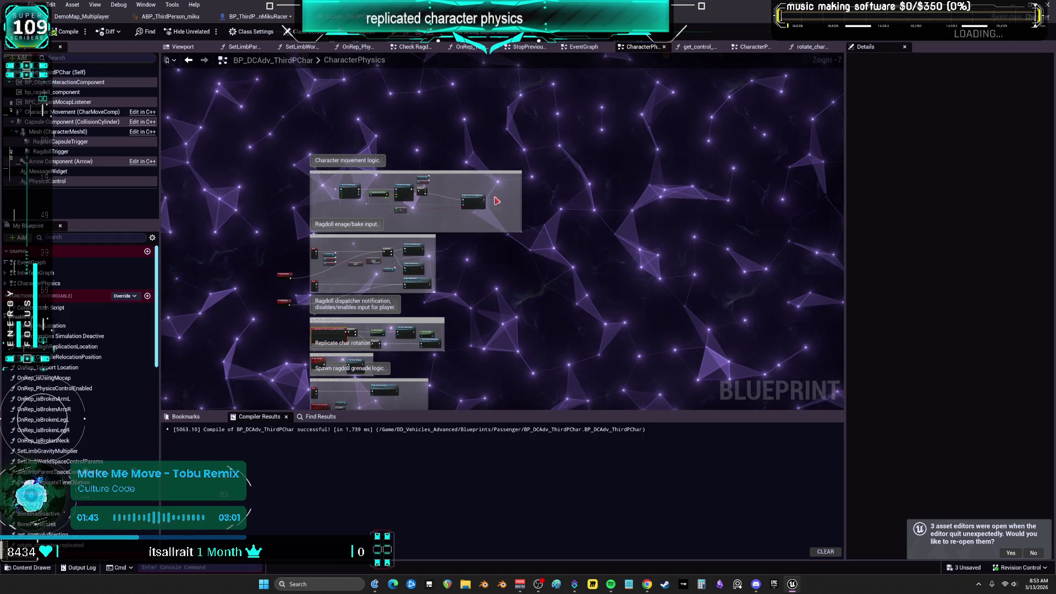
key("alt+p")
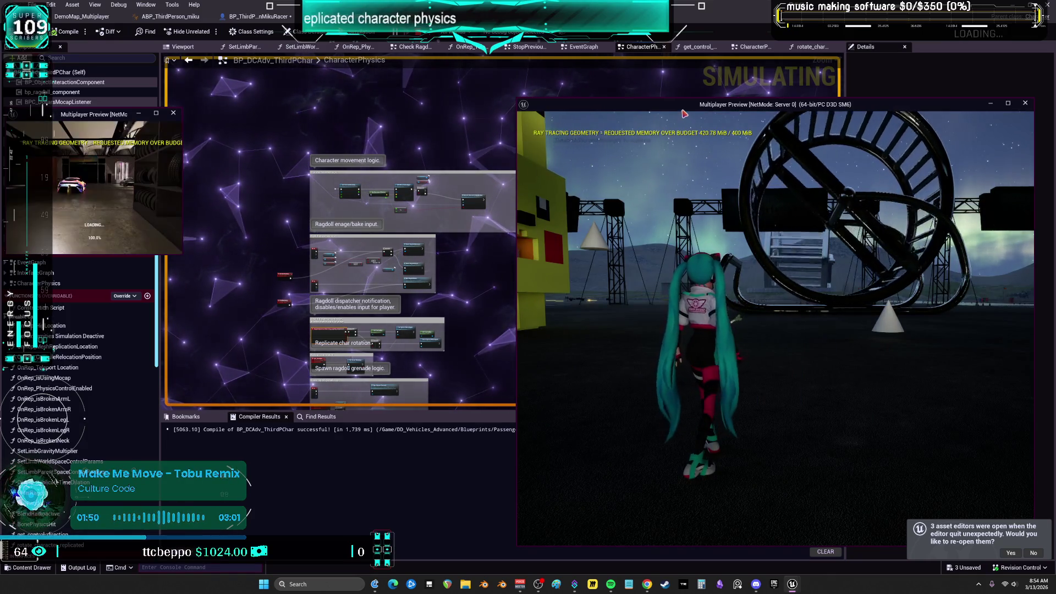
key("alt+Return")
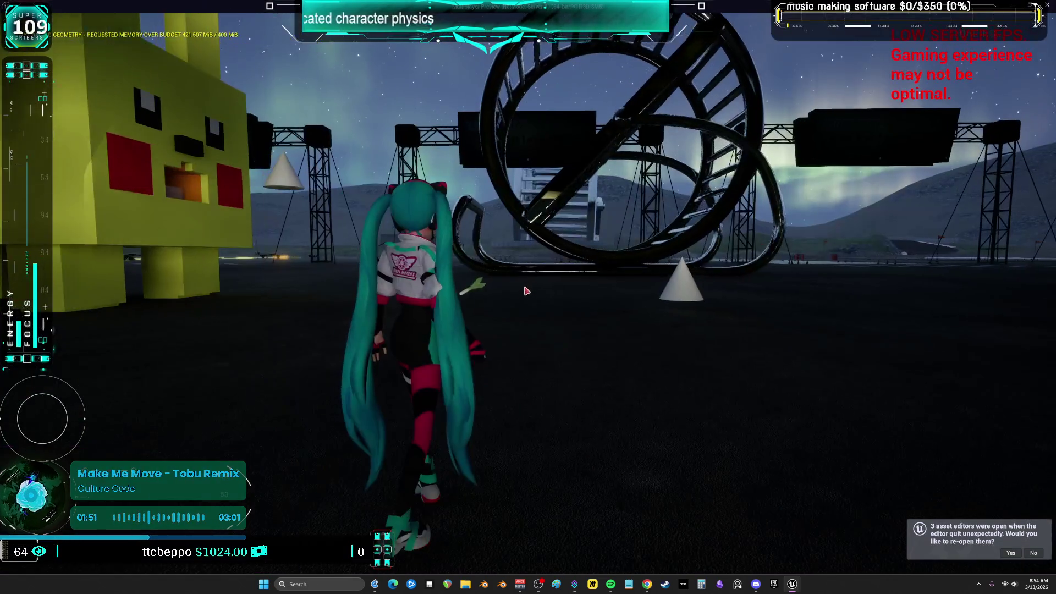
left_click(527, 291)
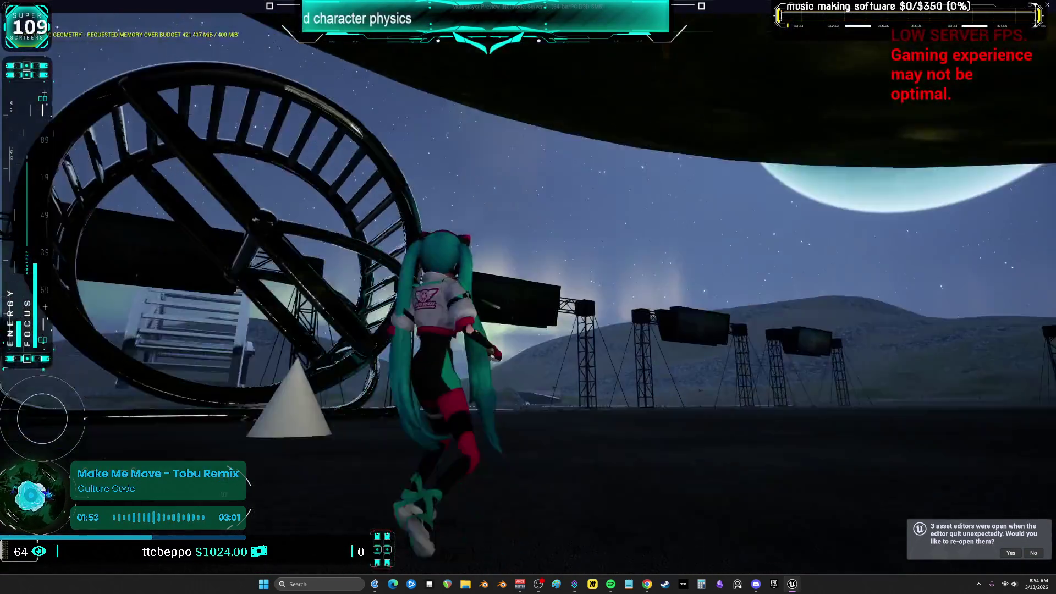
key("w")
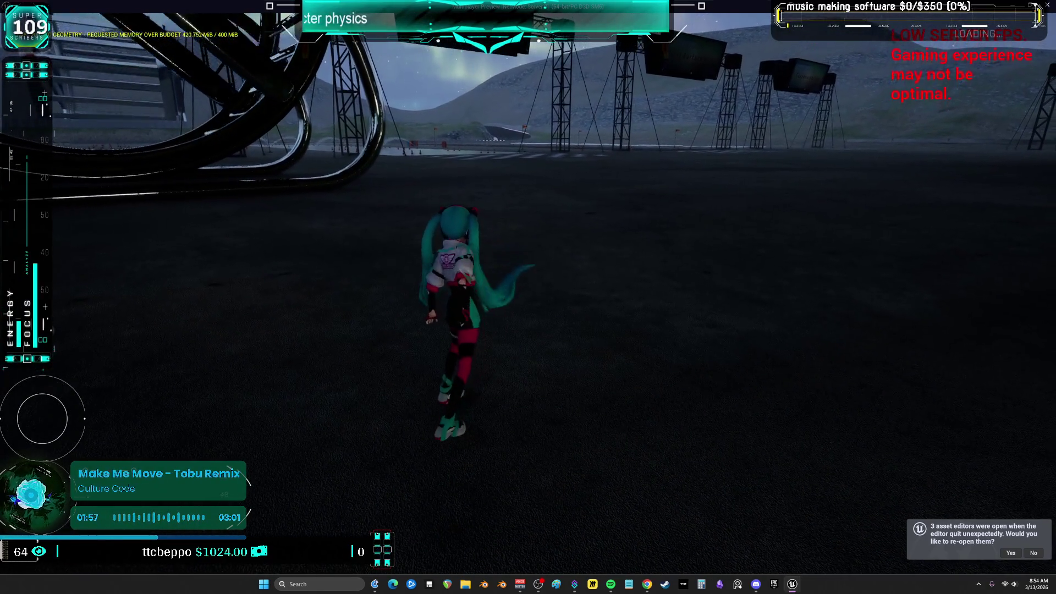
key("space")
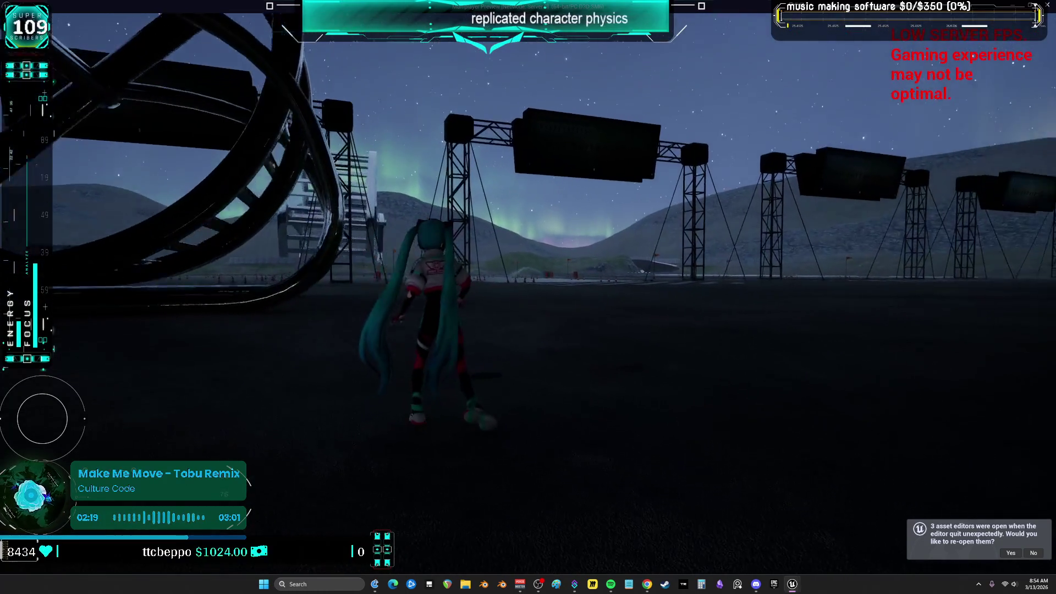
key("Escape")
scroll(610, 281, "up", 4)
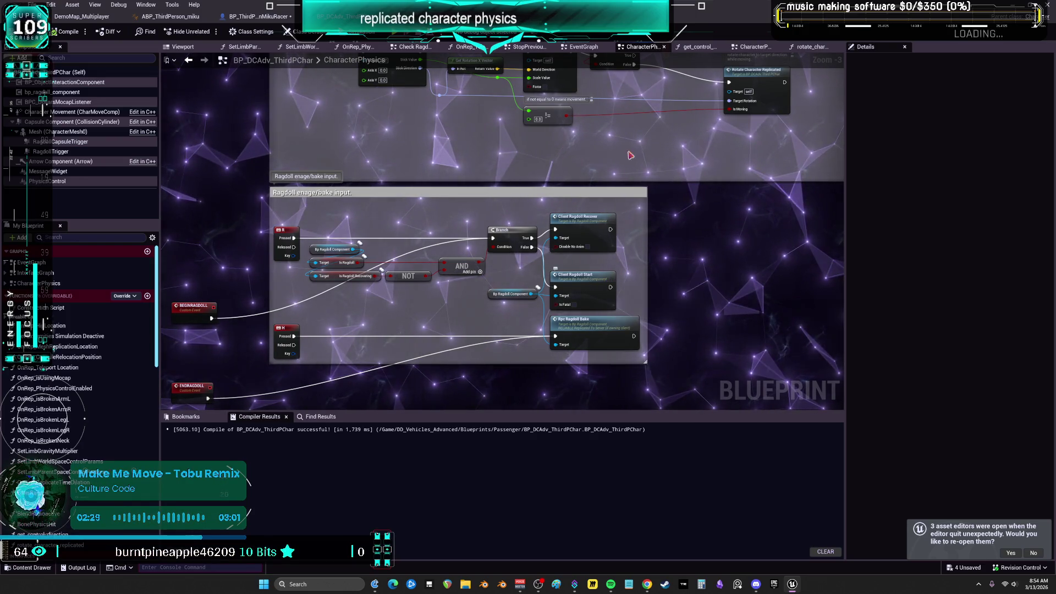
Rearrange BEGINRAGDOLL and ENDRAGDOLL, then break their links to the Branch and Client Ragdoll Start.
left_click_drag(463, 281, 543, 255)
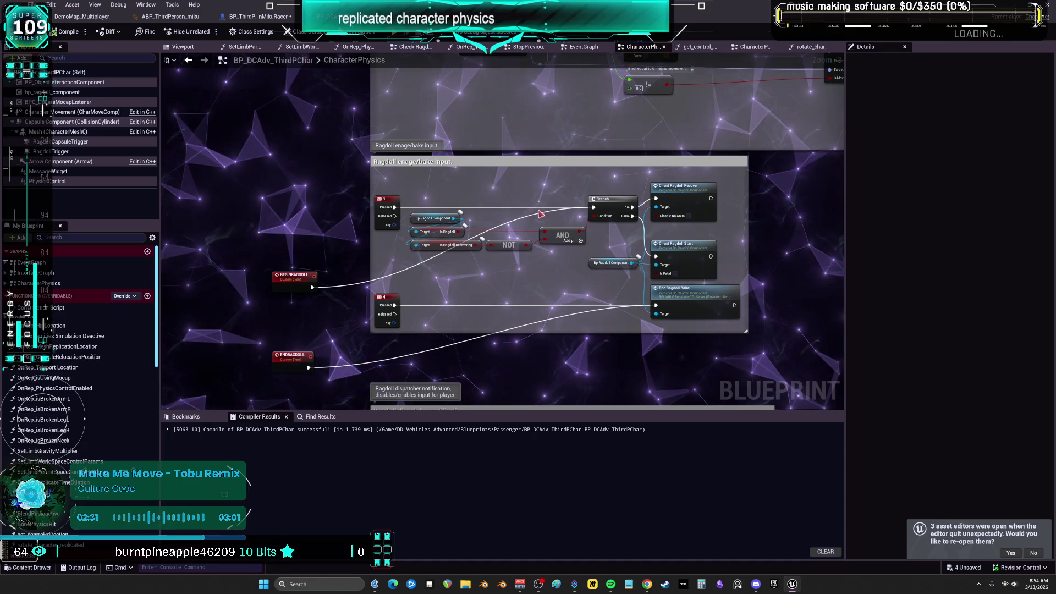
left_click_drag(293, 284, 298, 230)
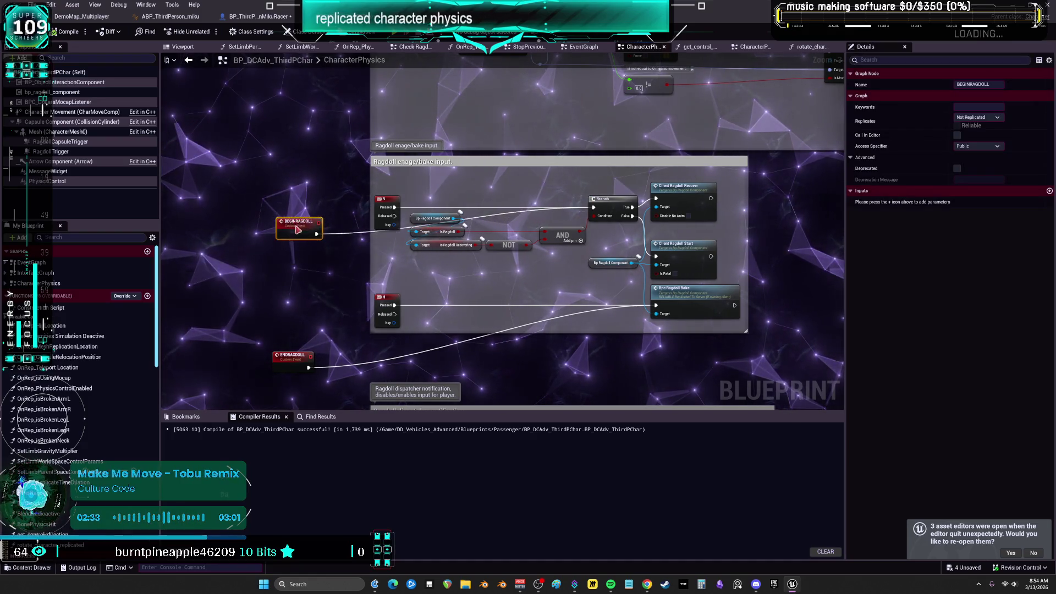
mouse_move(326, 179)
left_mouse_down()
mouse_move(657, 201)
mouse_move(589, 197)
mouse_move(483, 294)
mouse_move(551, 256)
mouse_move(655, 256)
left_mouse_up()
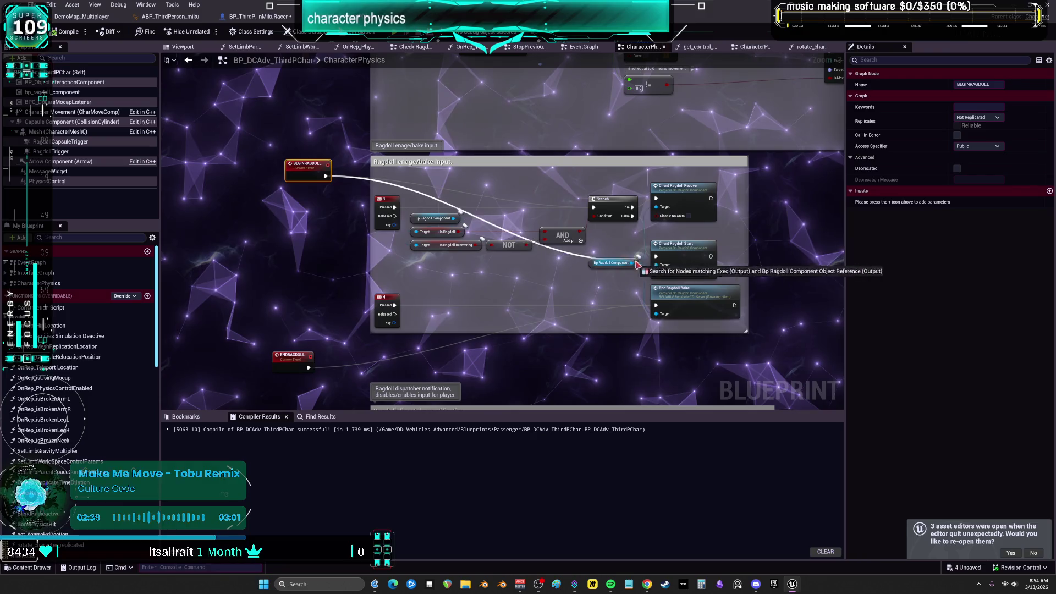
mouse_move(292, 353)
left_mouse_down()
mouse_move(303, 282)
mouse_move(655, 198)
left_mouse_up()
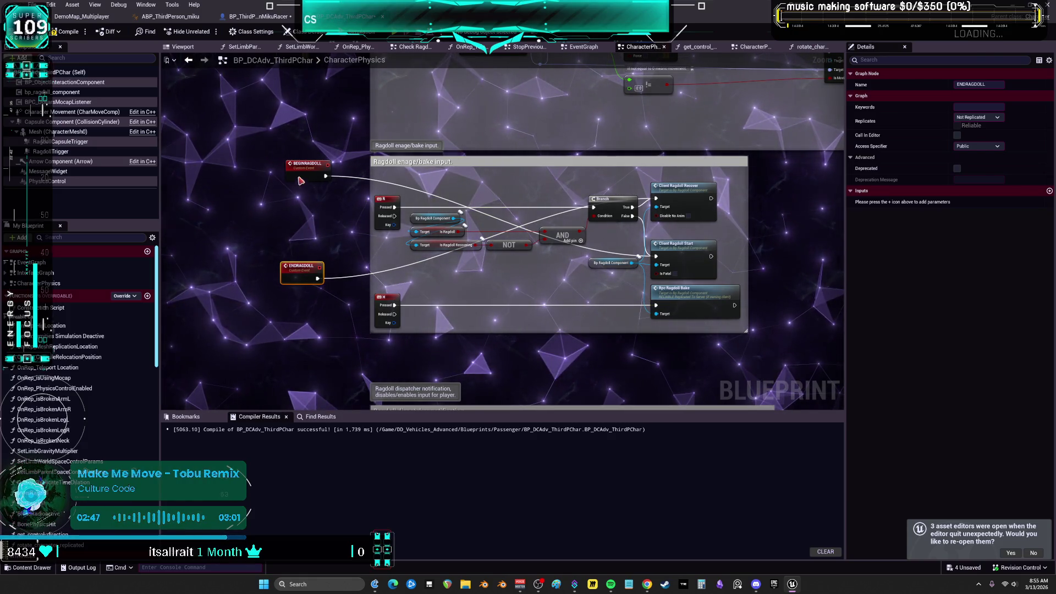
mouse_move(298, 167)
left_mouse_down()
mouse_move(294, 317)
mouse_move(306, 271)
left_mouse_up()
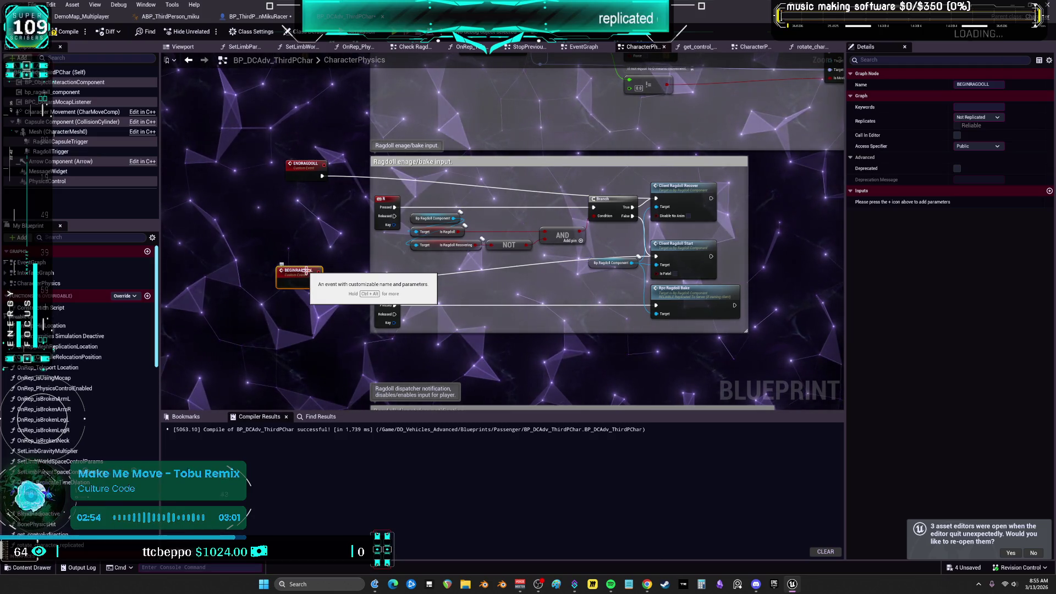
left_click(292, 237)
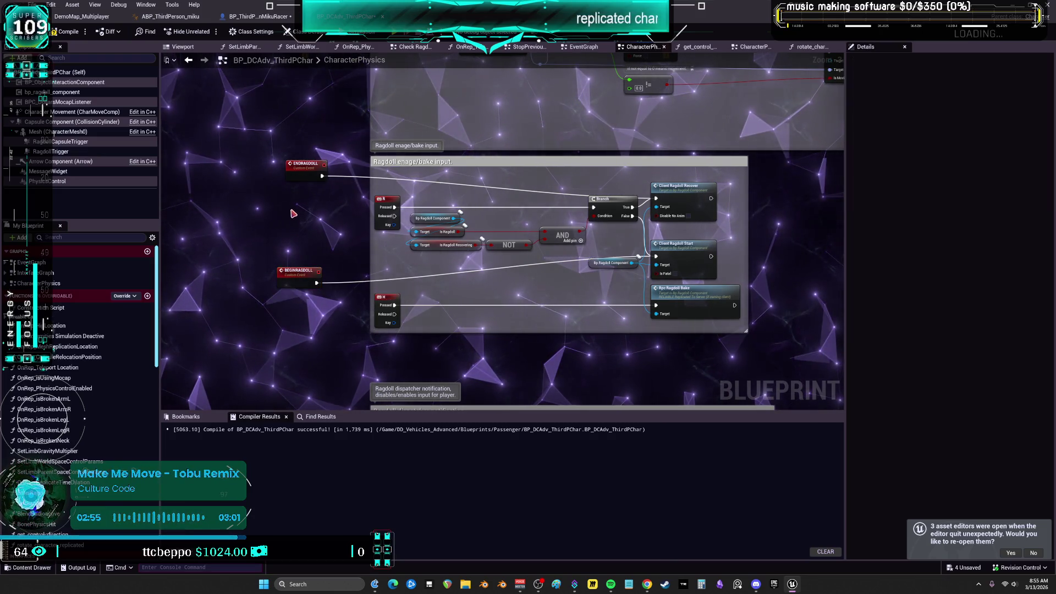
left_click(320, 175, "alt")
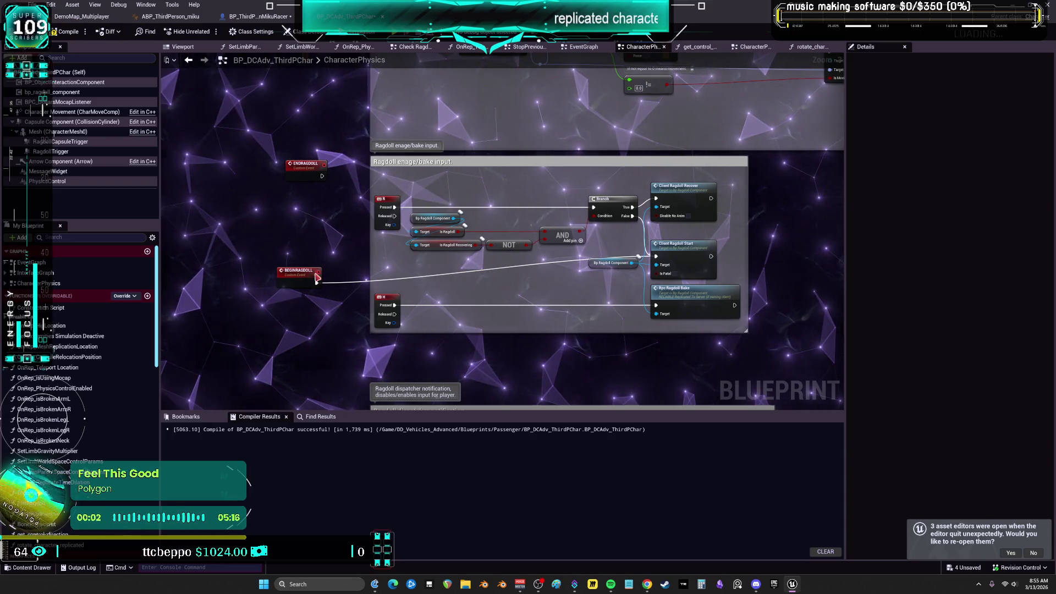
left_click(316, 282, "alt")
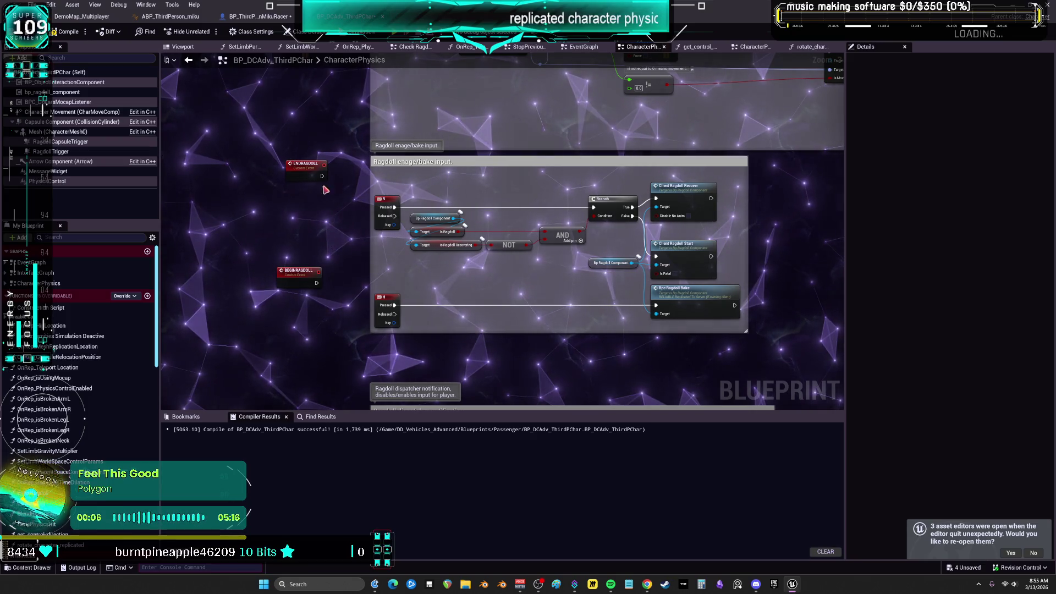
Add a RAGDOLLFLIPFLOP custom event and wire it into the ragdoll Branch in place of R.
right_click(316, 208)
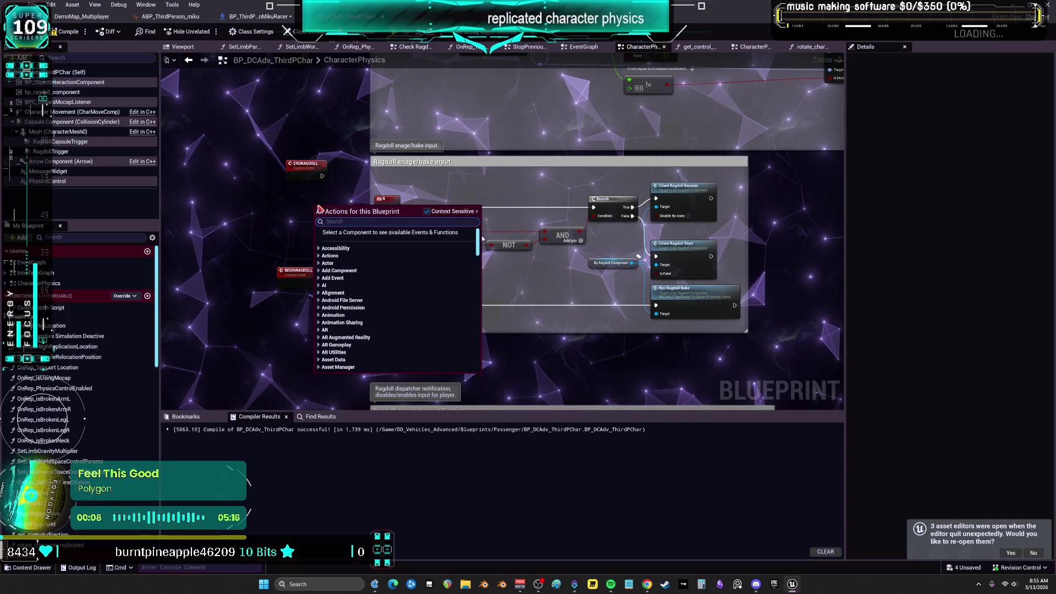
type("CUSTOM")
key("Return")
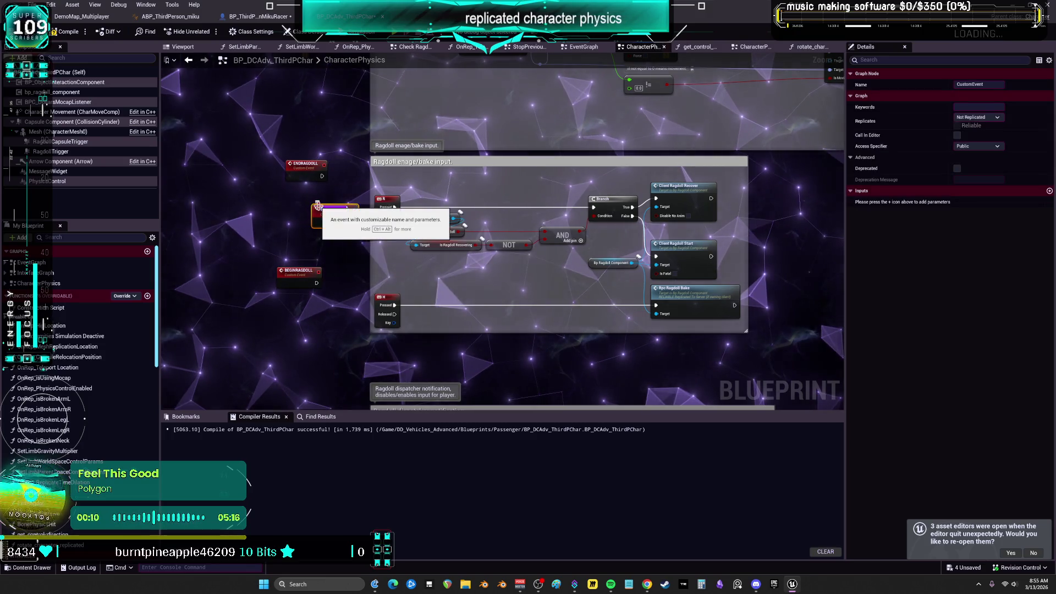
type("RA")
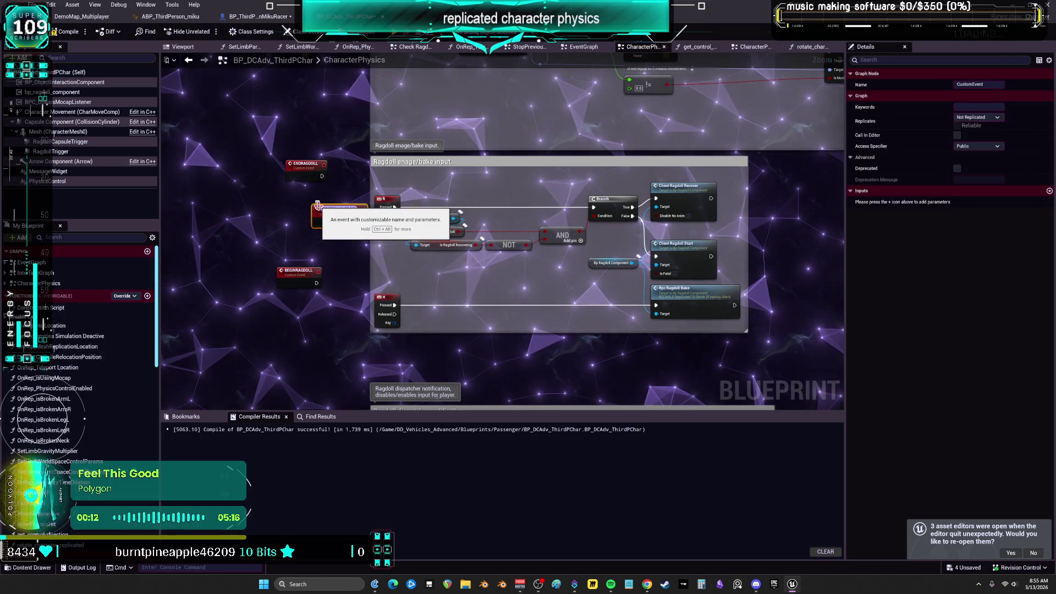
type("GDOLLFLIPFLOP")
key("Return")
scroll(379, 292, "up", 1)
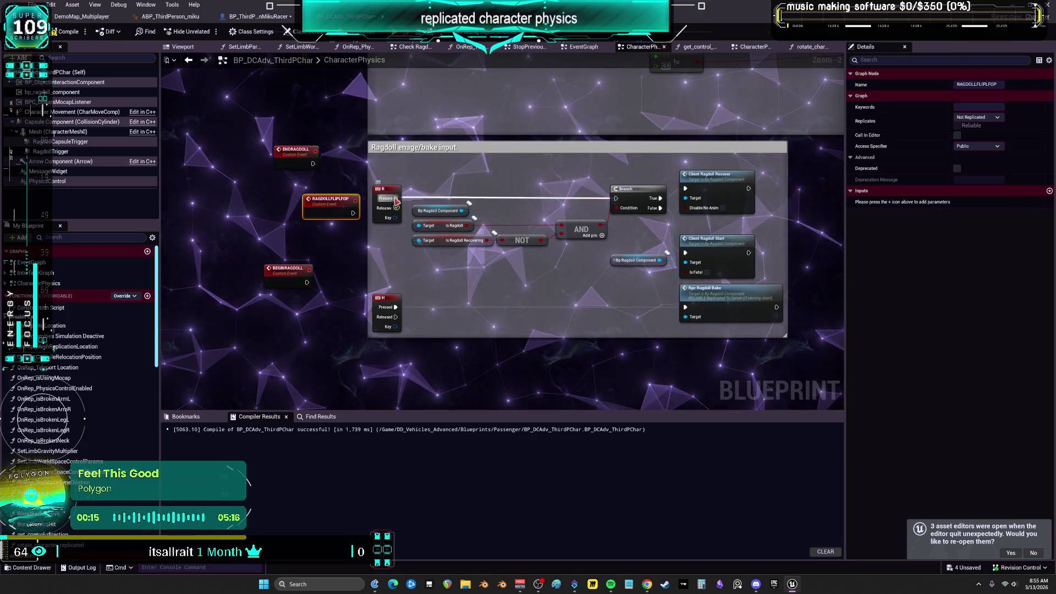
left_click_drag(396, 199, 353, 213)
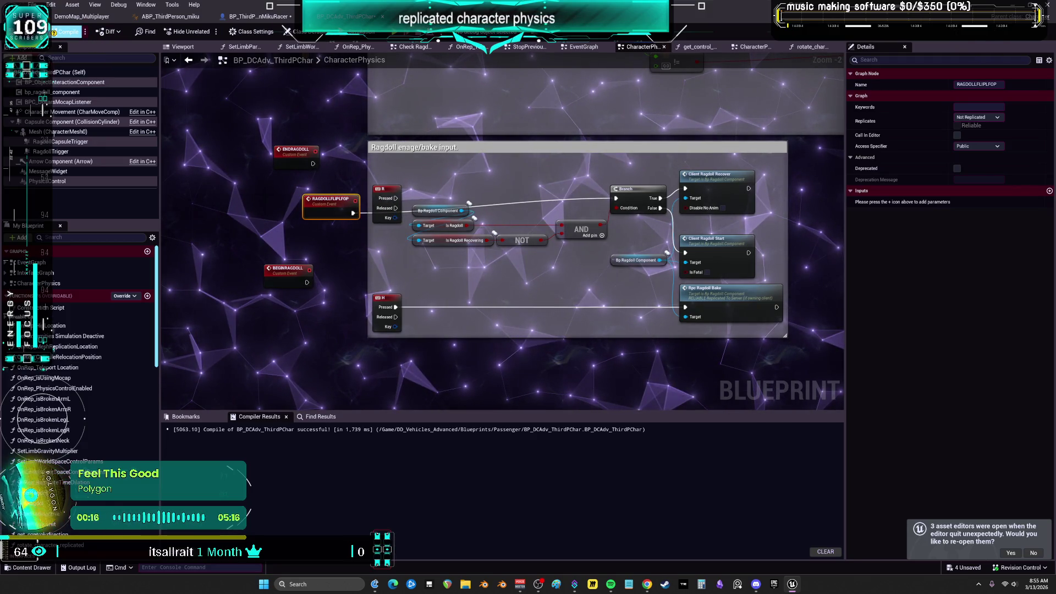
left_click(267, 21)
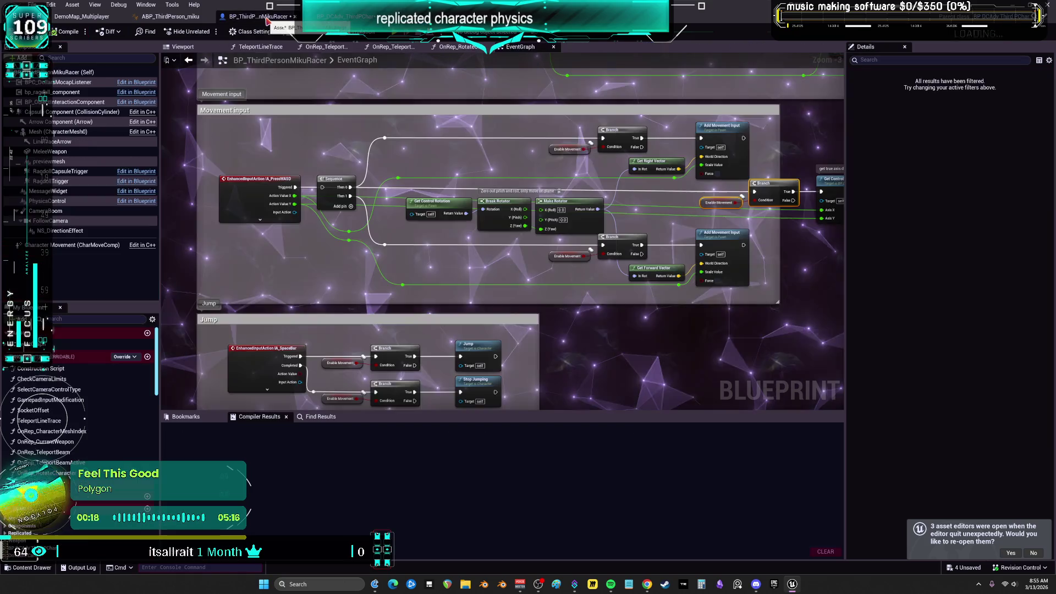
Have IA_Press6 Started call RAGDOLLFLIPFLOP, detach the Flip Flop, compile, and start a play test.
scroll(489, 250, "down", 4)
scroll(385, 231, "up", 7)
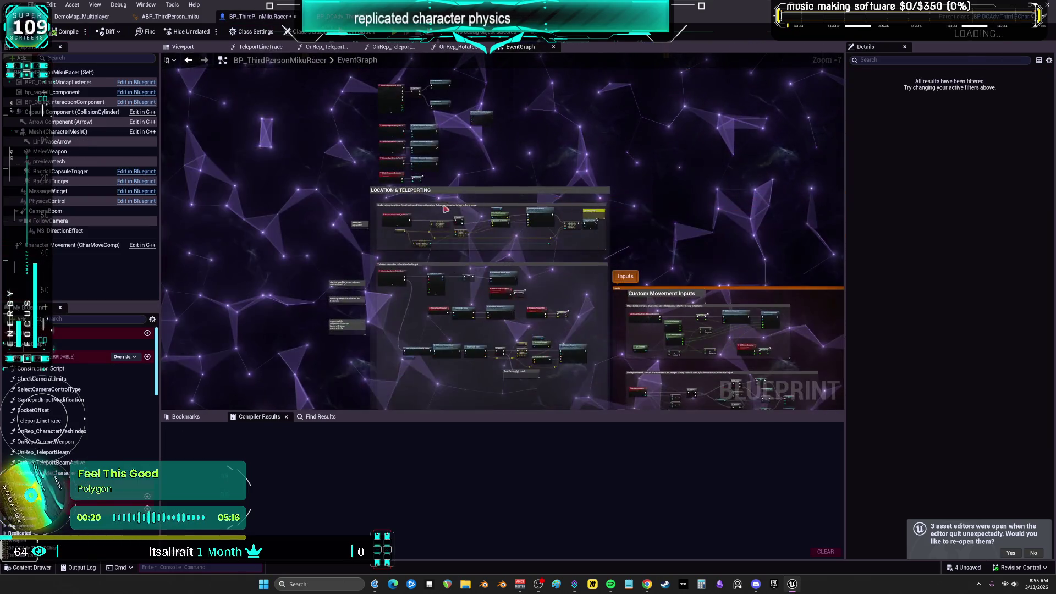
left_click_drag(362, 236, 424, 151)
type("RAGDOL")
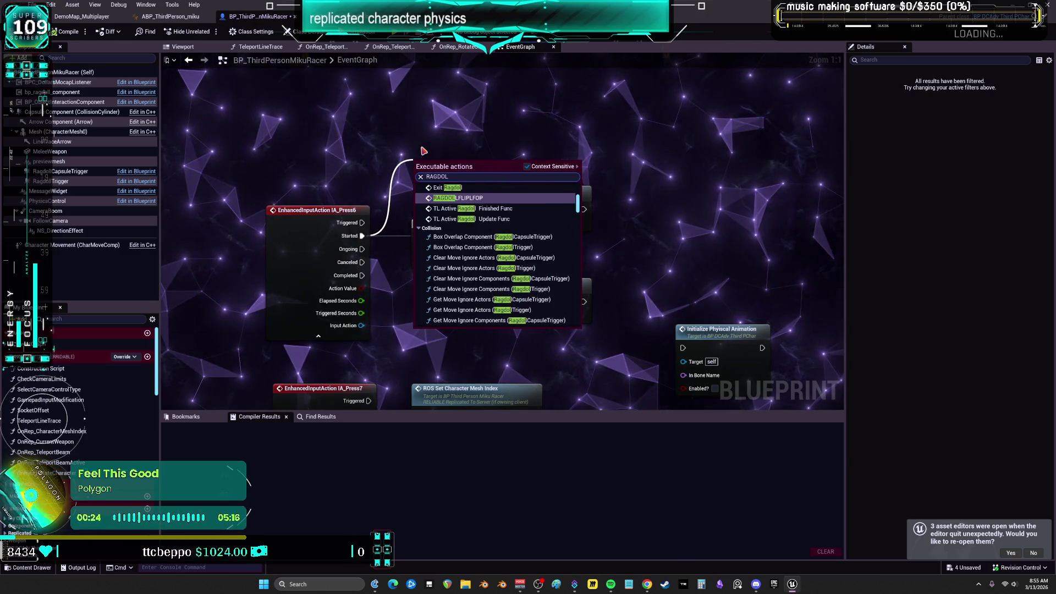
left_click(421, 196)
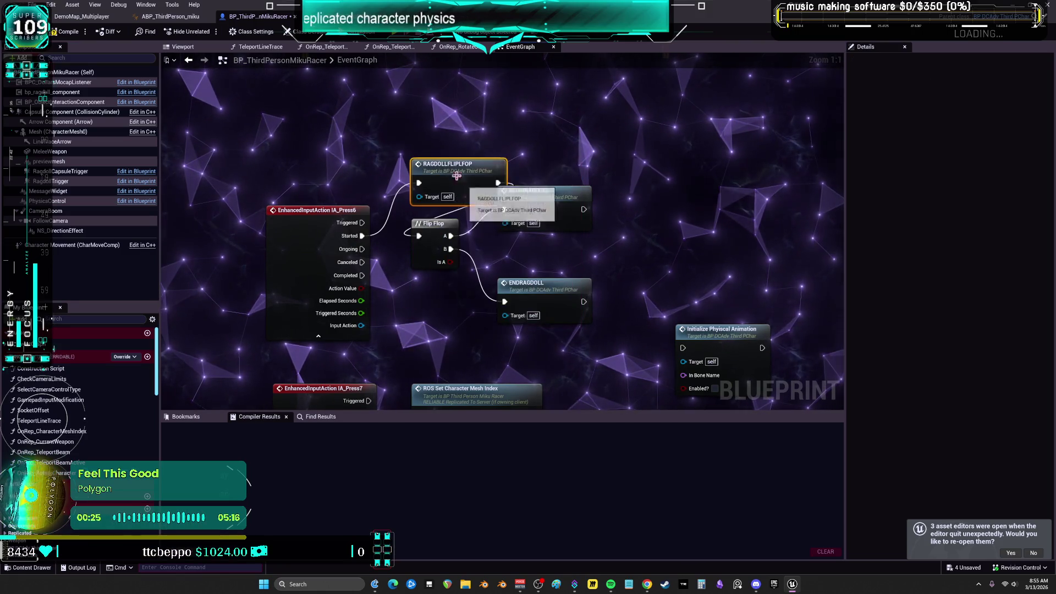
left_click(419, 235, "alt")
left_click(66, 31)
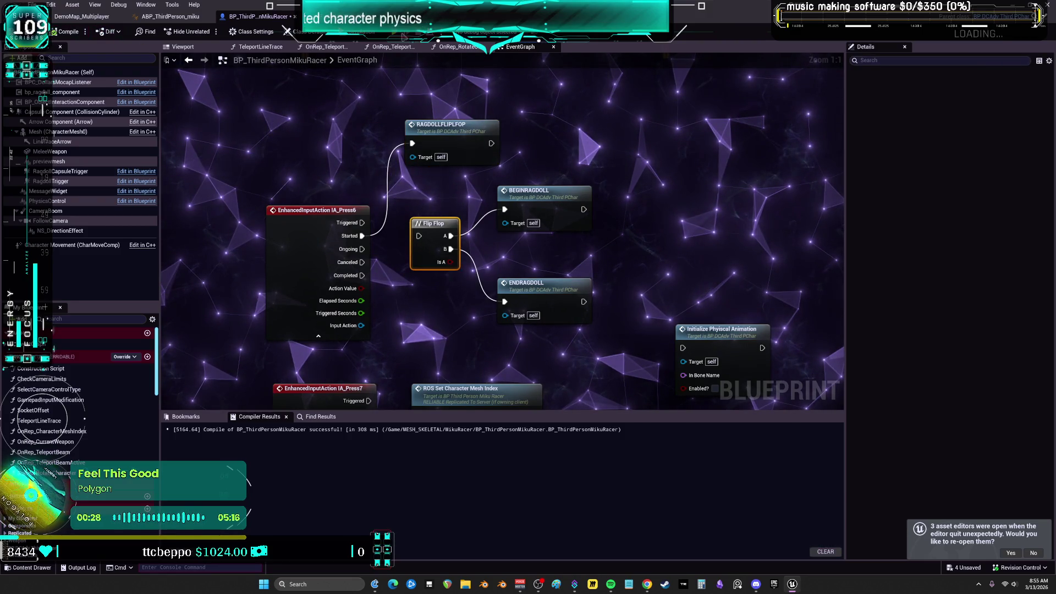
left_click(395, 37)
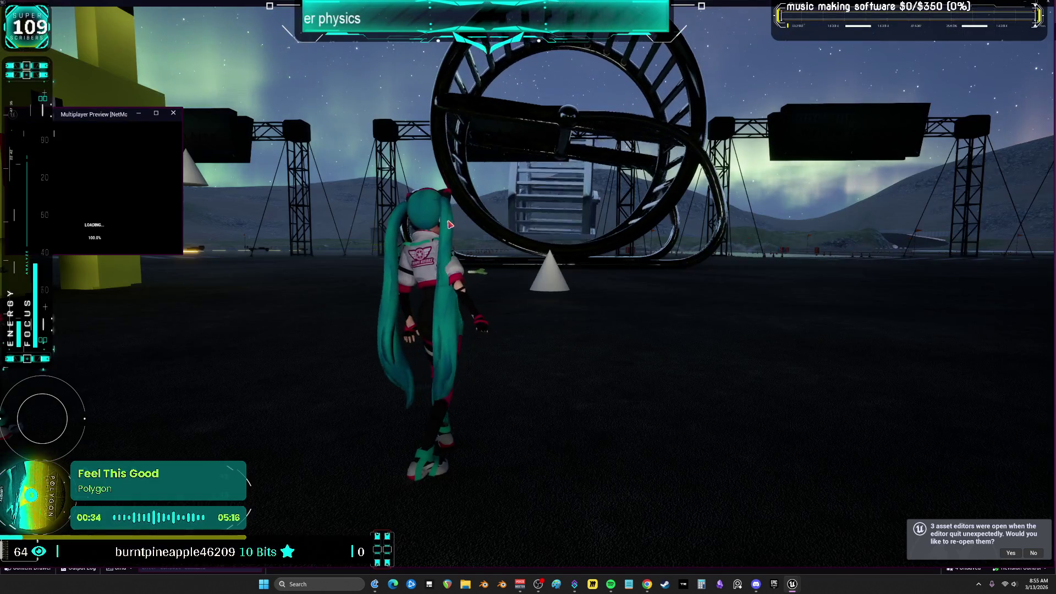
left_click(488, 240)
key("w")
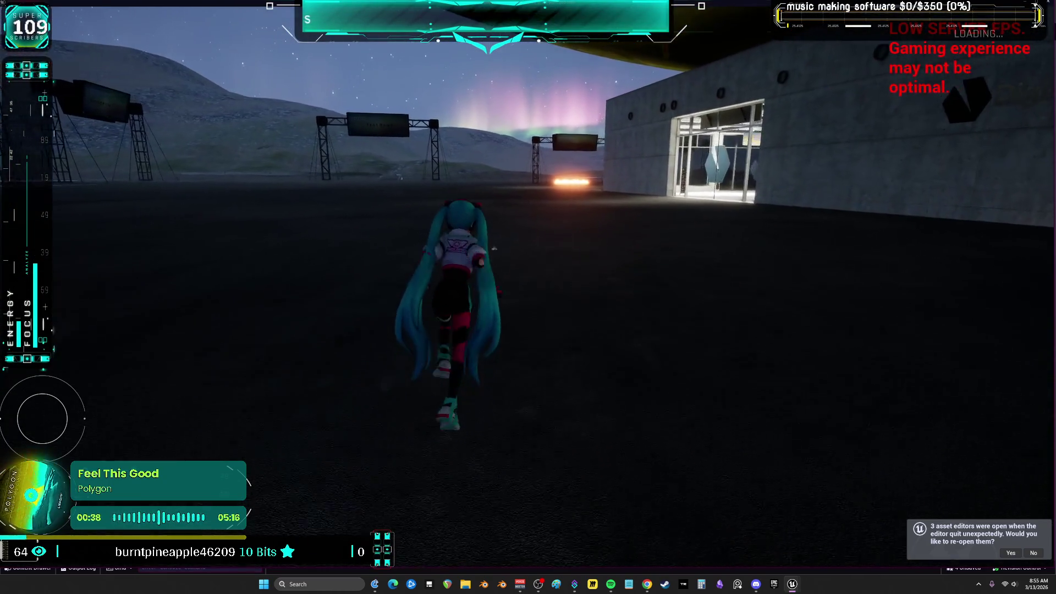
key("space")
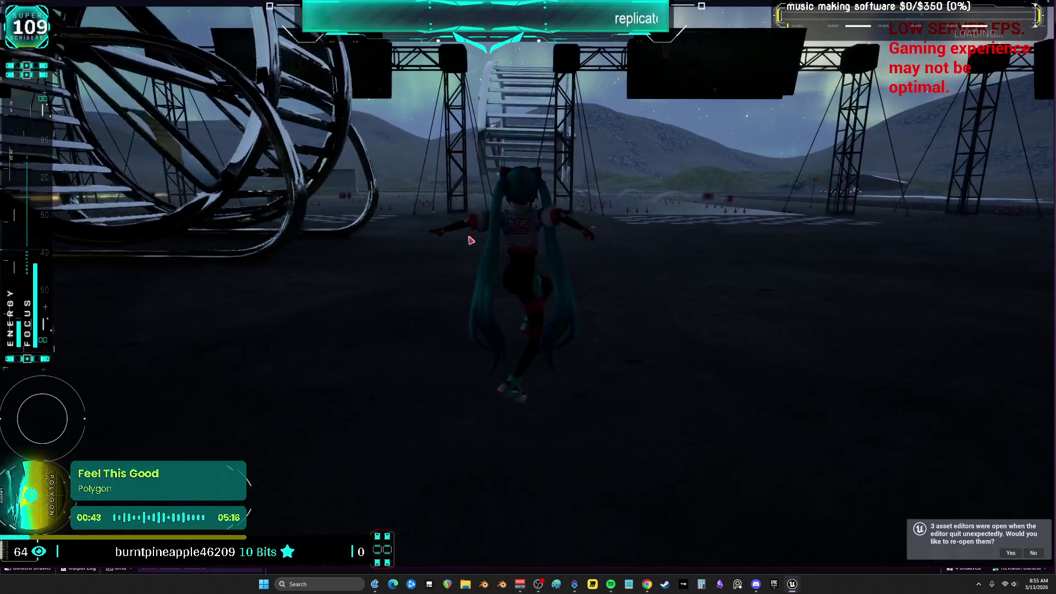
key("Escape")
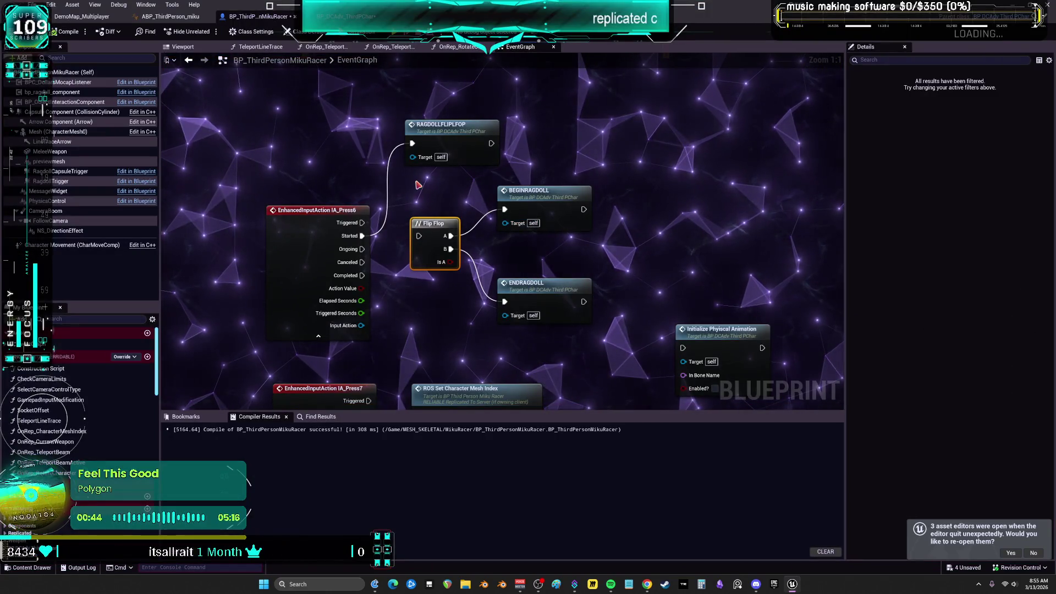
Jump to the RAGDOLLFLIPFLOP definition and move it into the Ragdoll engage/bake comment beside the Branch.
scroll(445, 165, "down", 3)
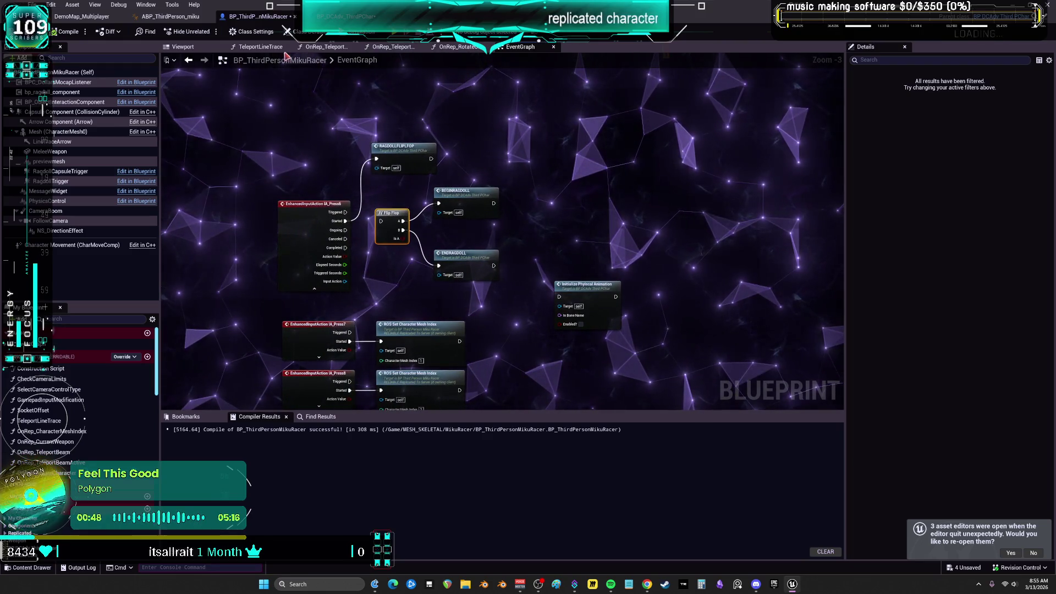
double_click(395, 146)
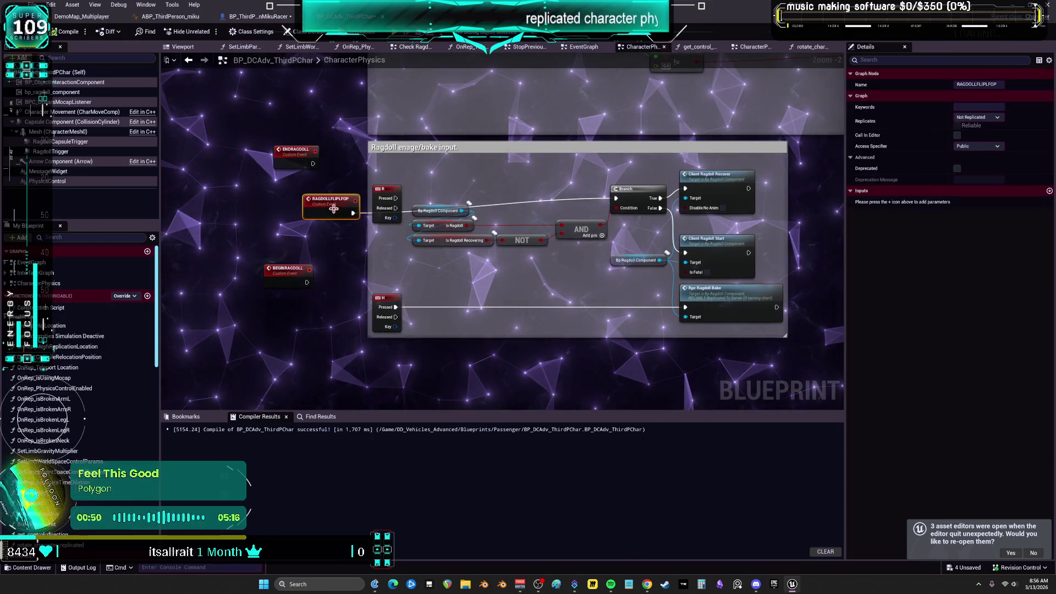
left_click_drag(515, 188, 545, 198)
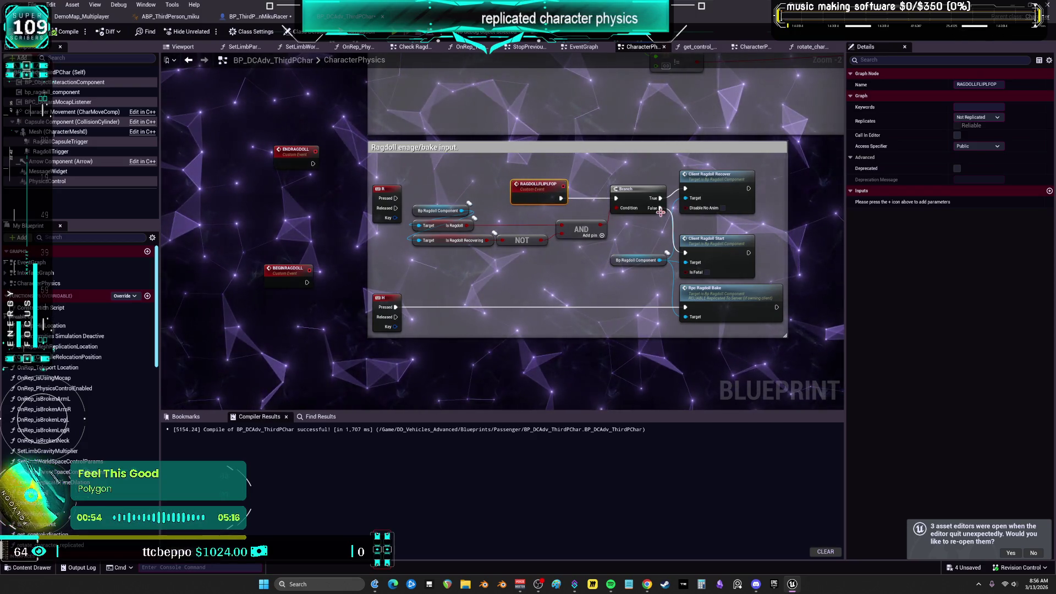
scroll(439, 236, "up", 2)
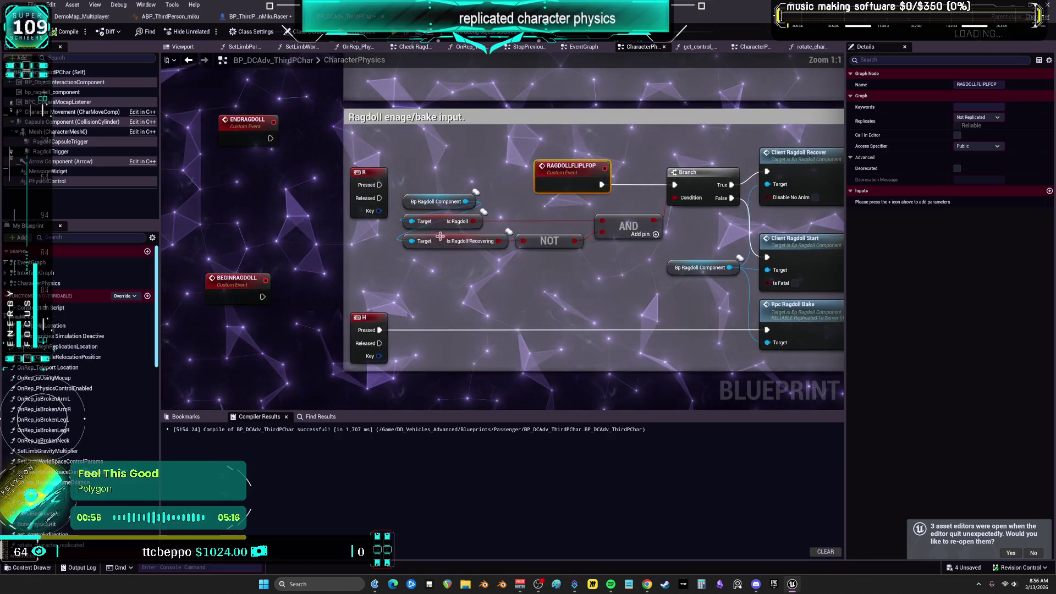
left_click_drag(443, 222, 444, 222)
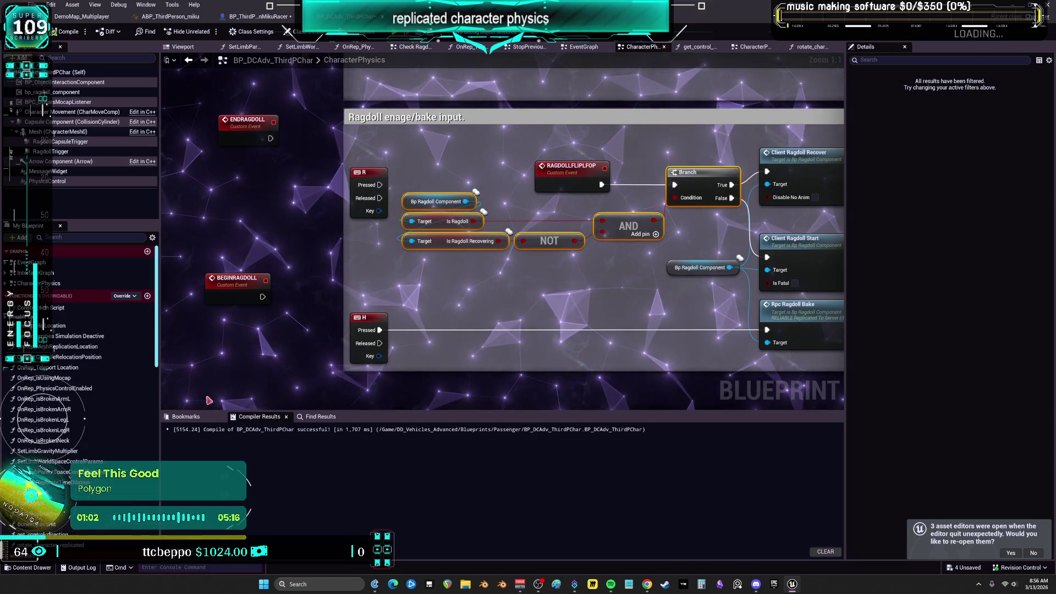
key("ctrl+f")
type("TICK")
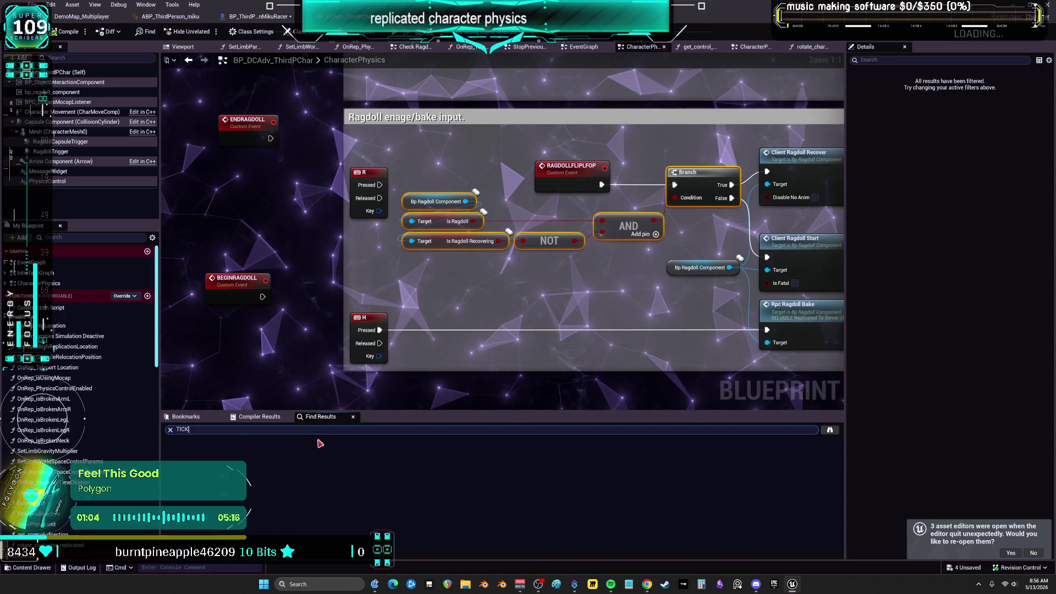
Jump to Event Tick from the TICK search and open the Ragdoll capsule relocation collapsed graph.
key("Return")
double_click(189, 459)
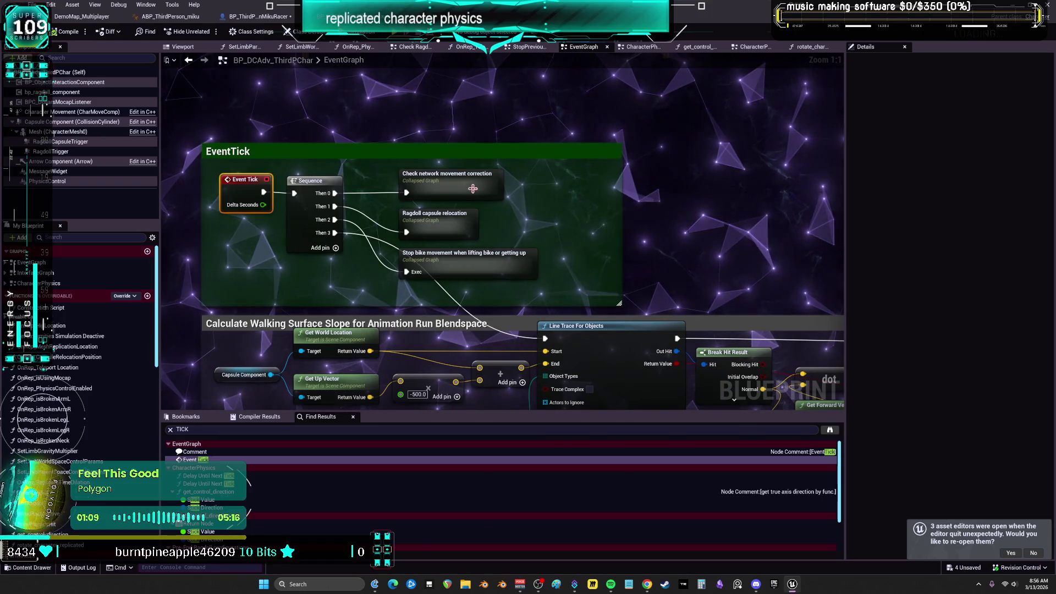
left_click(460, 226)
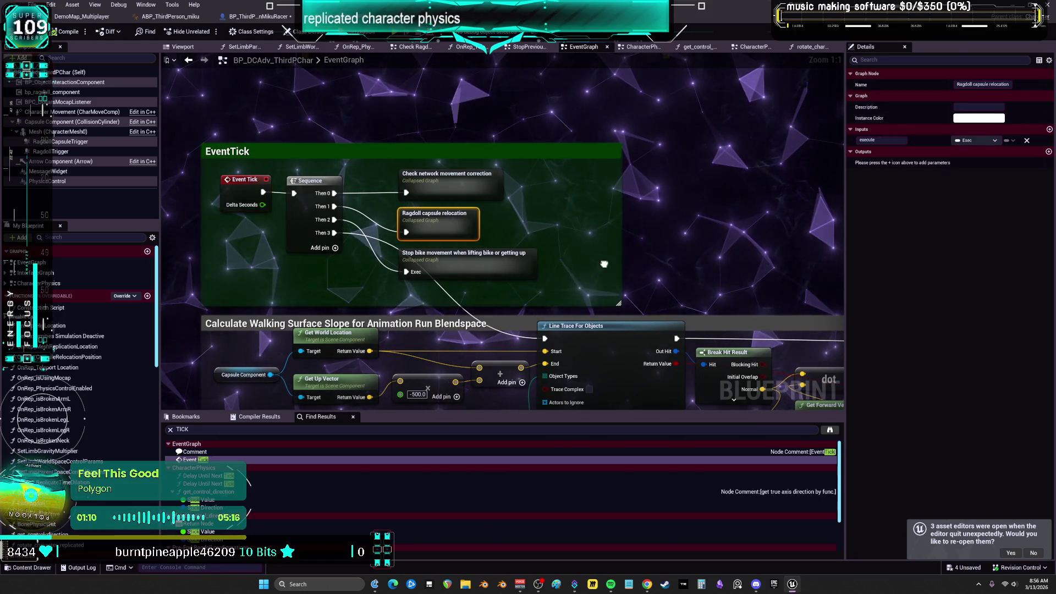
mouse_move(592, 198)
left_mouse_down()
mouse_move(511, 102)
mouse_move(436, 199)
left_mouse_up()
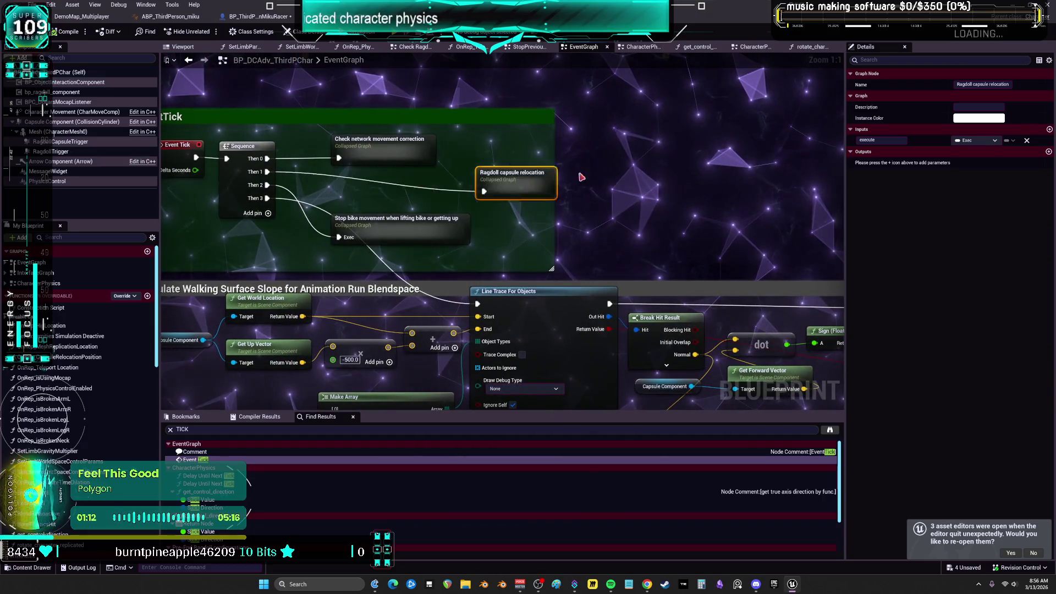
double_click(517, 176)
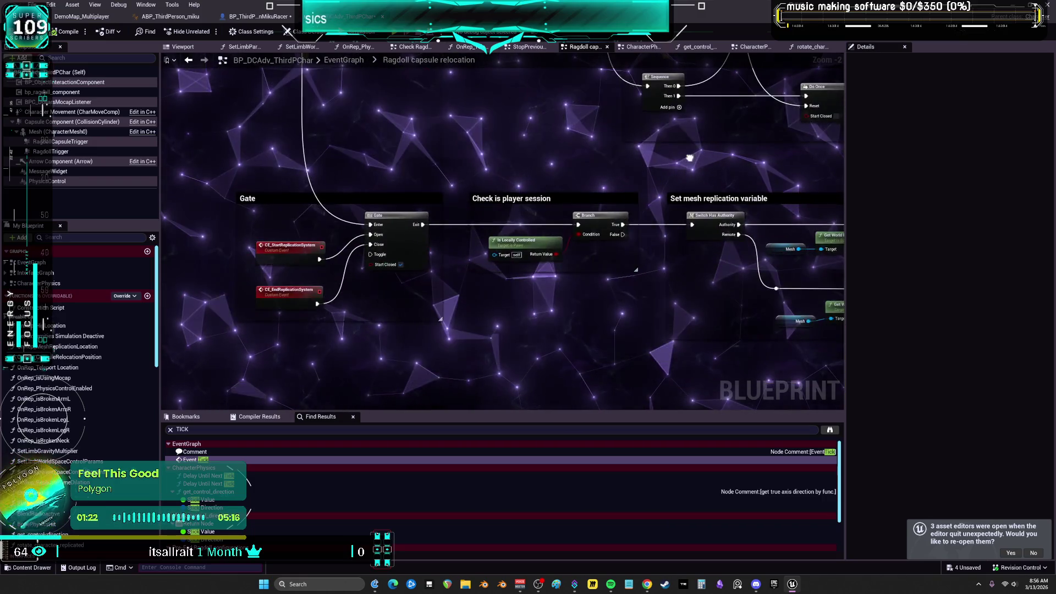
Paste the copied ragdoll check nodes into the mesh replication section.
left_click_drag(689, 158, 201, 70)
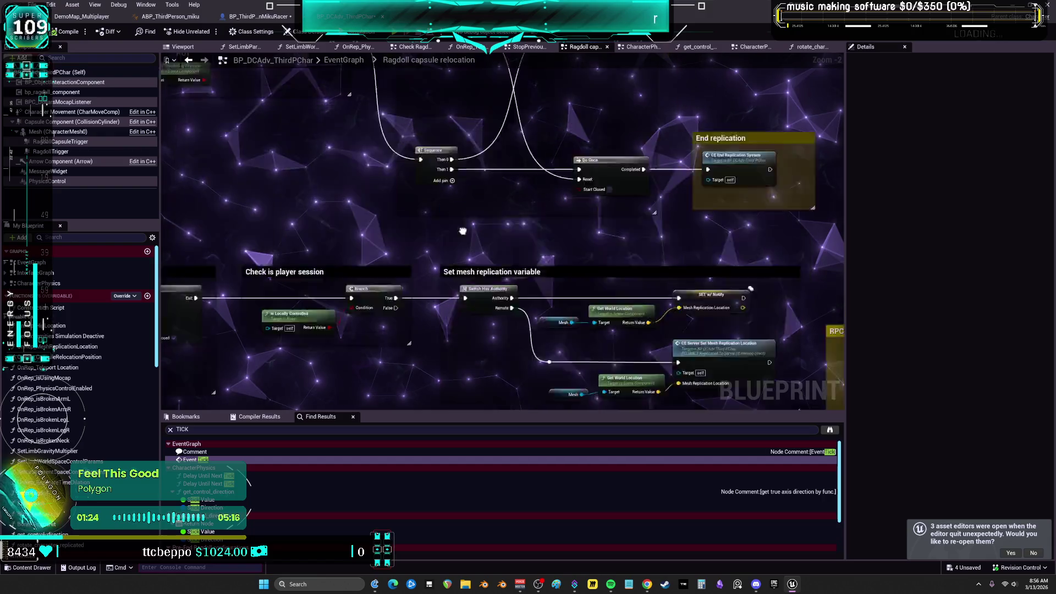
key("ctrl+v")
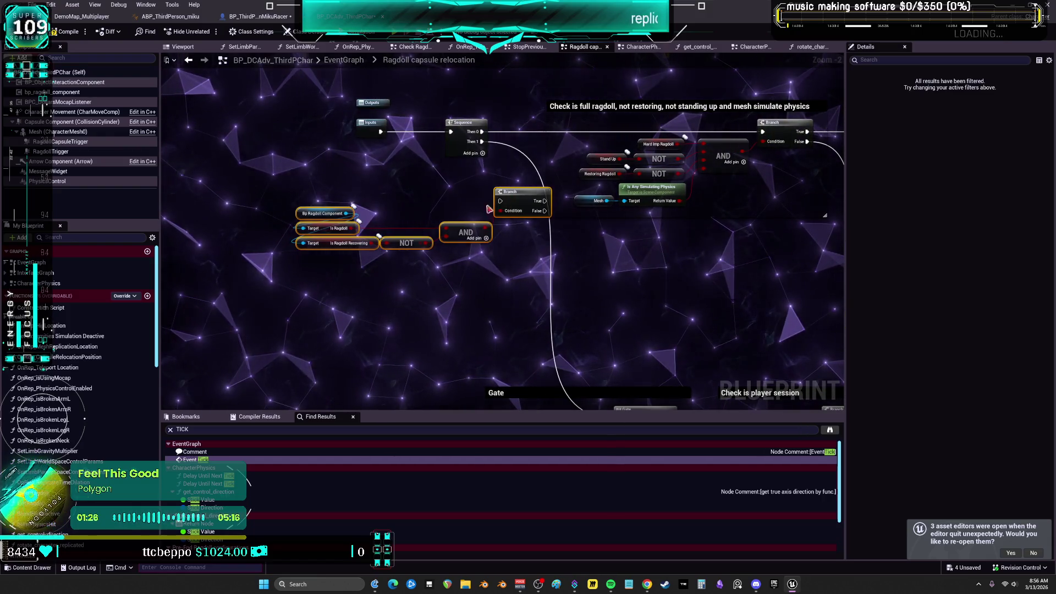
left_click(392, 200)
left_click_drag(374, 197, 496, 224)
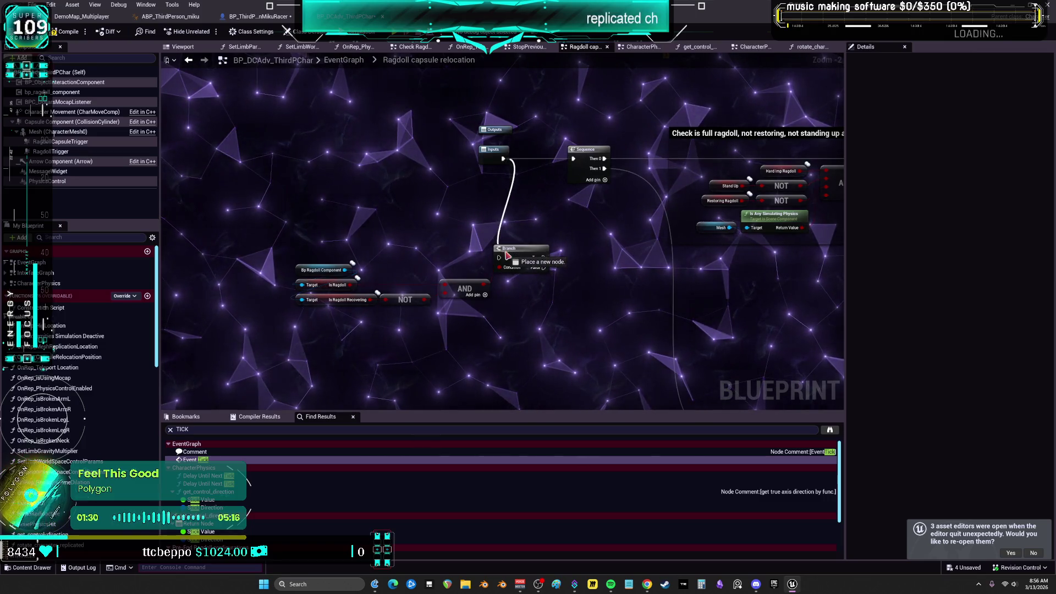
Route the graph input into the pasted Branch and wire its True output to the Sequence.
left_click_drag(501, 261, 499, 257)
left_click_drag(287, 227, 287, 228)
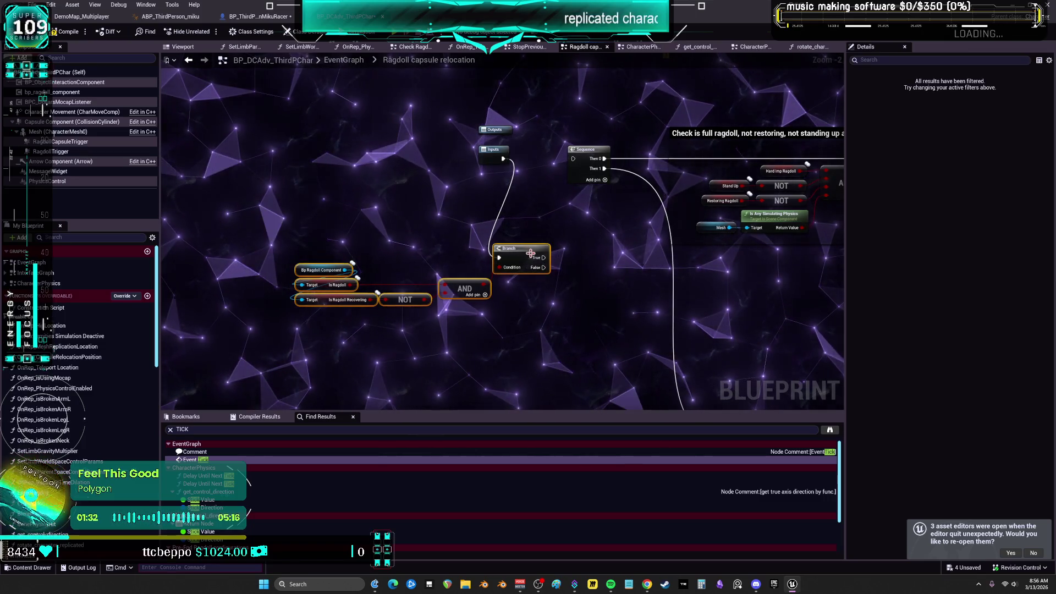
left_click_drag(526, 253, 522, 194)
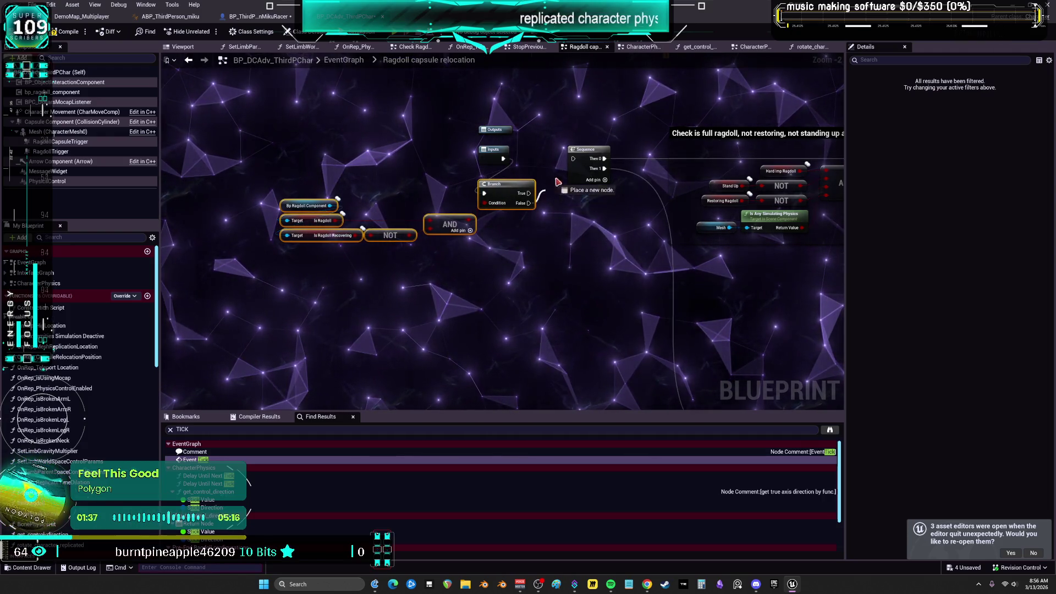
left_click_drag(576, 160, 574, 159)
mouse_move(660, 247)
left_mouse_down()
mouse_move(342, 178)
mouse_move(164, 185)
mouse_move(461, 207)
left_mouse_up()
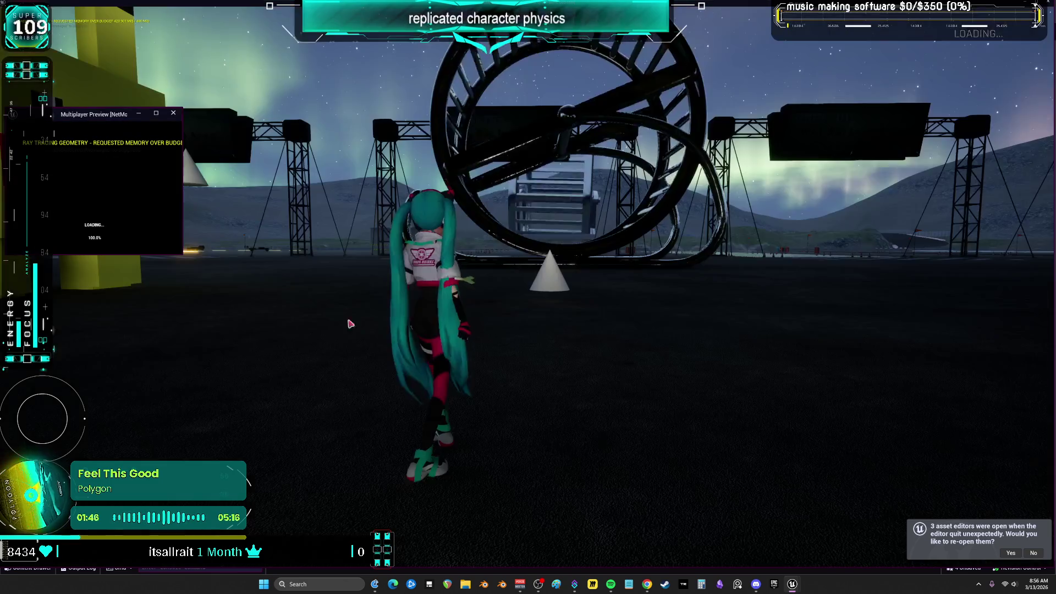
key("w")
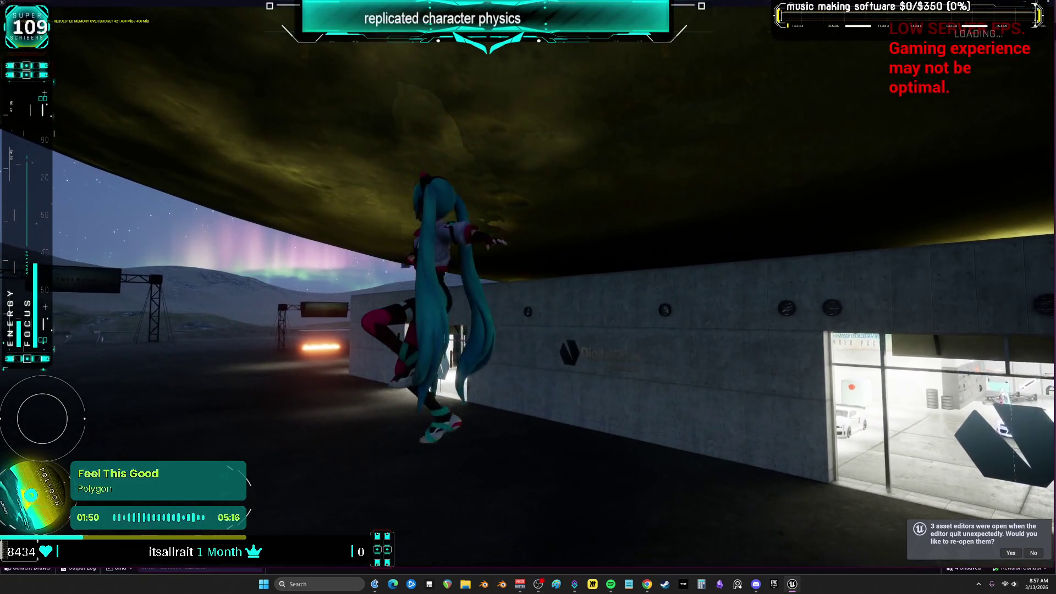
key("Escape")
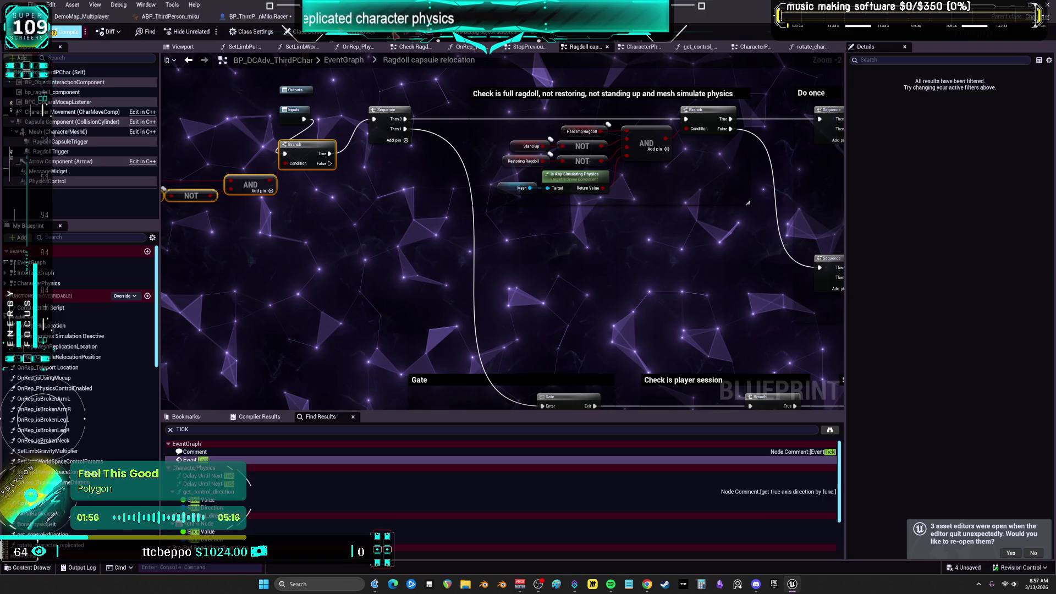
key("alt+p")
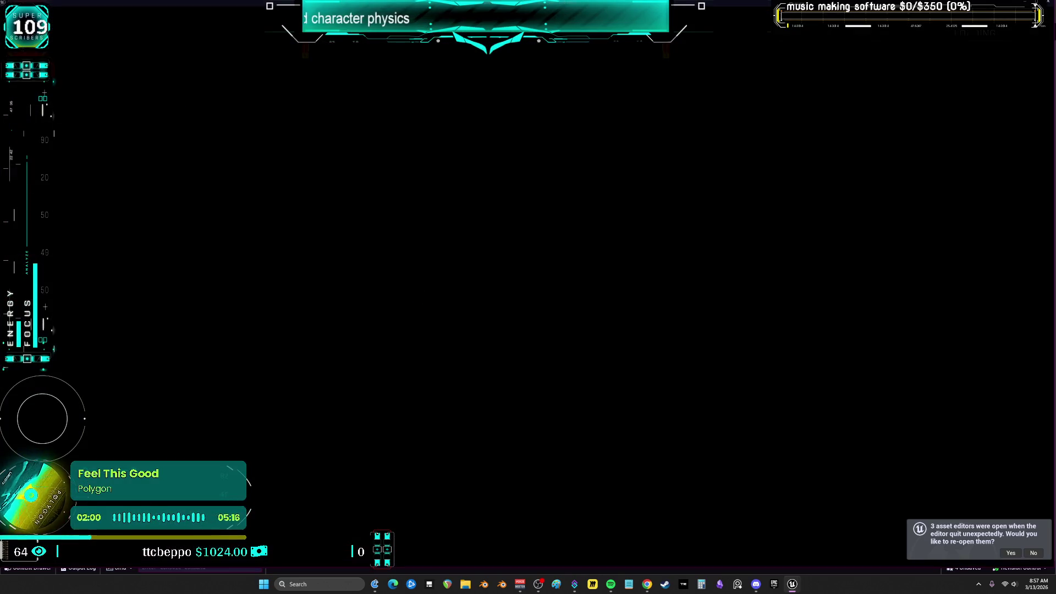
key("w")
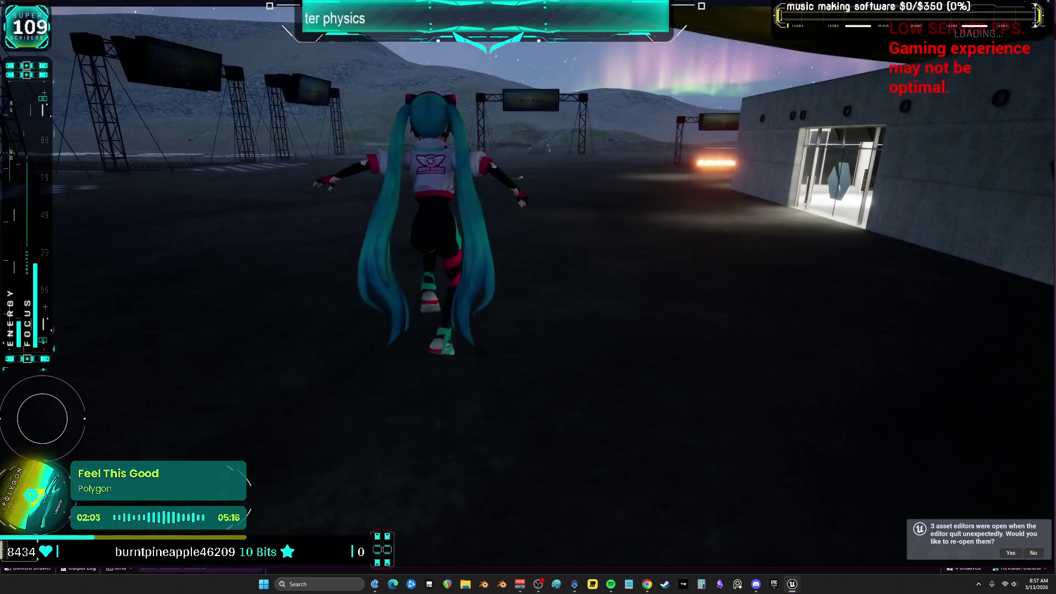
key("Escape")
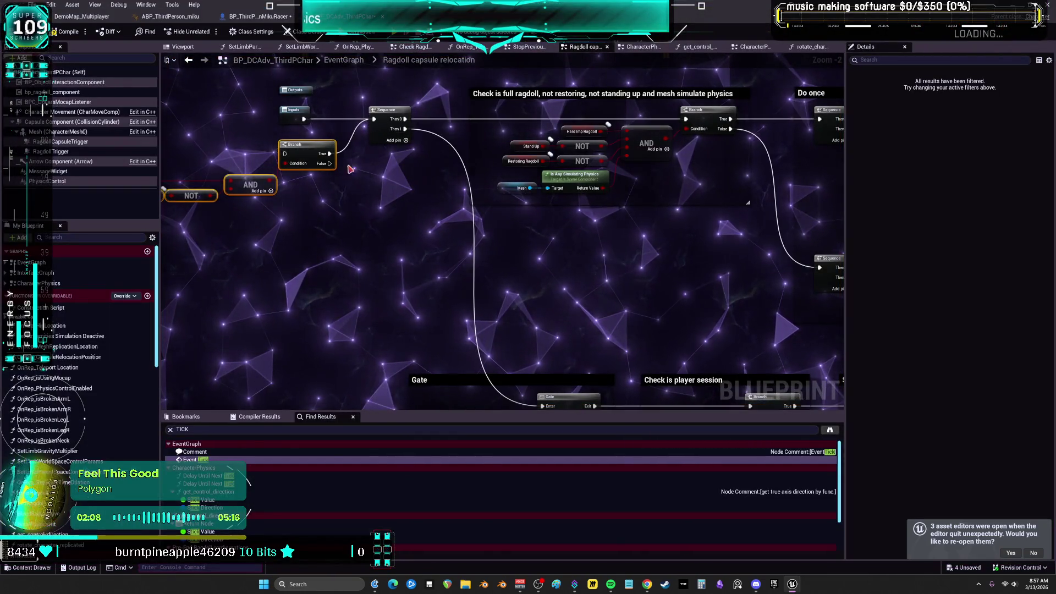
Open the CharacterPhysics graph and inspect the UseParentSpaceControls event.
left_click_drag(319, 202, 513, 214)
left_click_drag(542, 270, 275, 160)
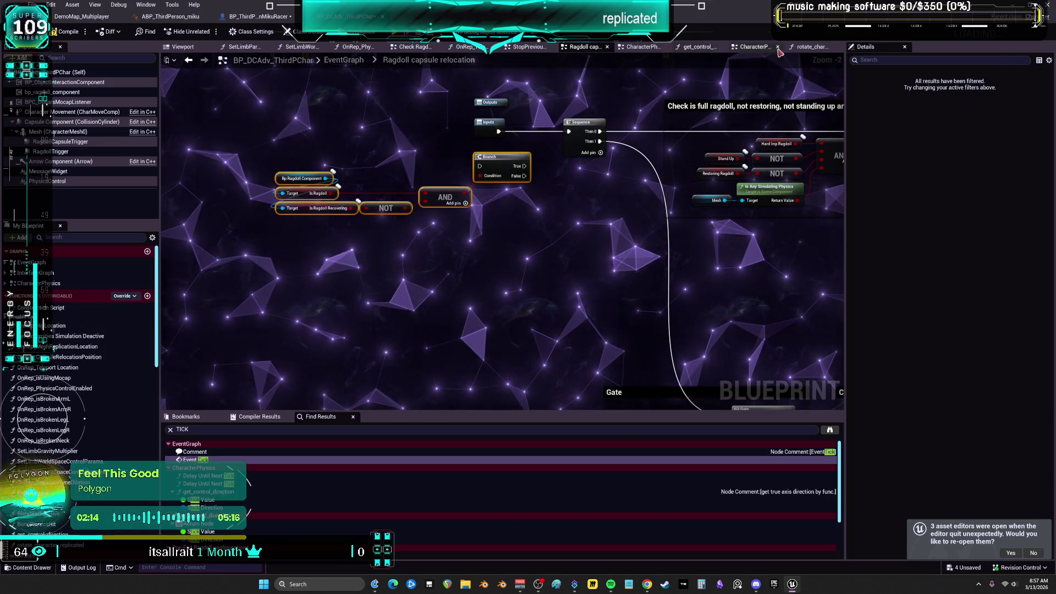
double_click(40, 264)
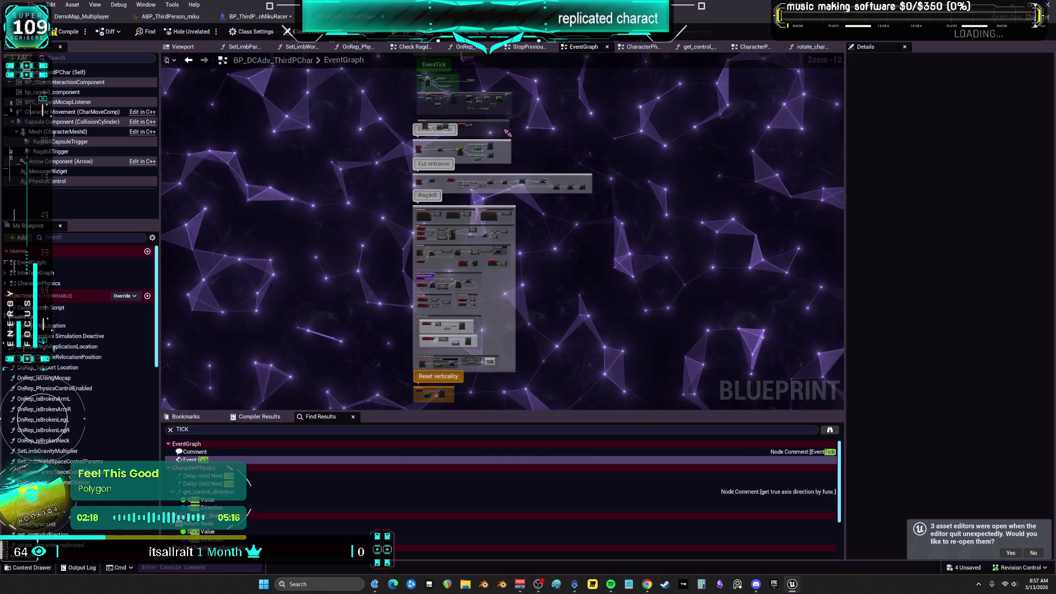
double_click(39, 283)
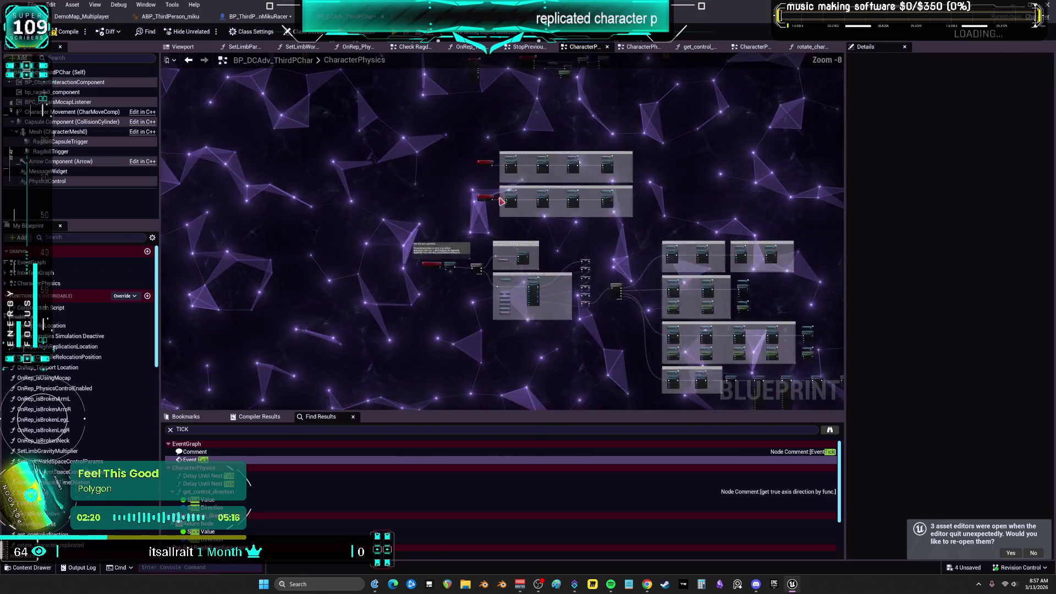
scroll(501, 201, "up", 8)
left_click(394, 247)
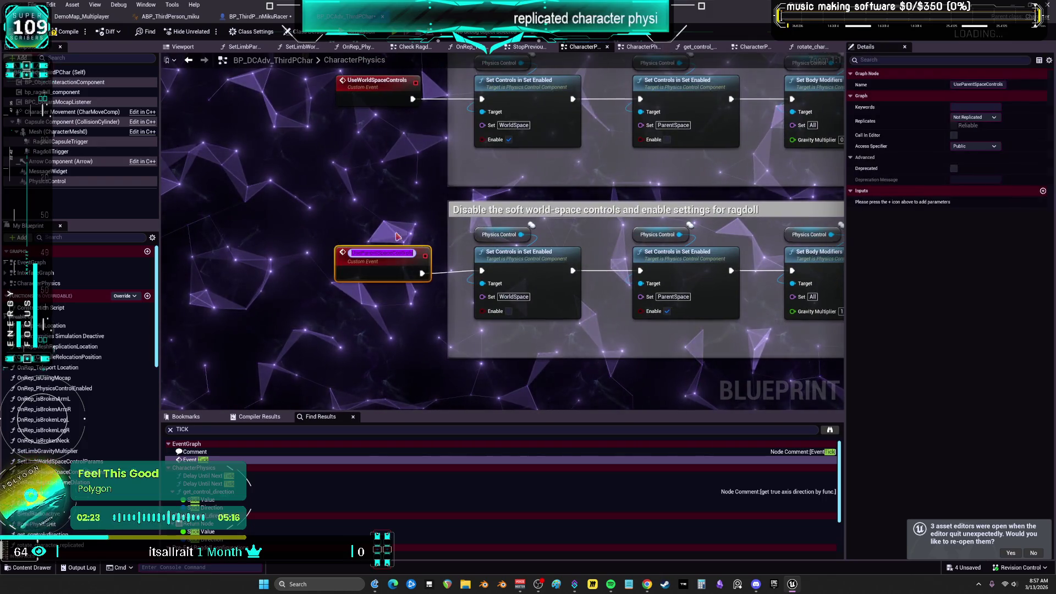
left_click(408, 205)
scroll(408, 206, "down", 4)
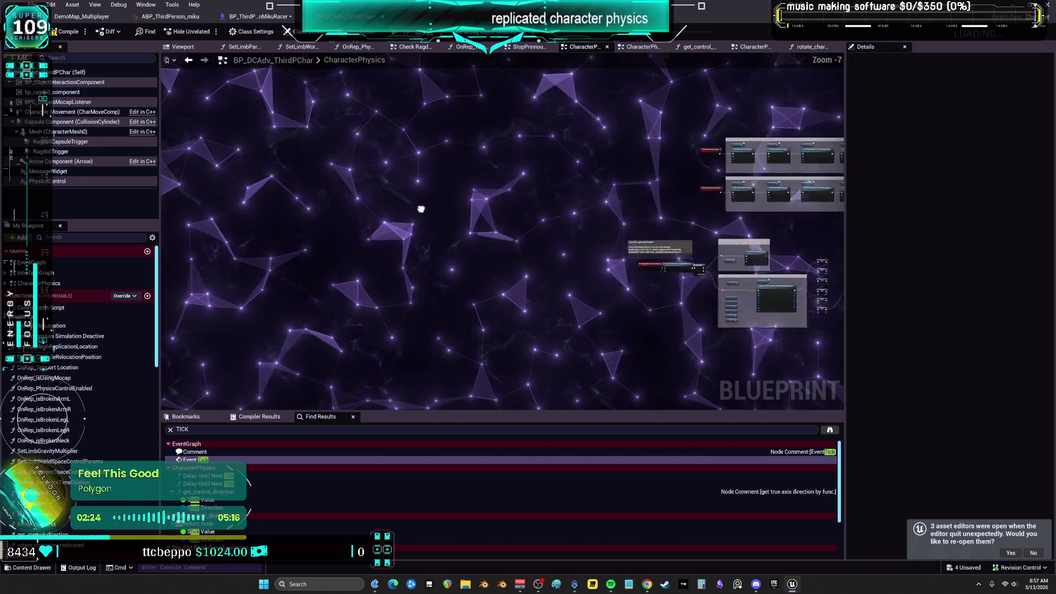
mouse_move(395, 175)
left_mouse_down()
mouse_move(615, 197)
mouse_move(384, 198)
left_mouse_up()
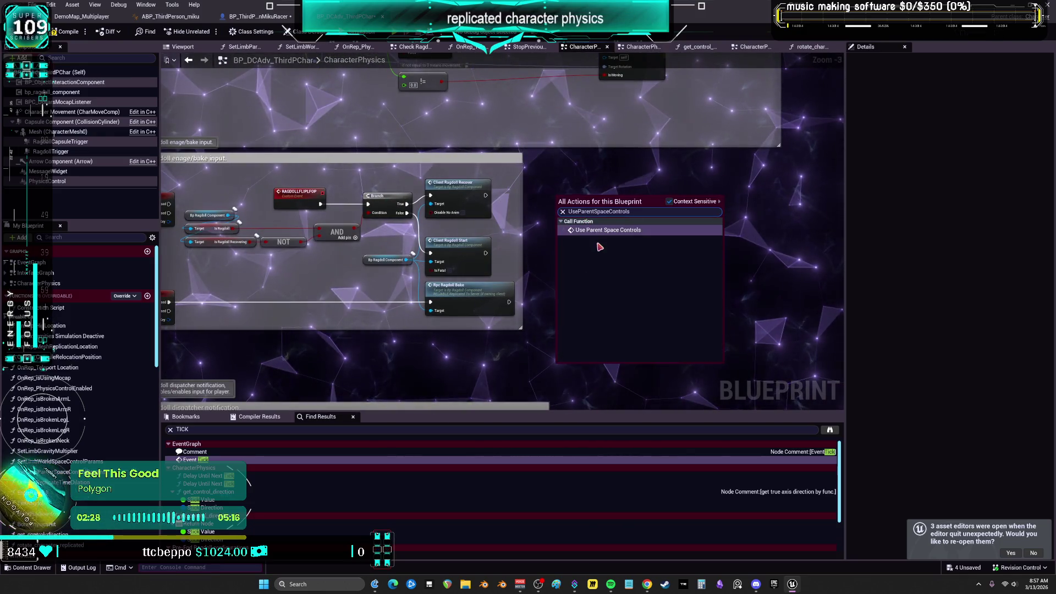
Add Use Parent Space Controls and Use World Space Controls call nodes beside the ragdoll flip-flop nodes.
left_click(605, 230)
mouse_move(583, 220)
left_mouse_down()
mouse_move(377, 153)
mouse_move(420, 204)
left_mouse_up()
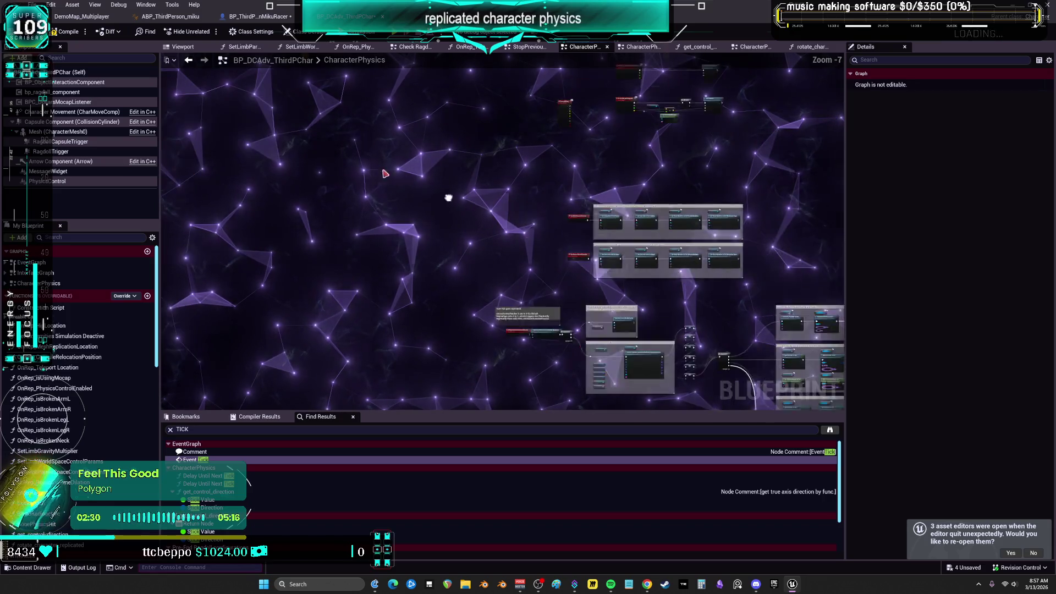
double_click(517, 186)
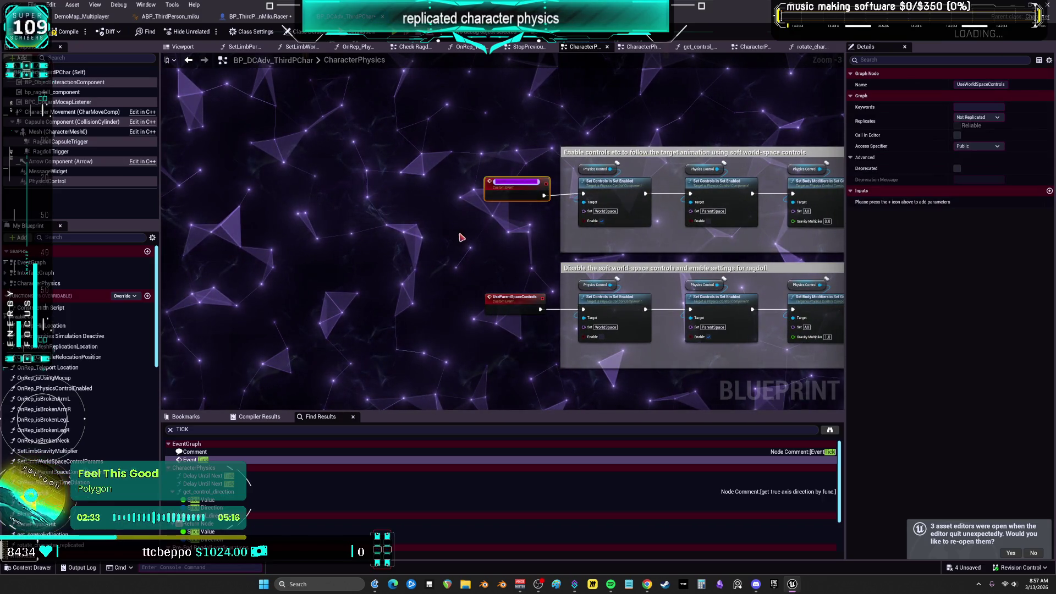
mouse_move(461, 237)
left_mouse_down()
mouse_move(613, 216)
mouse_move(568, 189)
mouse_move(388, 257)
left_mouse_up()
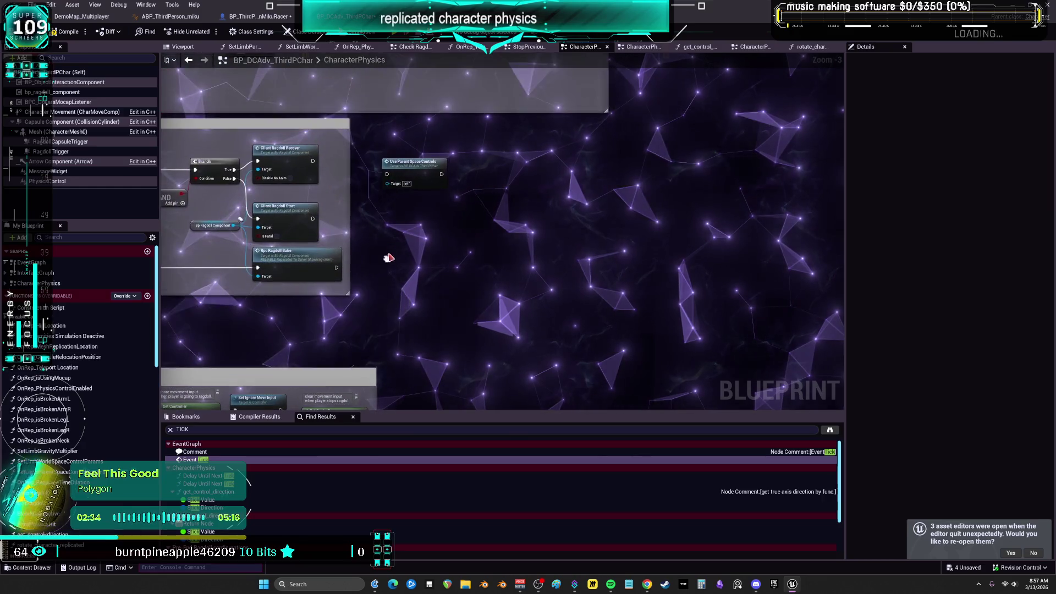
key("Escape")
key("ctrl+v")
scroll(461, 231, "up", 3)
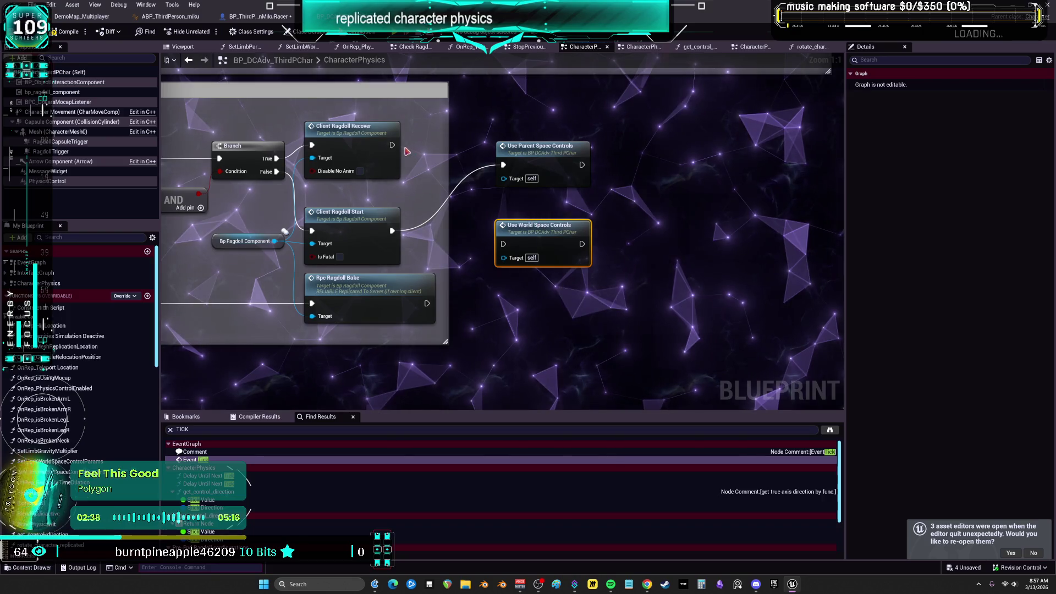
Wire Client Ragdoll Recover into Use World Space Controls, stack both calls, compile, and start a multiplayer test.
left_click_drag(392, 145, 503, 243)
left_click_drag(588, 220, 627, 199)
left_click_drag(579, 243, 546, 137)
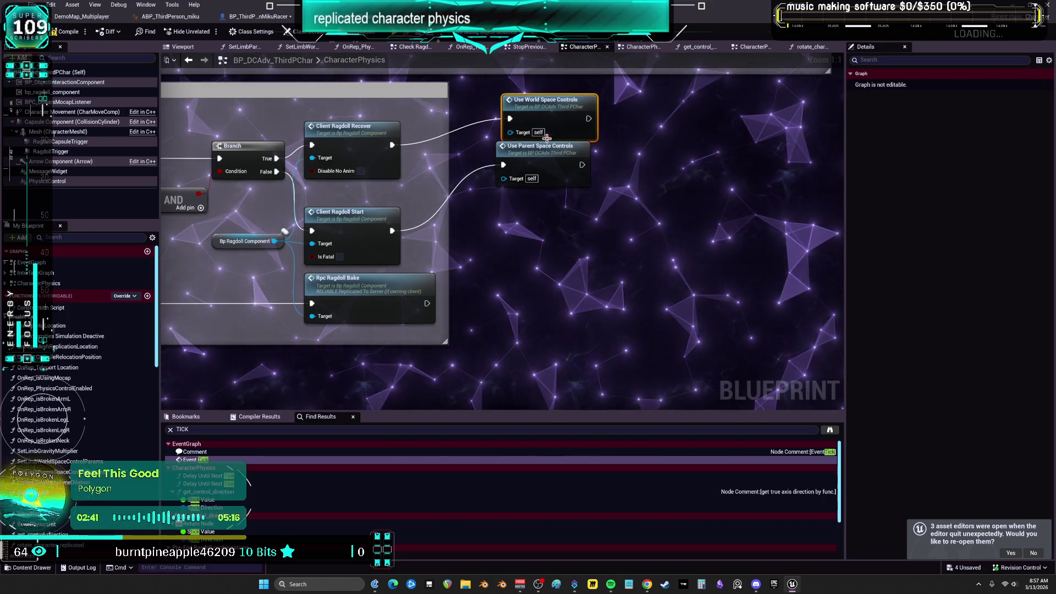
left_click_drag(538, 208, 537, 214)
mouse_move(535, 134)
left_mouse_down()
mouse_move(528, 160)
mouse_move(514, 161)
left_mouse_up()
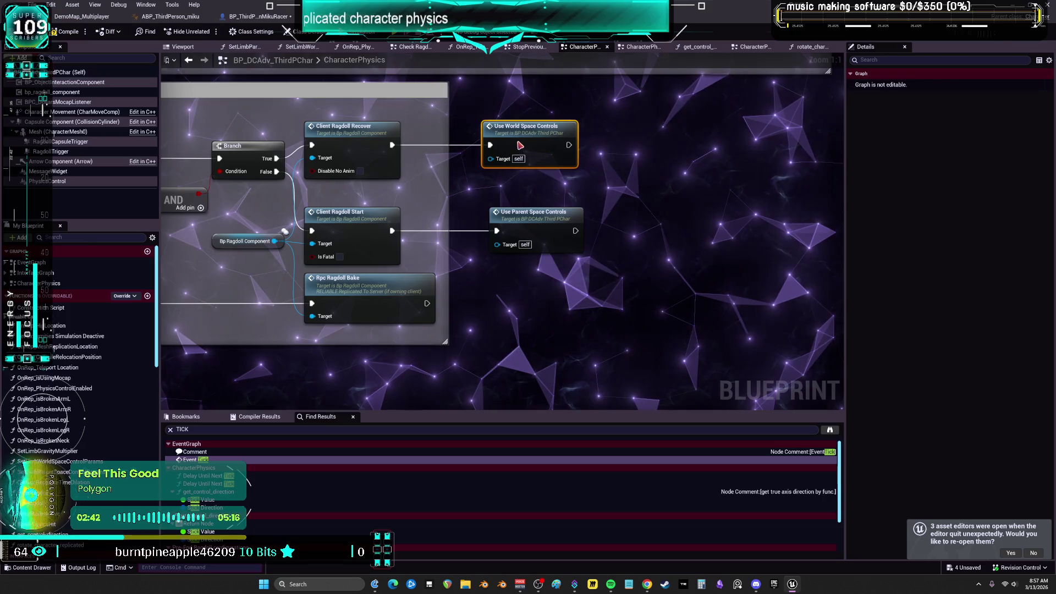
key("F7")
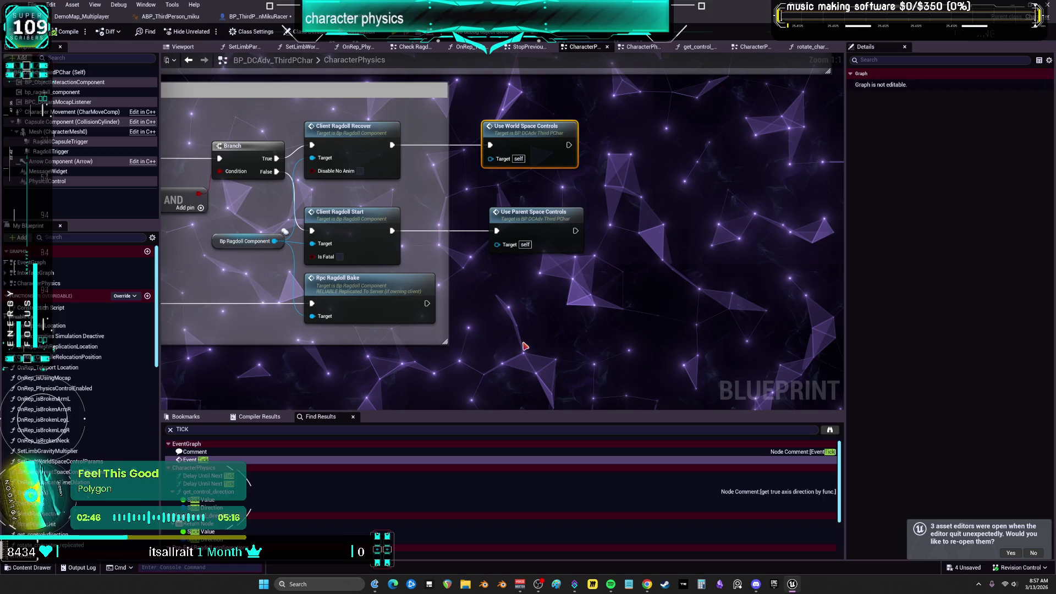
key("alt+p")
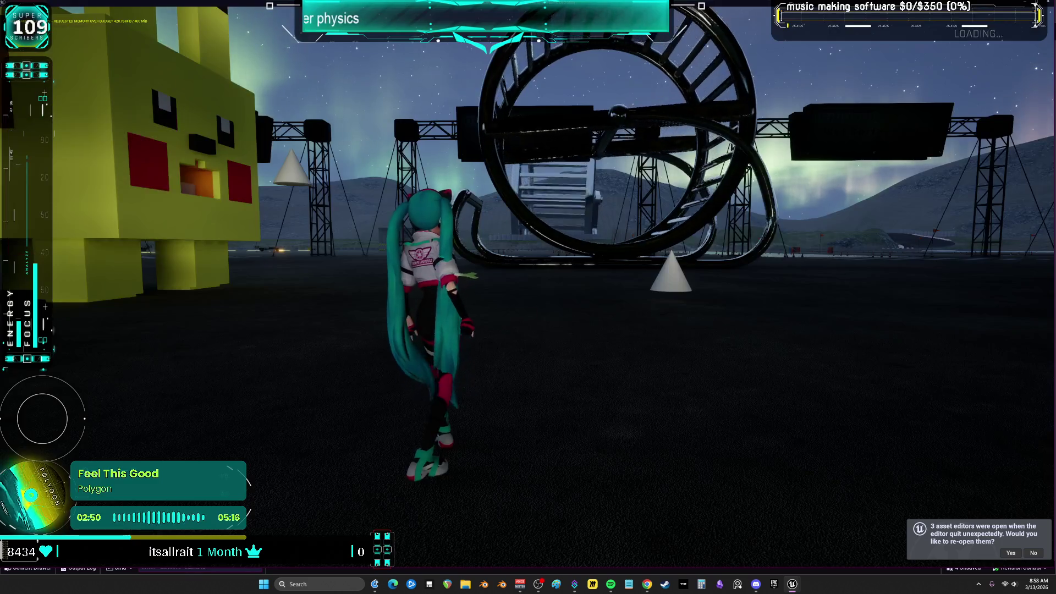
key("w")
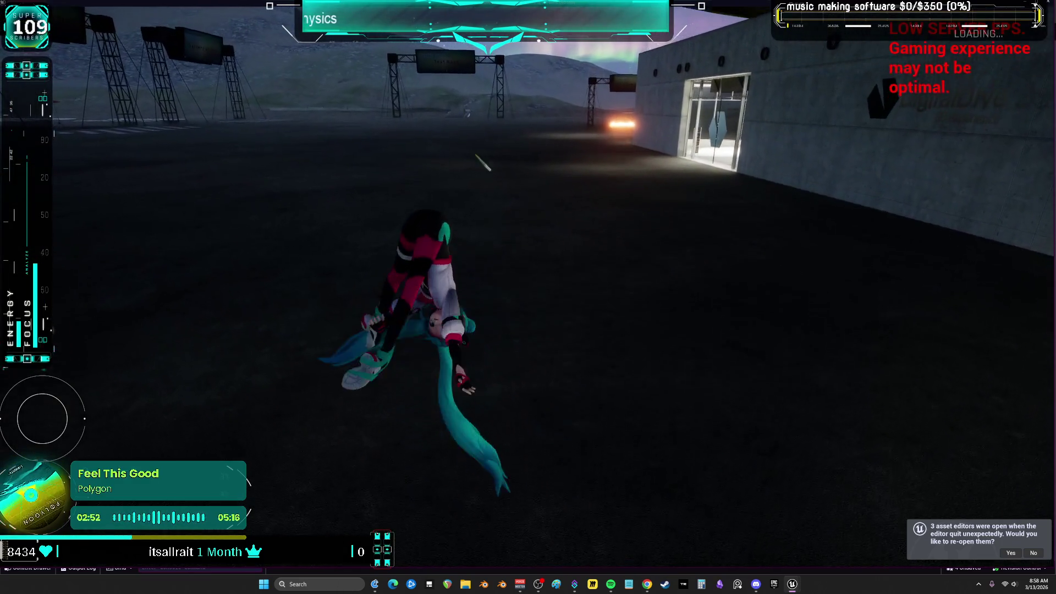
key("w")
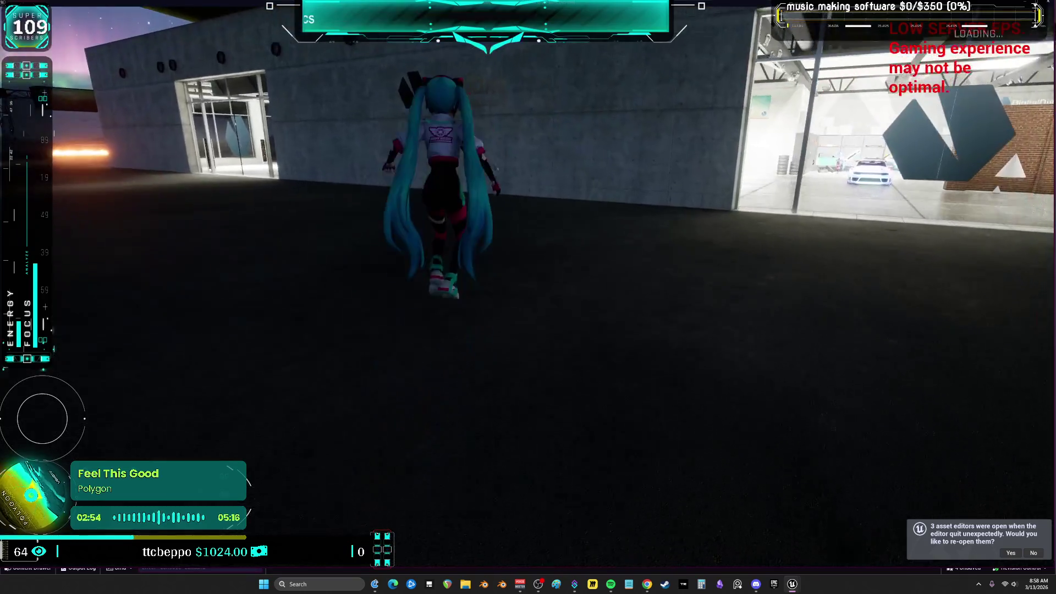
key("alt+Tab")
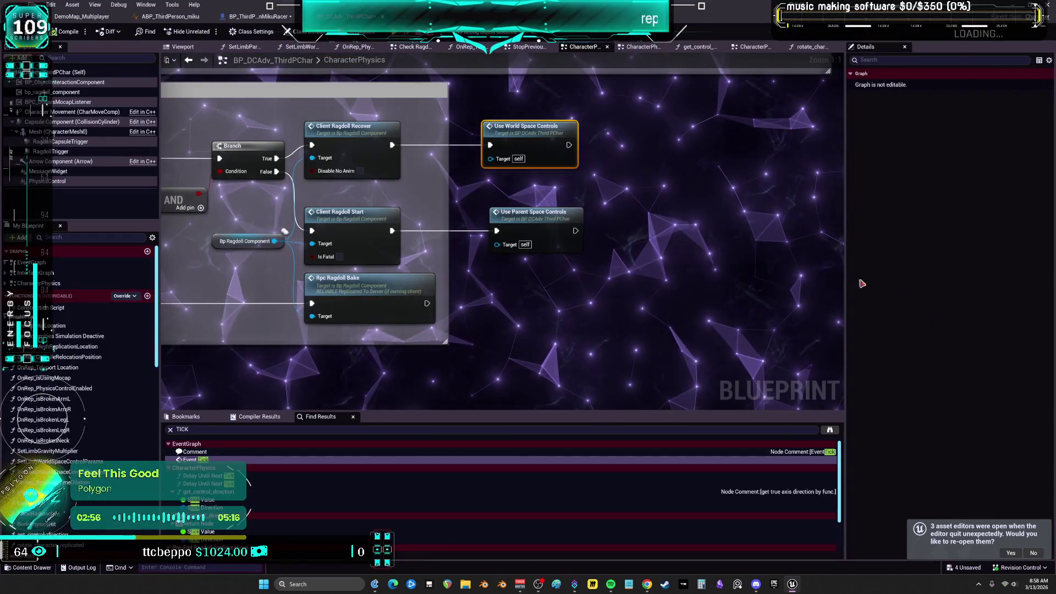
Review the ROS_InitializeCharacterPhysics event in the CharacterPhysics graph.
scroll(499, 182, "down", 3)
scroll(499, 182, "up", 2)
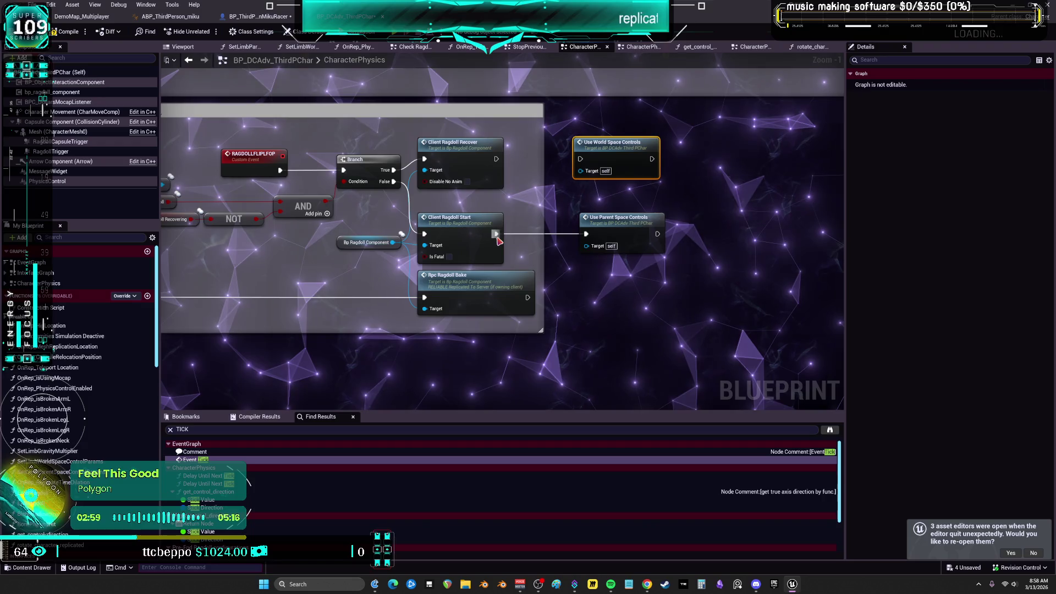
scroll(499, 181, "down", 7)
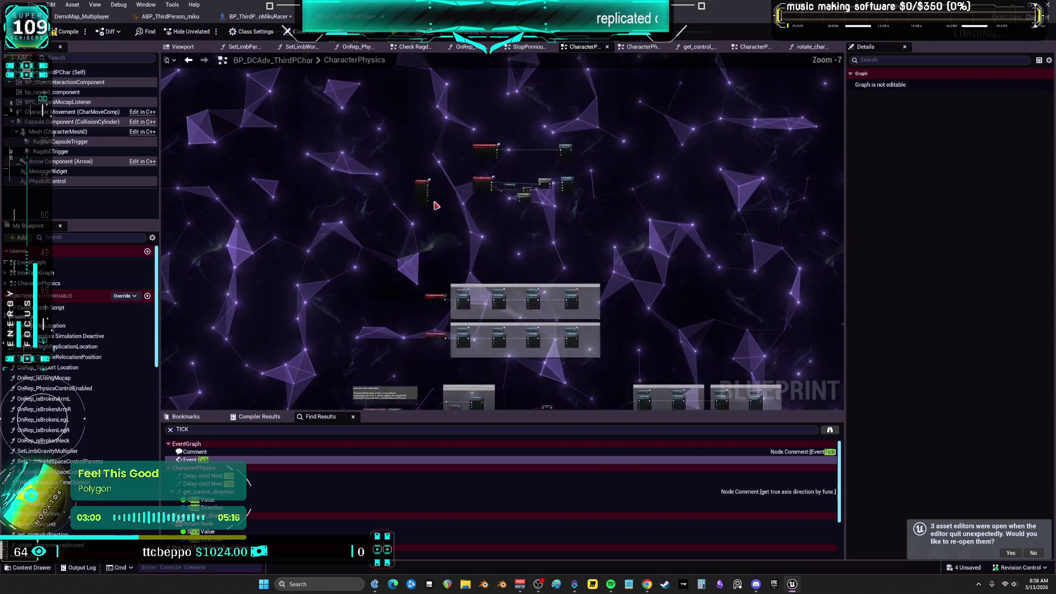
scroll(472, 280, "up", 6)
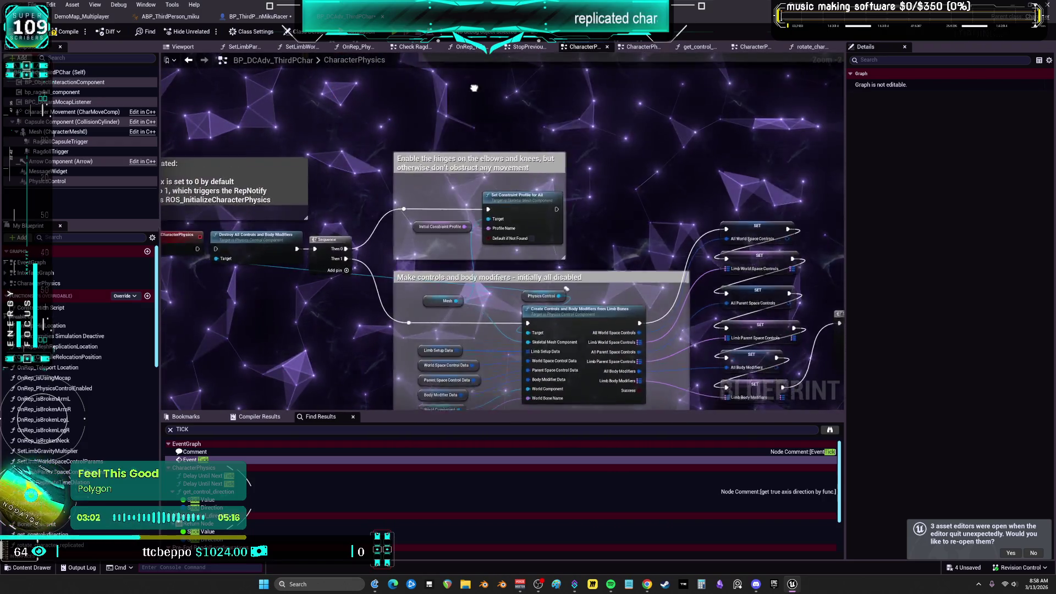
scroll(280, 188, "up", 3)
left_click(281, 188)
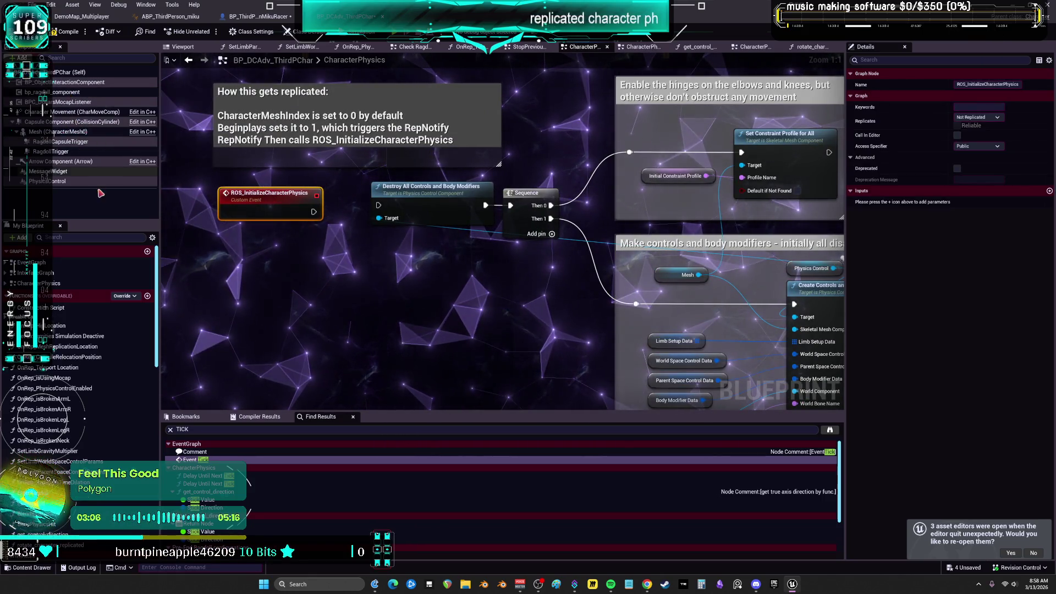
Disable Start with Tick Enabled on PhysicsControl and switch to BP_ThirdPersonMikuRacer.
left_click(74, 182)
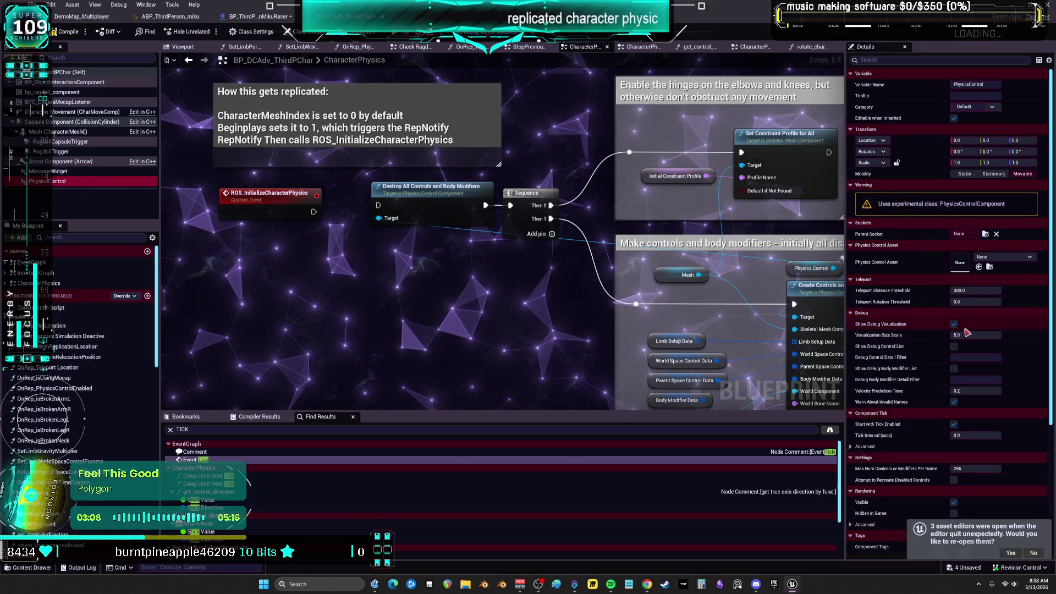
left_click(954, 424)
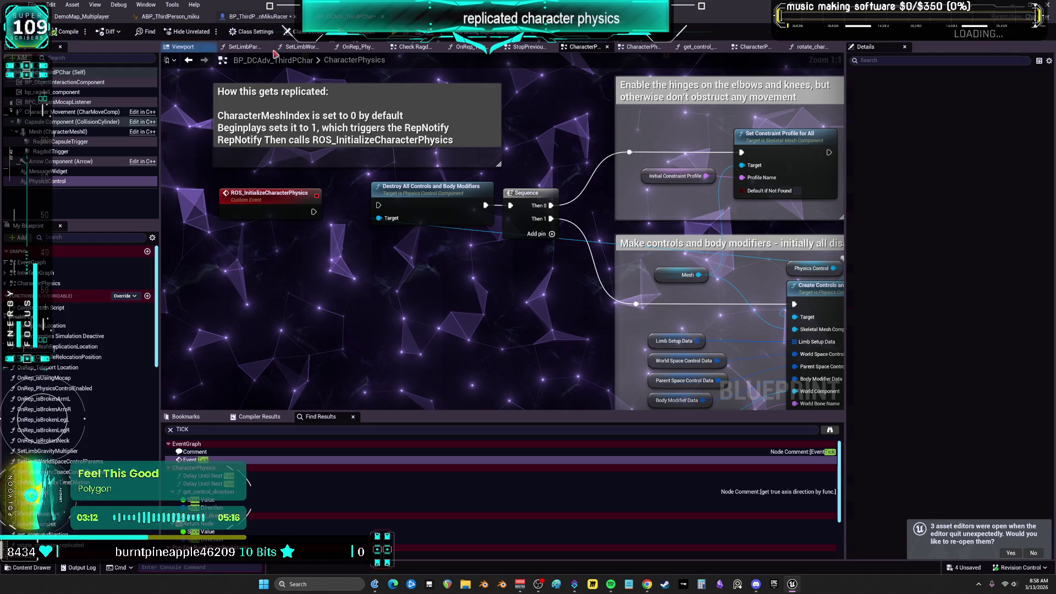
left_click(256, 17)
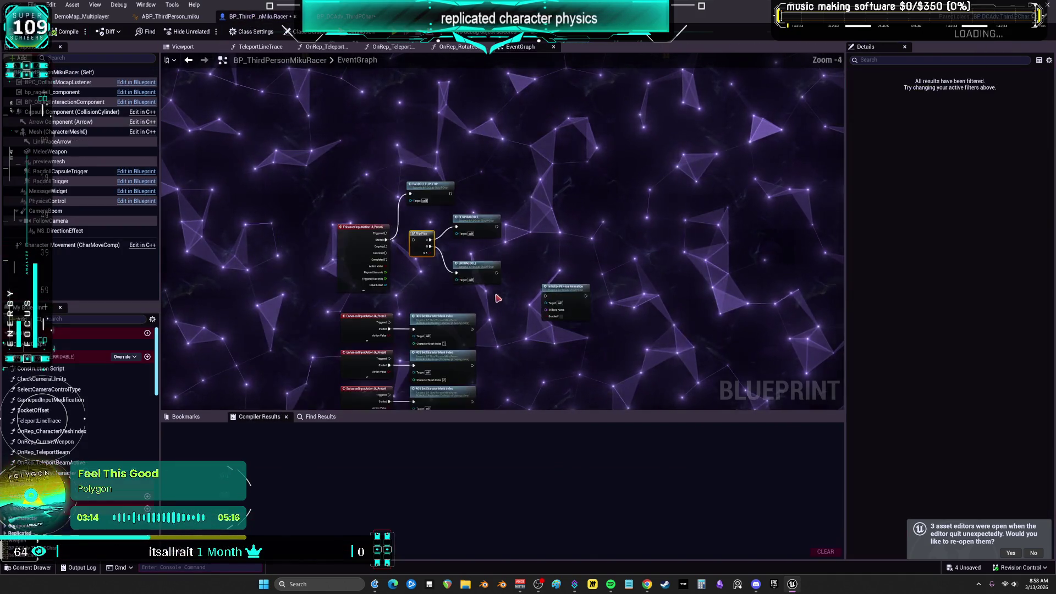
Pan across the Event Tick and Location & Teleporting sections of the event graph.
mouse_move(498, 298)
left_mouse_down()
mouse_move(662, 166)
mouse_move(618, 198)
mouse_move(403, 105)
mouse_move(426, 201)
left_mouse_up()
scroll(404, 104, "up", 1)
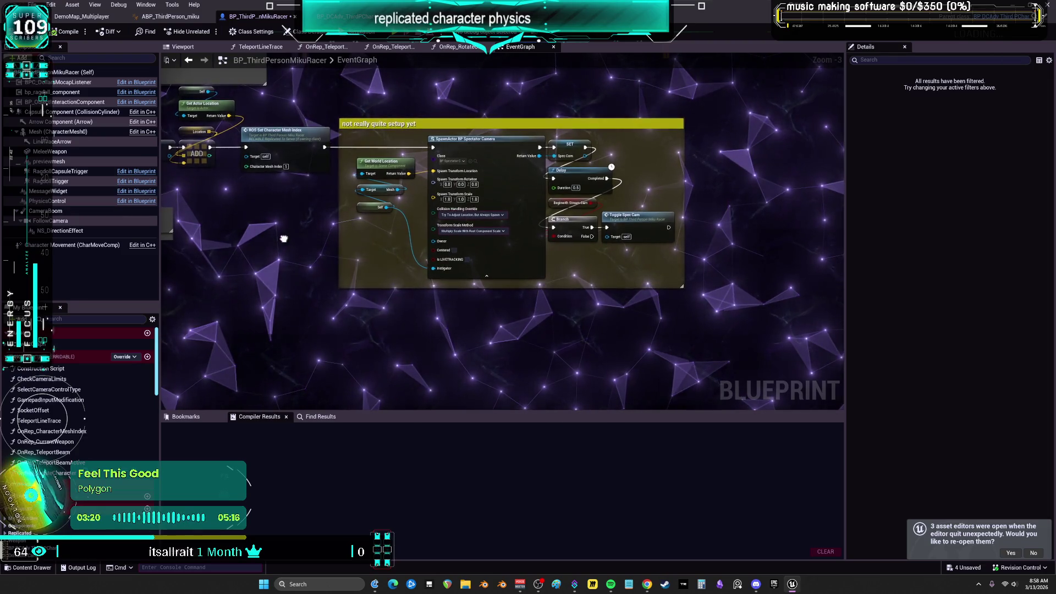
left_click_drag(283, 235, 659, 98)
mouse_move(495, 110)
left_mouse_down()
mouse_move(494, 253)
mouse_move(385, 138)
mouse_move(495, 192)
mouse_move(505, 166)
mouse_move(716, 219)
left_mouse_up()
scroll(505, 166, "up", 1)
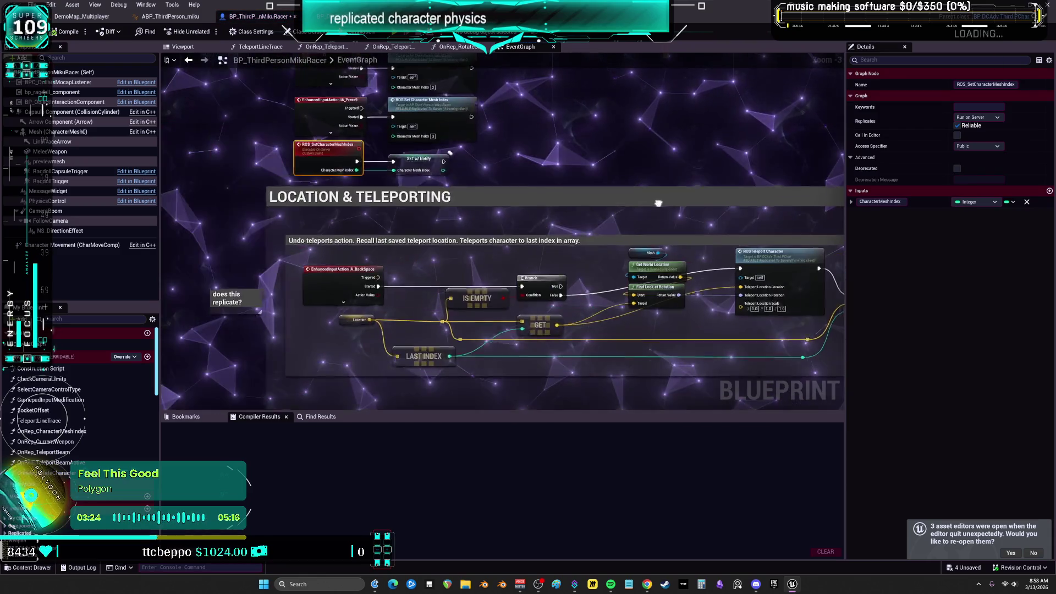
Follow OnRep_CharacterMeshIndex to the ROS_InitializeCharacterPhysics event, compile, and launch a multiplayer test.
double_click(65, 432)
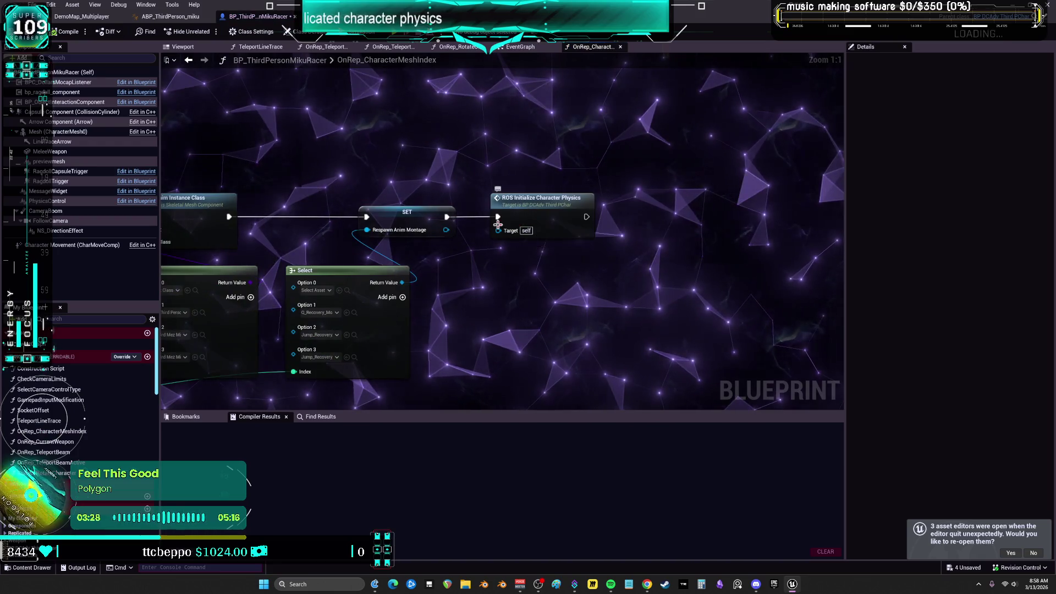
double_click(542, 199)
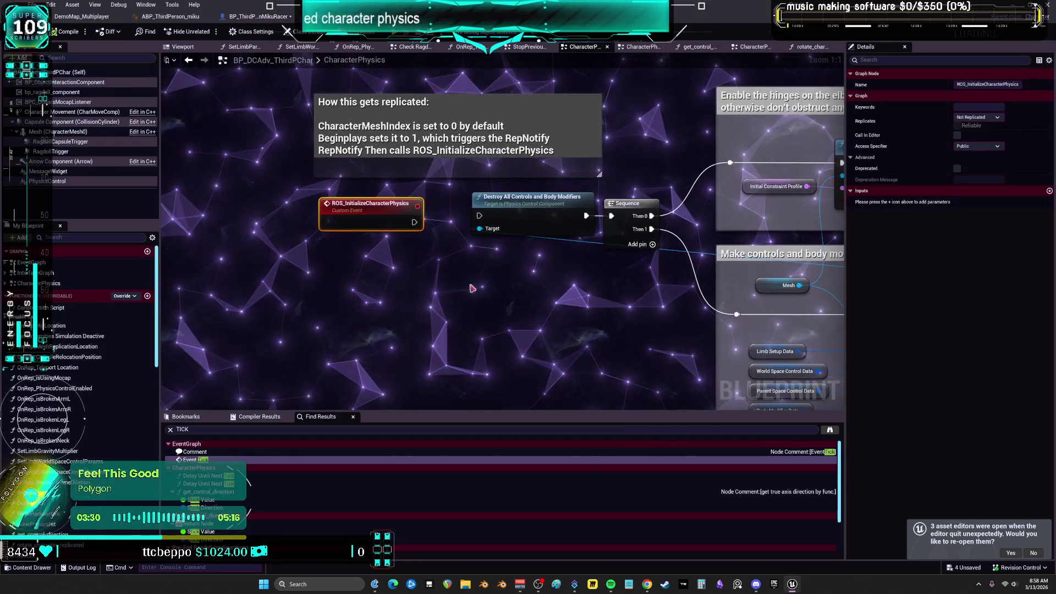
left_click(79, 34)
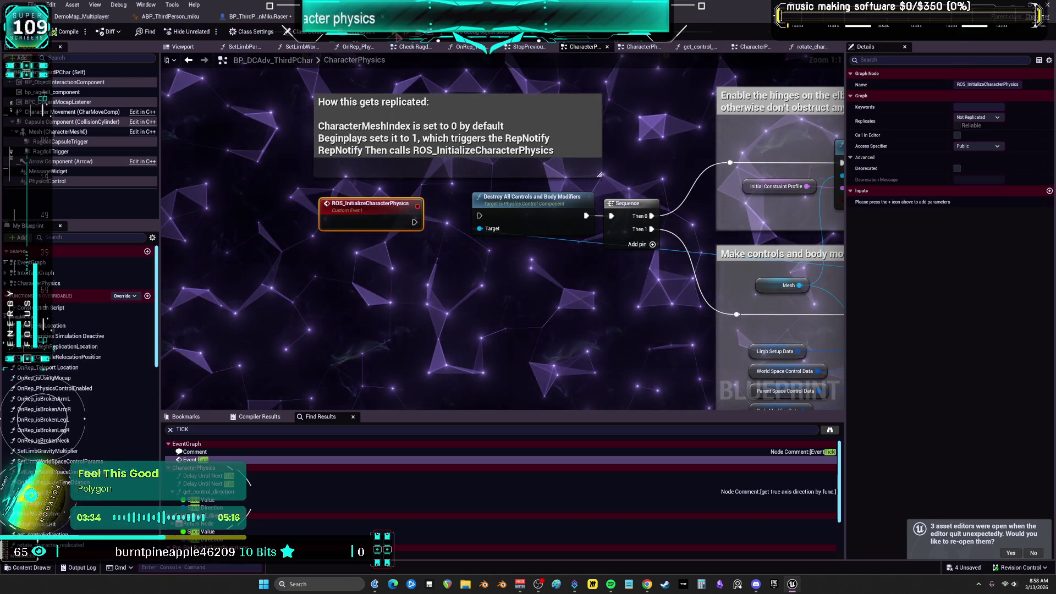
key("alt+p")
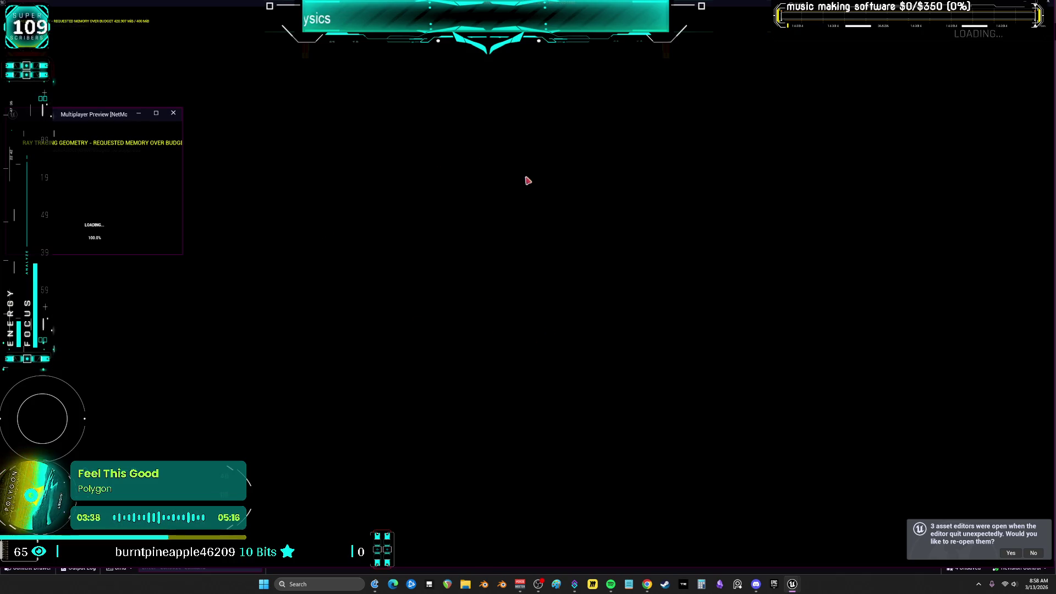
Run Miku forward and back, swap into the glowing Pikachu form with E, then end play.
key("w")
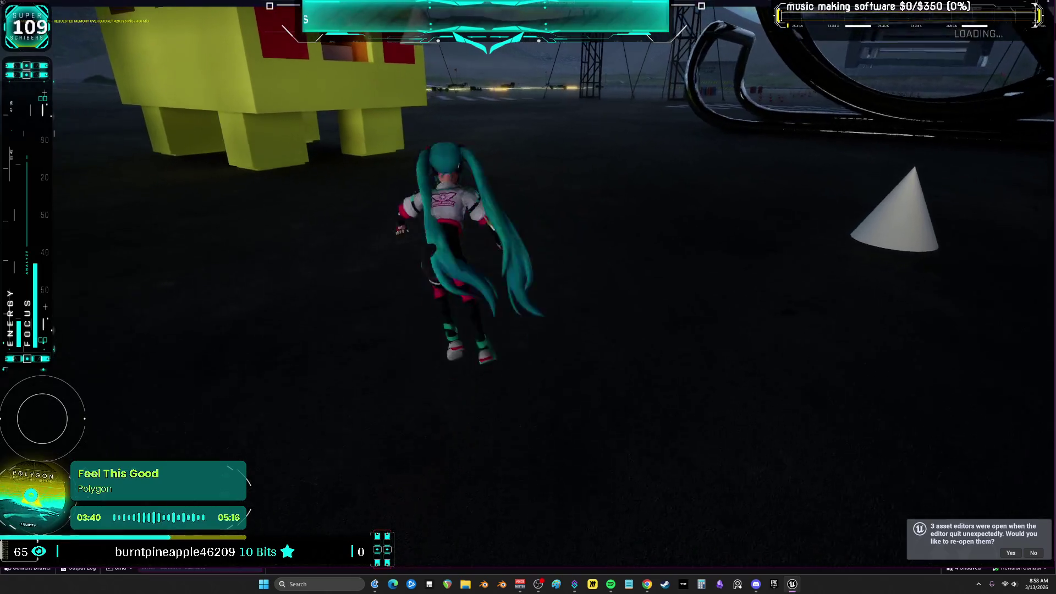
key("s")
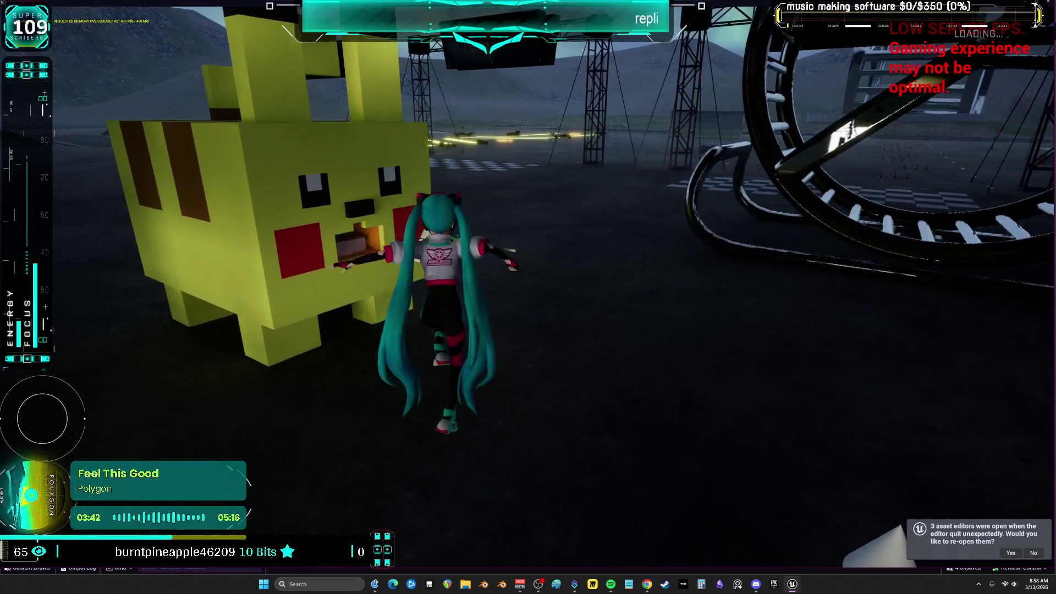
key("e")
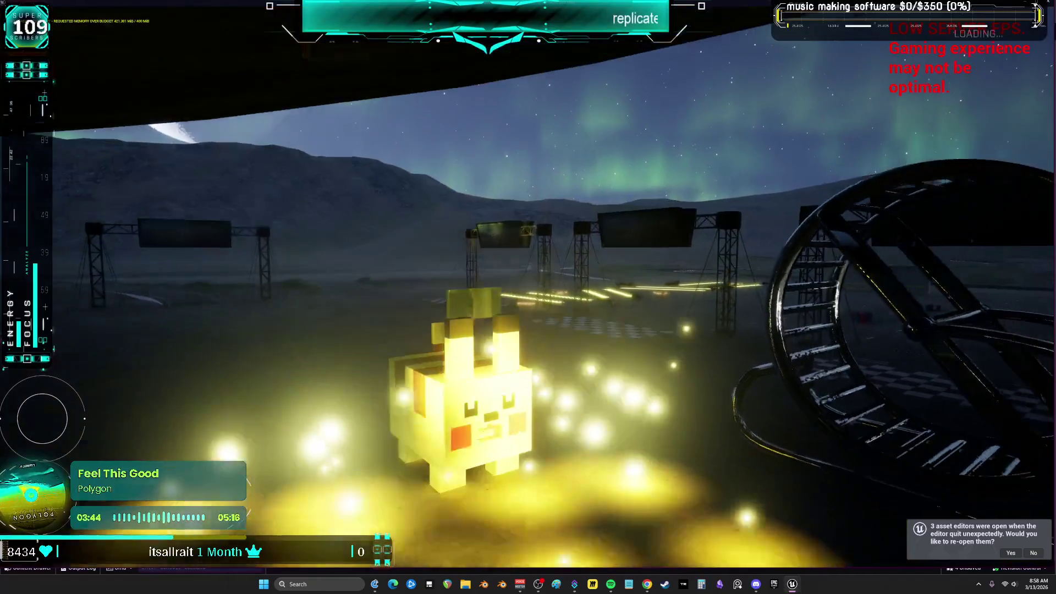
key("Escape")
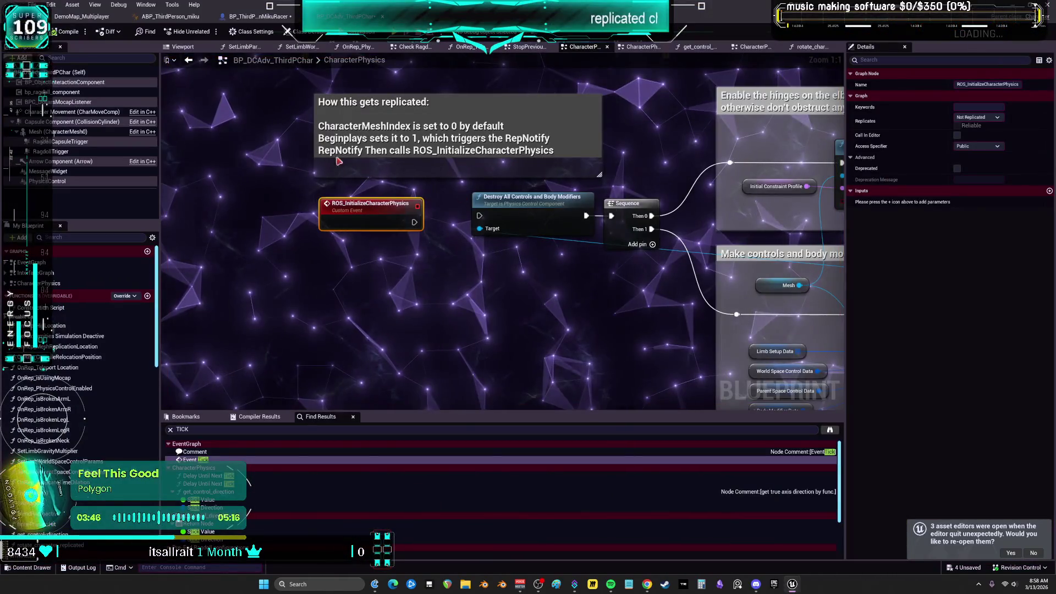
Return to the level editor via the open tabs and clear the Blueprint Class filter to list all assets.
left_click(171, 17)
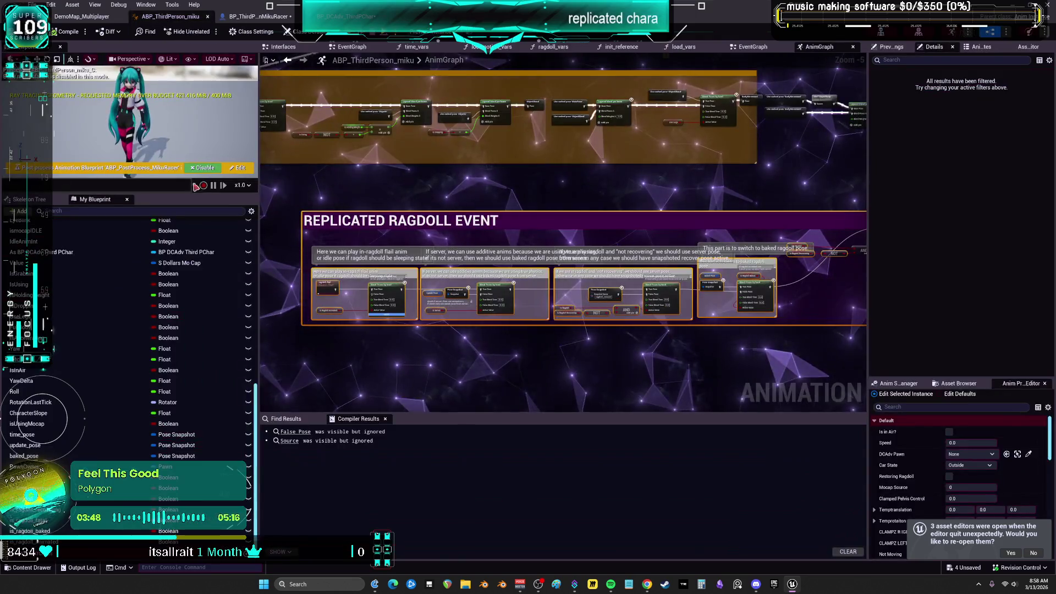
left_click(1005, 43)
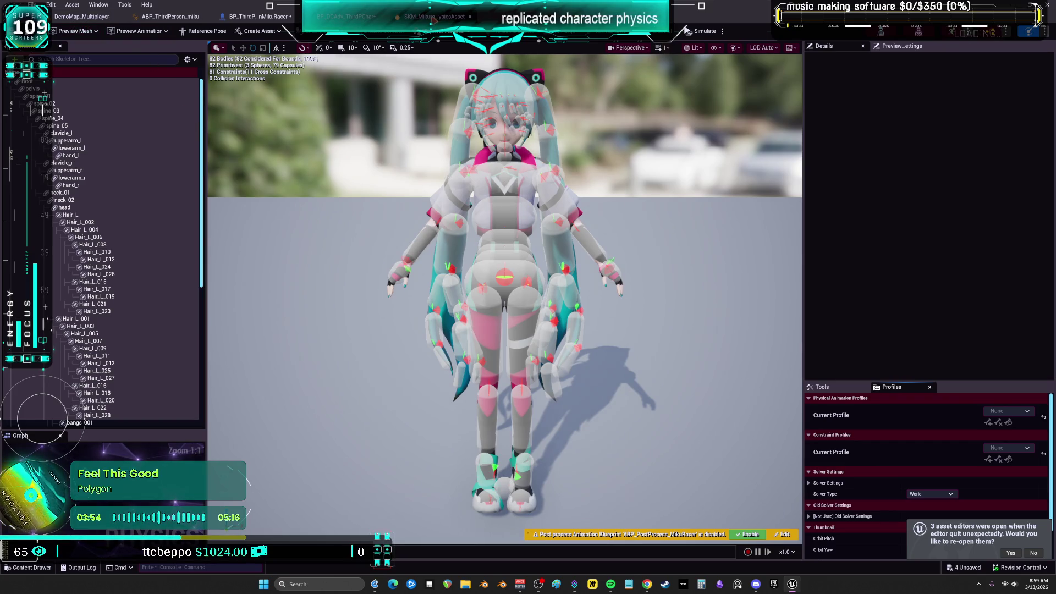
left_click(346, 16)
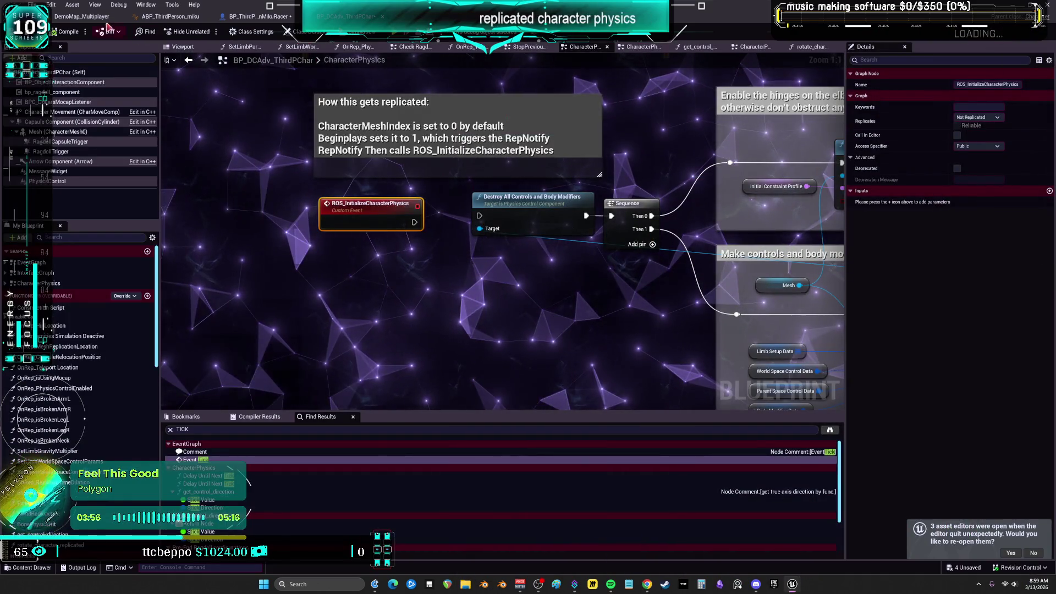
left_click(82, 17)
left_click(133, 215)
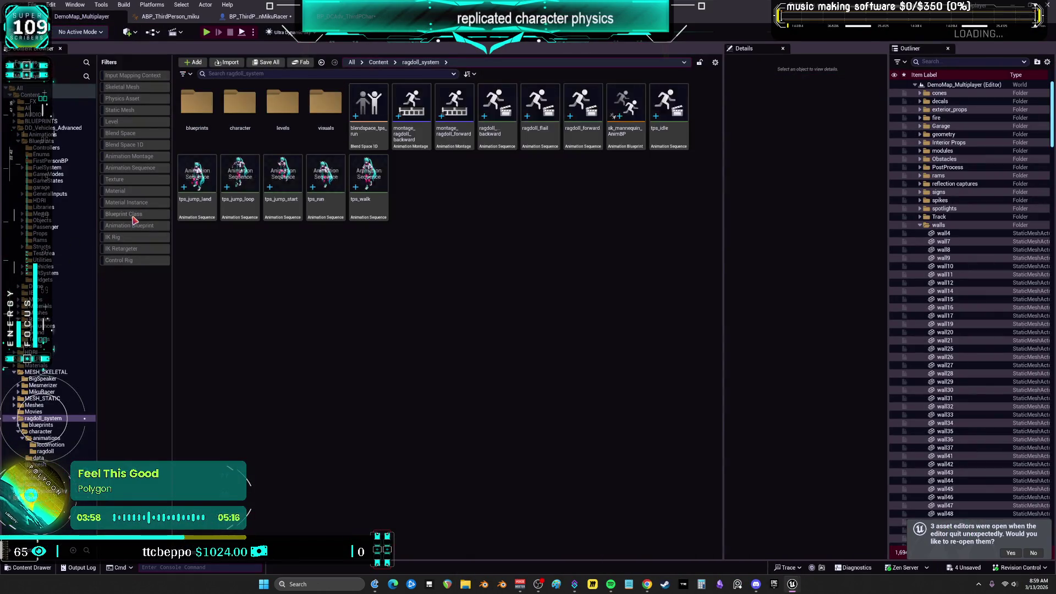
View sk_mannequin_phat_ragdoll from ragdoll_system > character > data, then maximize the SKM_Mikura physics asset editor.
left_click(55, 451)
left_click(52, 444)
left_click(52, 457)
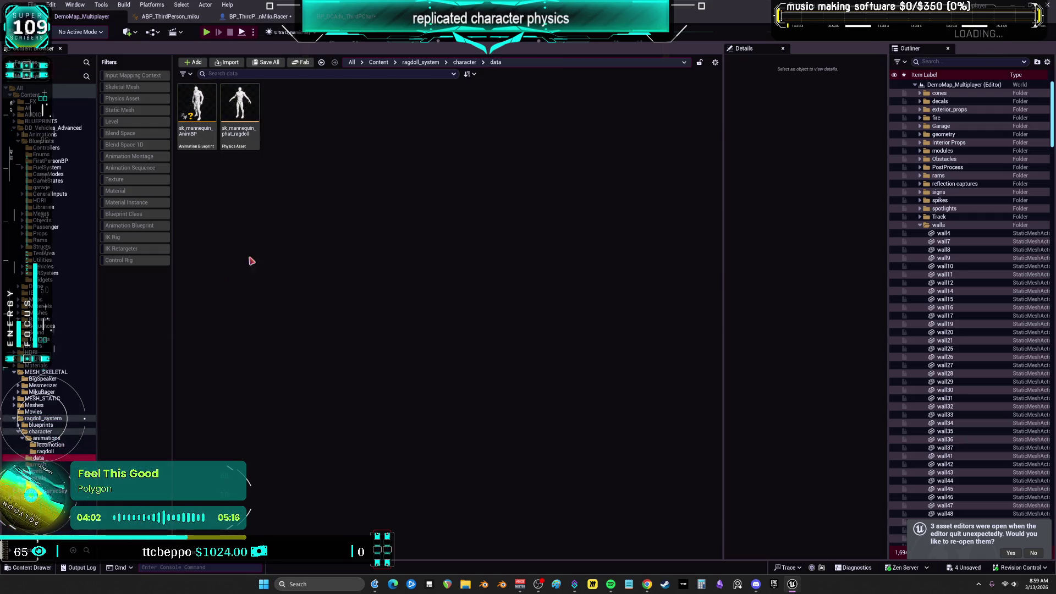
double_click(245, 100)
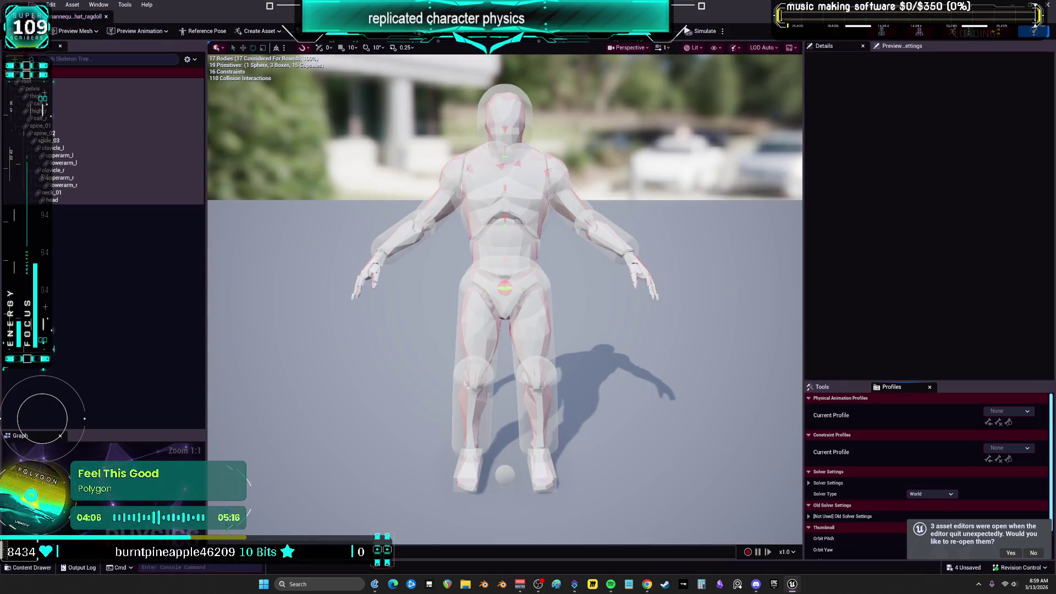
key("alt+Tab")
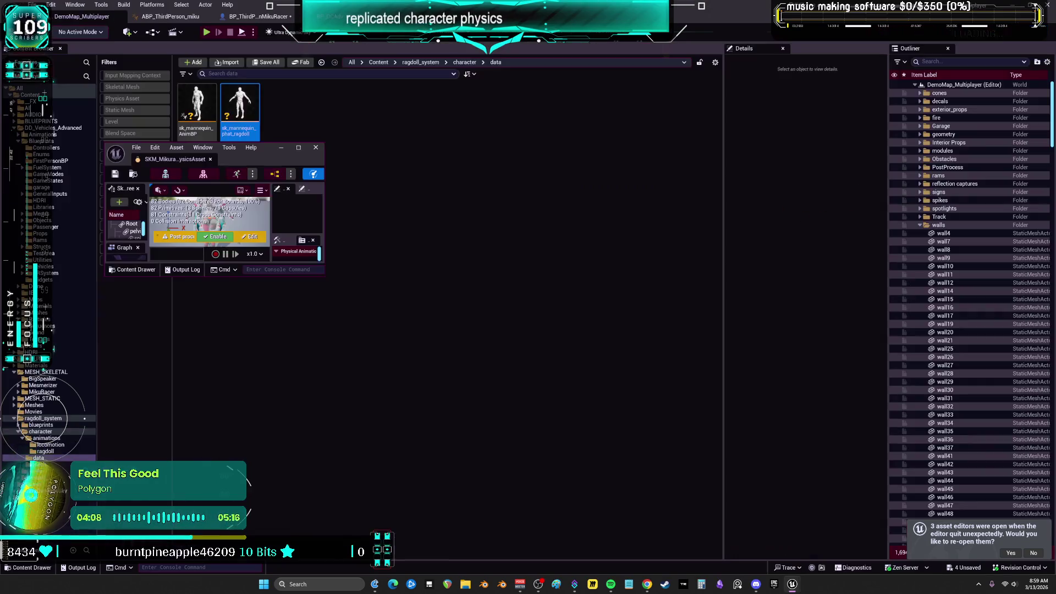
double_click(309, 155)
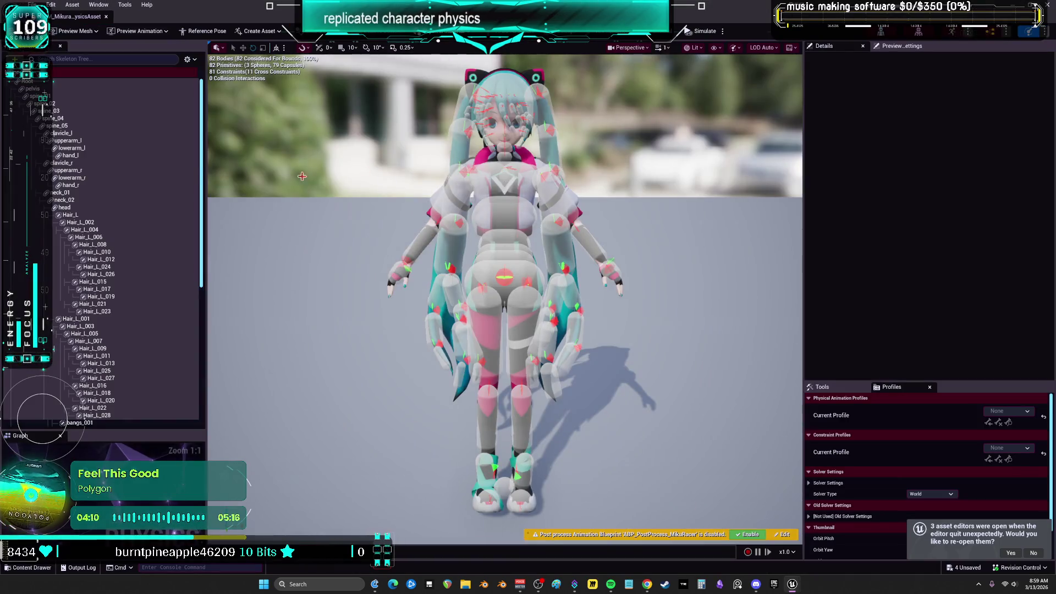
Set the pelvis–Root constraint's X, Y and Z linear motion to Free, then return to the level editor.
left_click(99, 82)
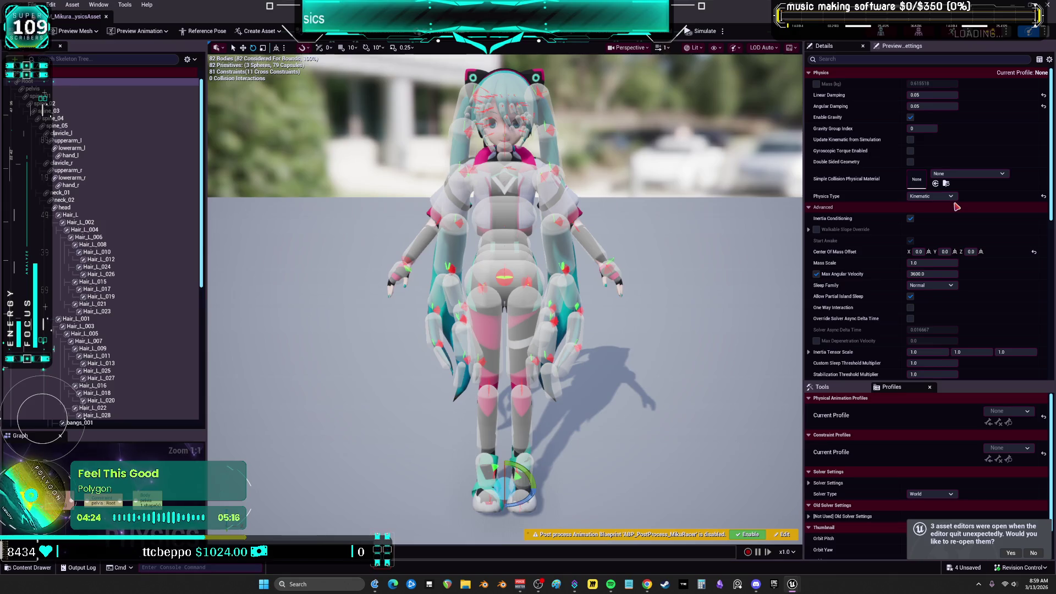
right_click(949, 167)
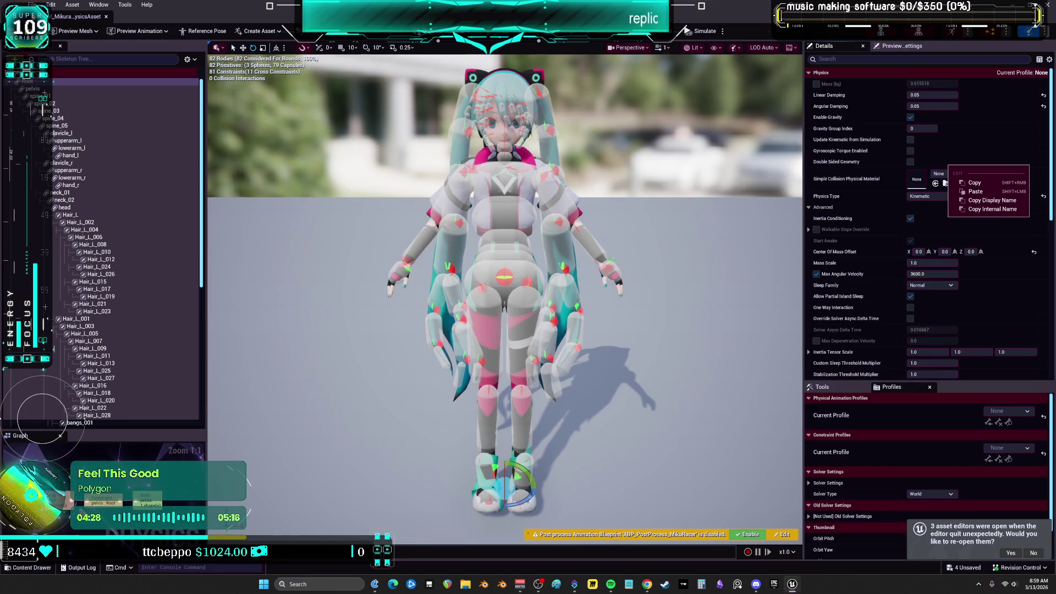
left_click(504, 278)
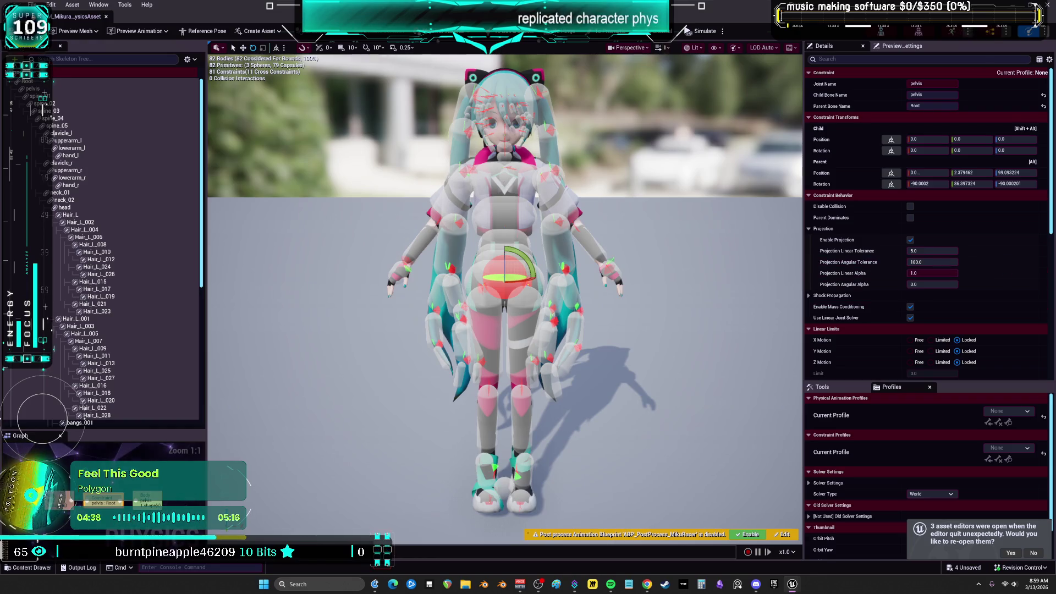
scroll(916, 263, "down", 3)
left_click(913, 248)
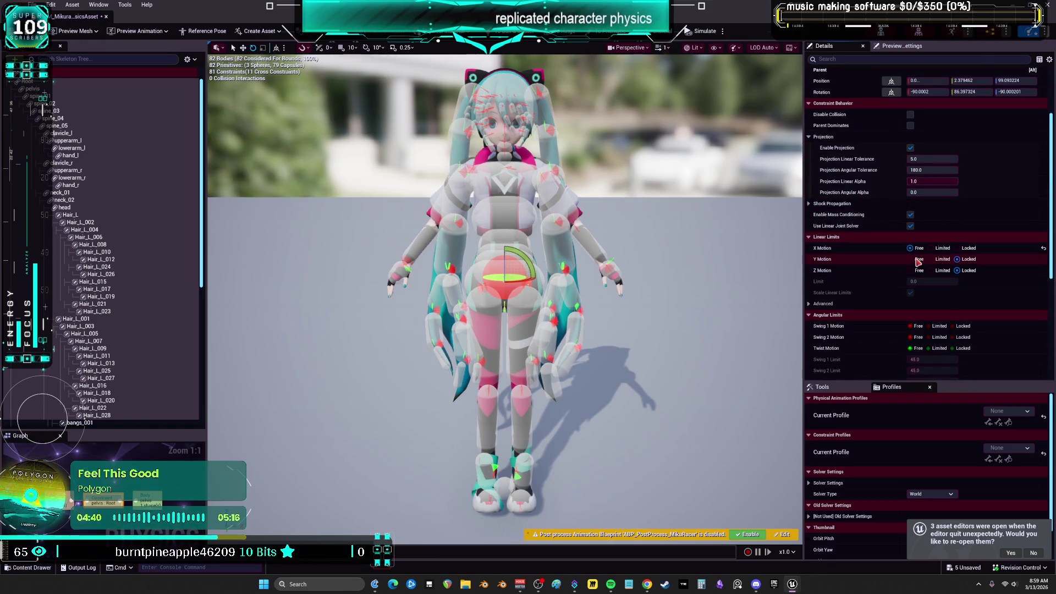
left_click(912, 258)
left_click(913, 270)
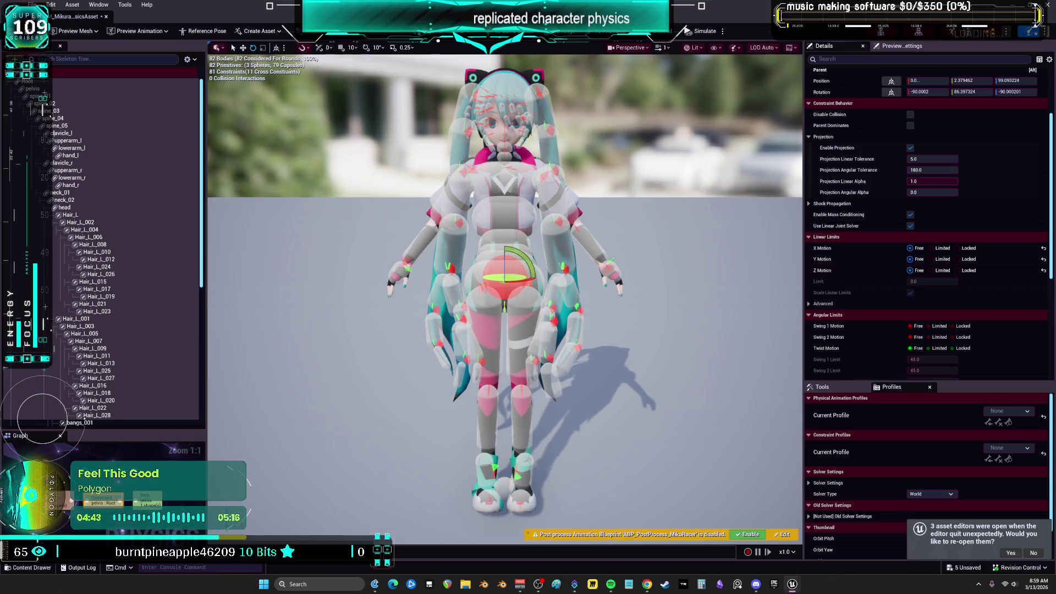
scroll(970, 256, "down", 3)
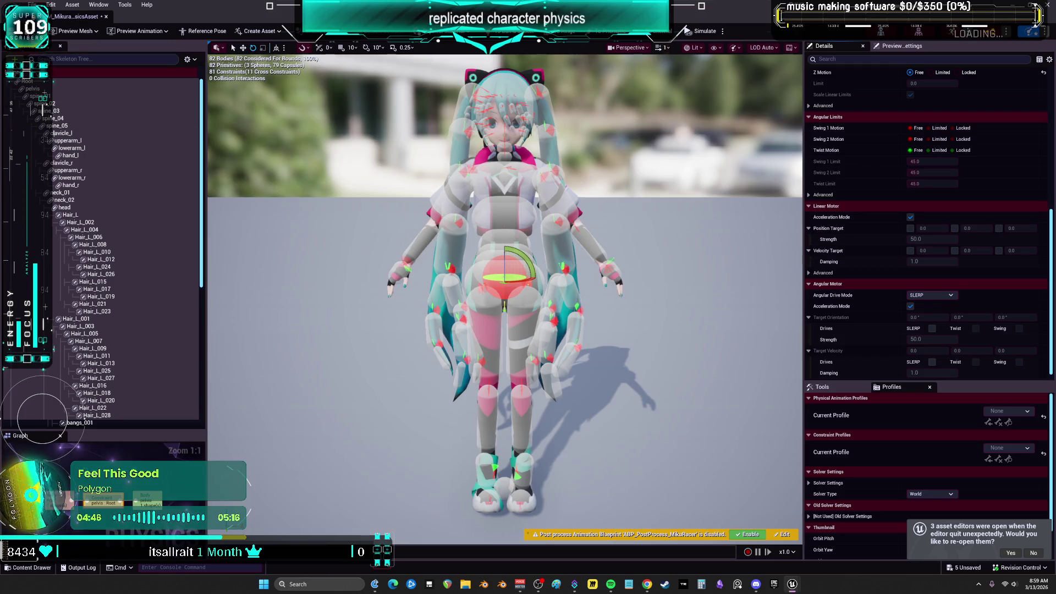
key("alt+Tab")
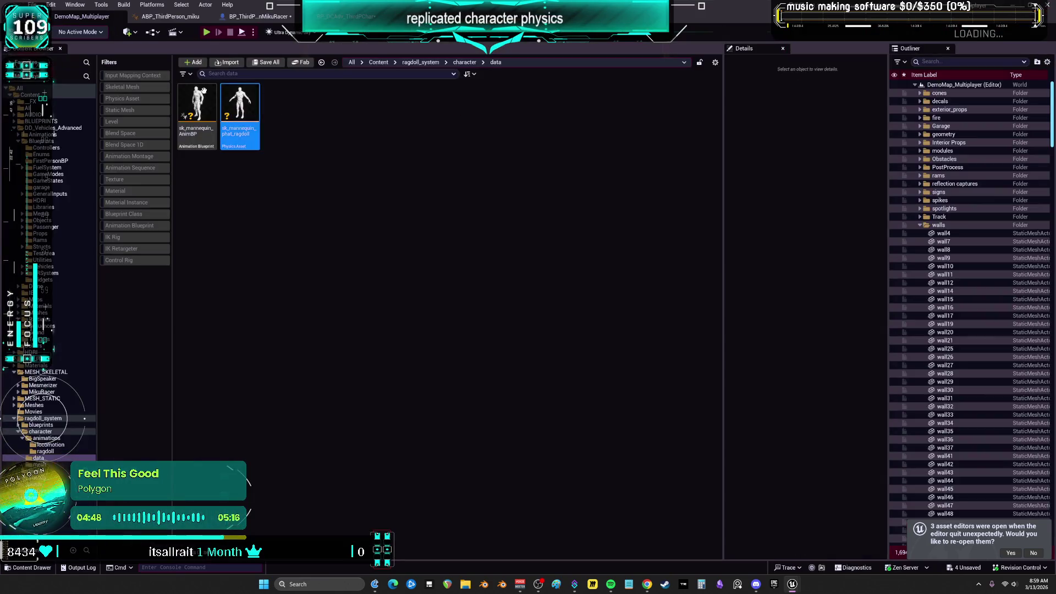
key("alt+p")
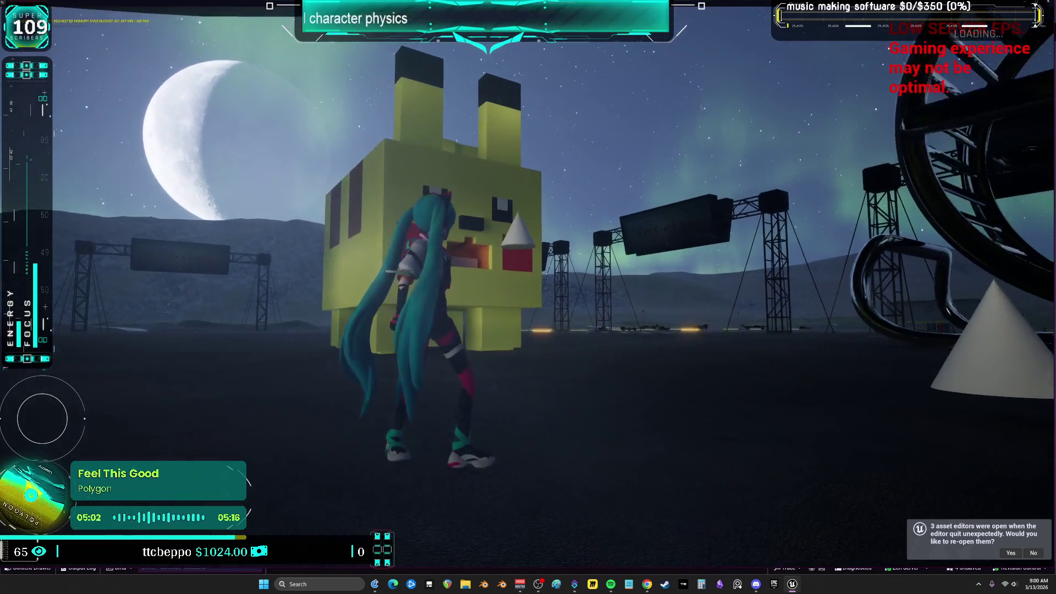
key("w")
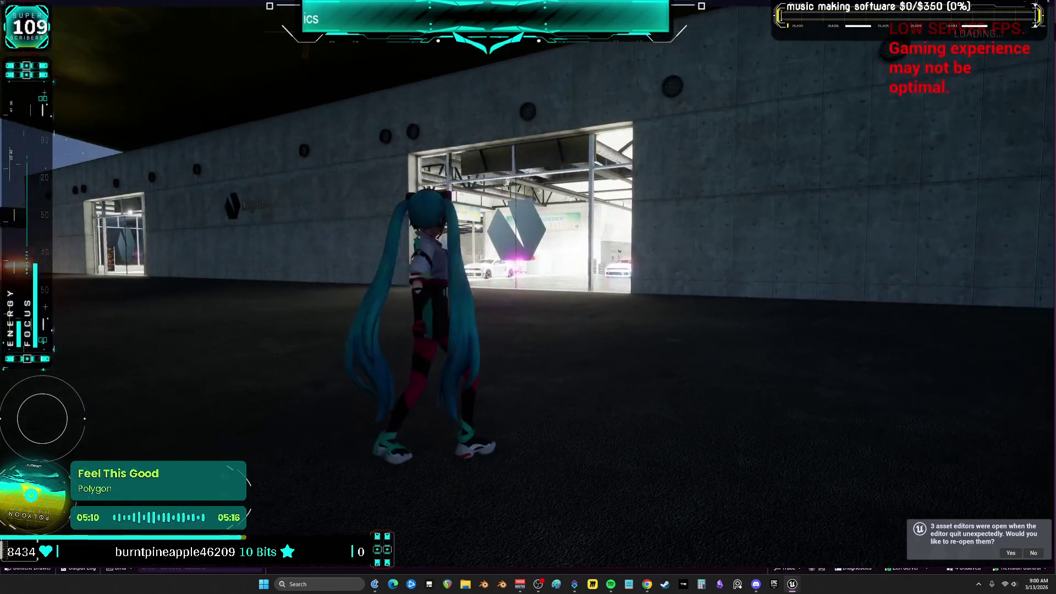
key("Escape")
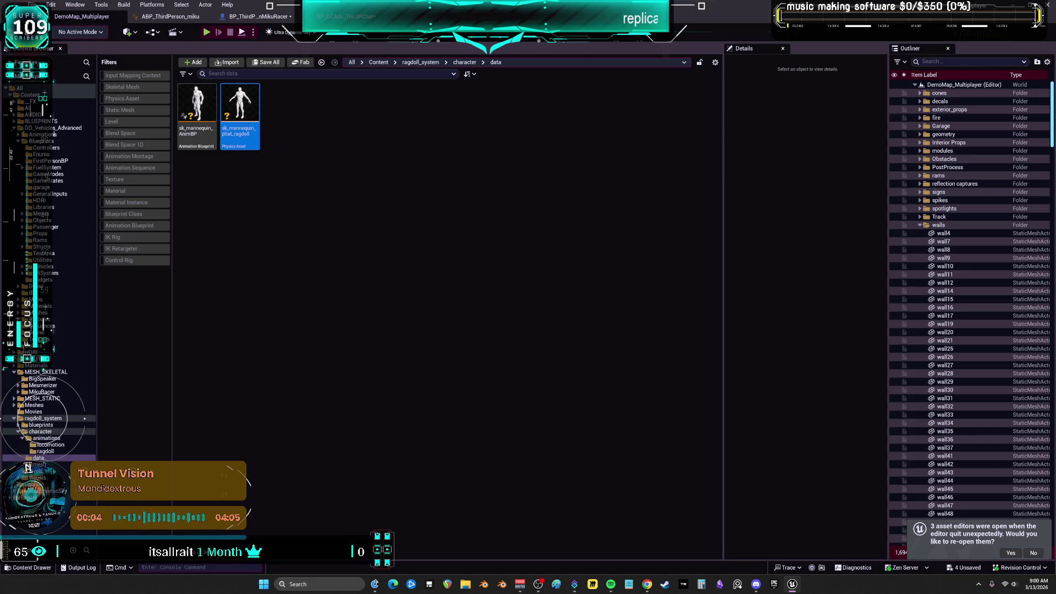
left_click(510, 307)
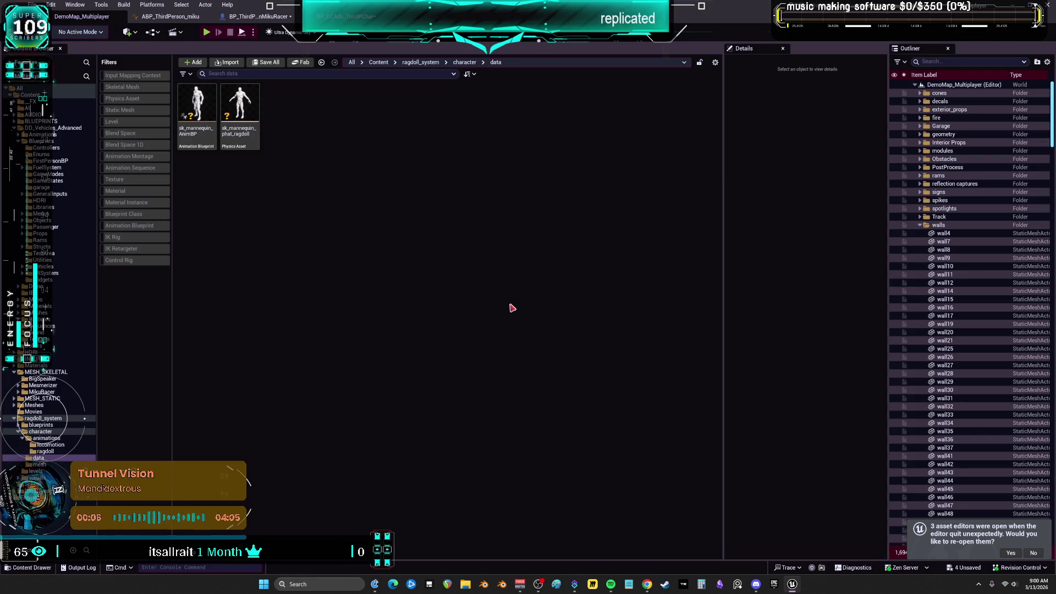
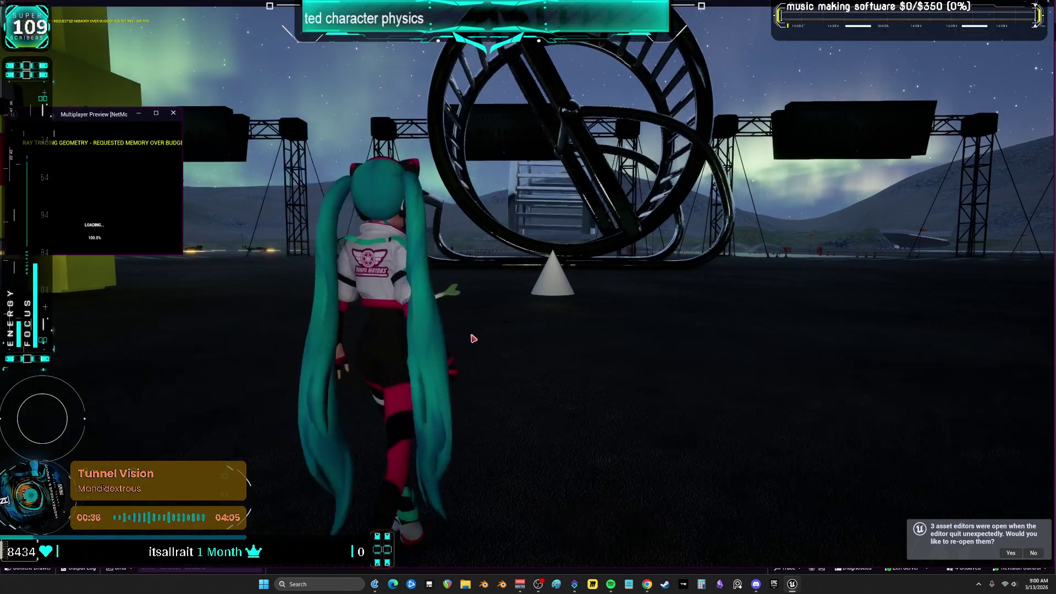
Run Miku around, trigger the glow with E, collapse into ragdoll, recover, then stop PIE.
left_click(473, 337)
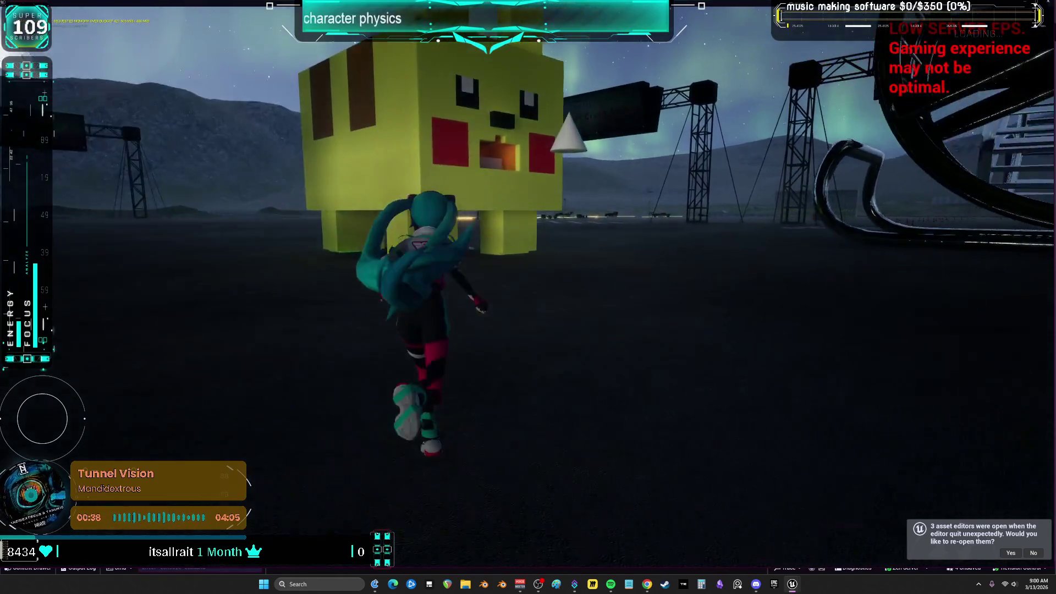
key("e")
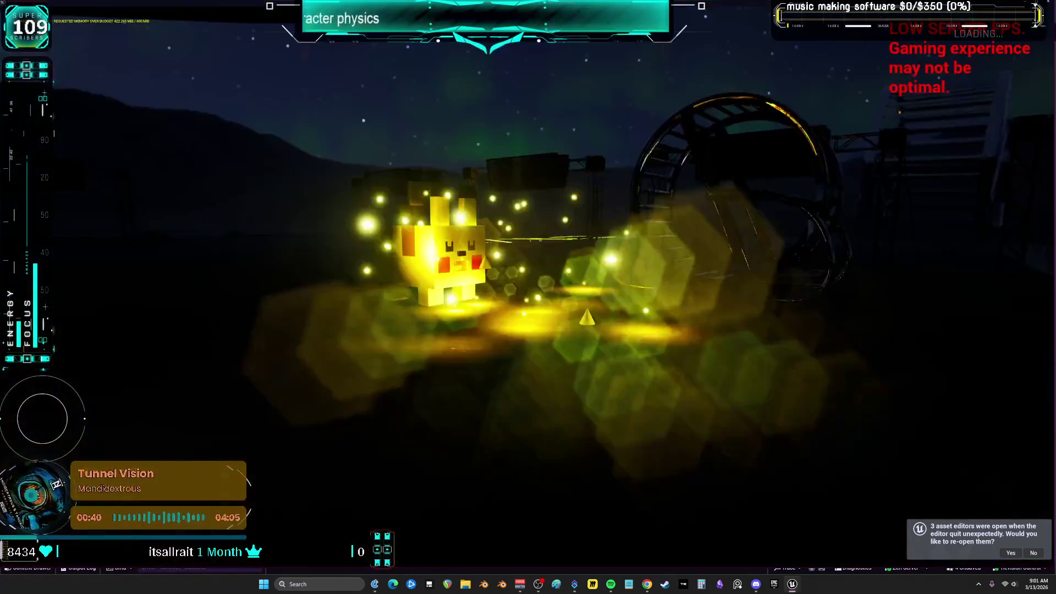
key("w")
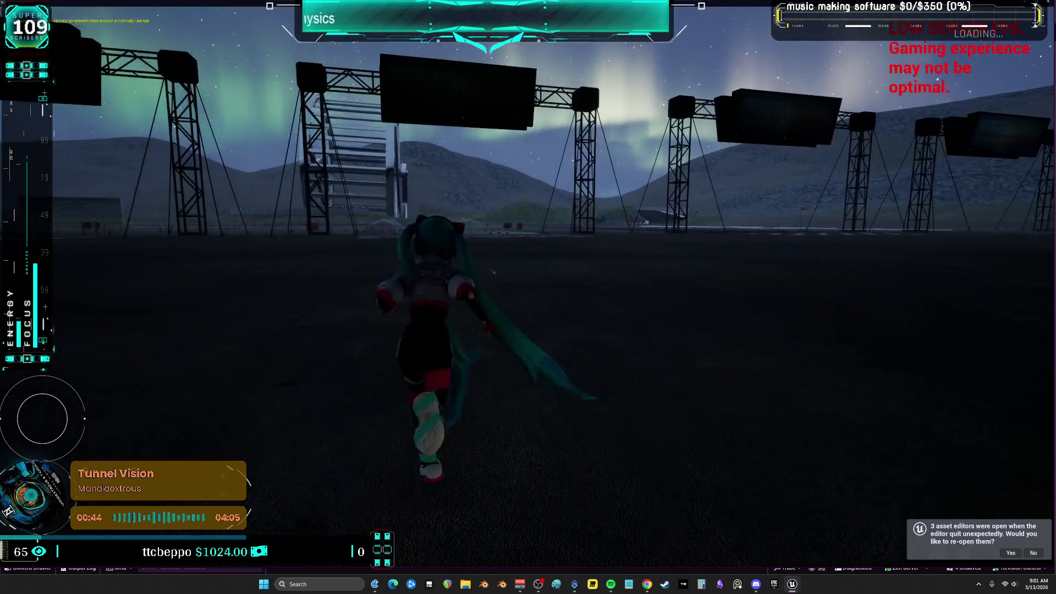
key("s")
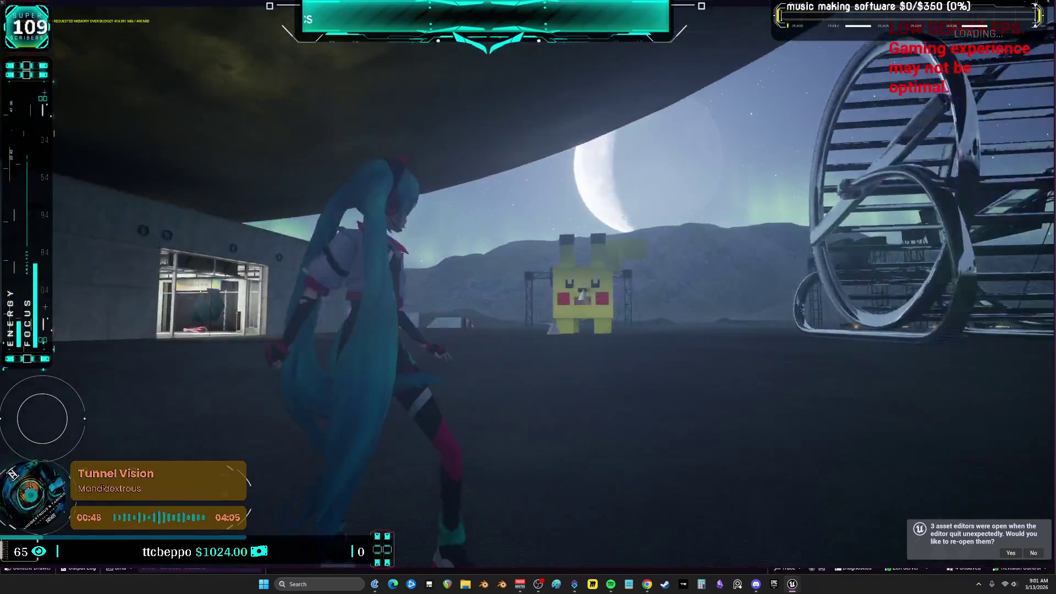
key("s")
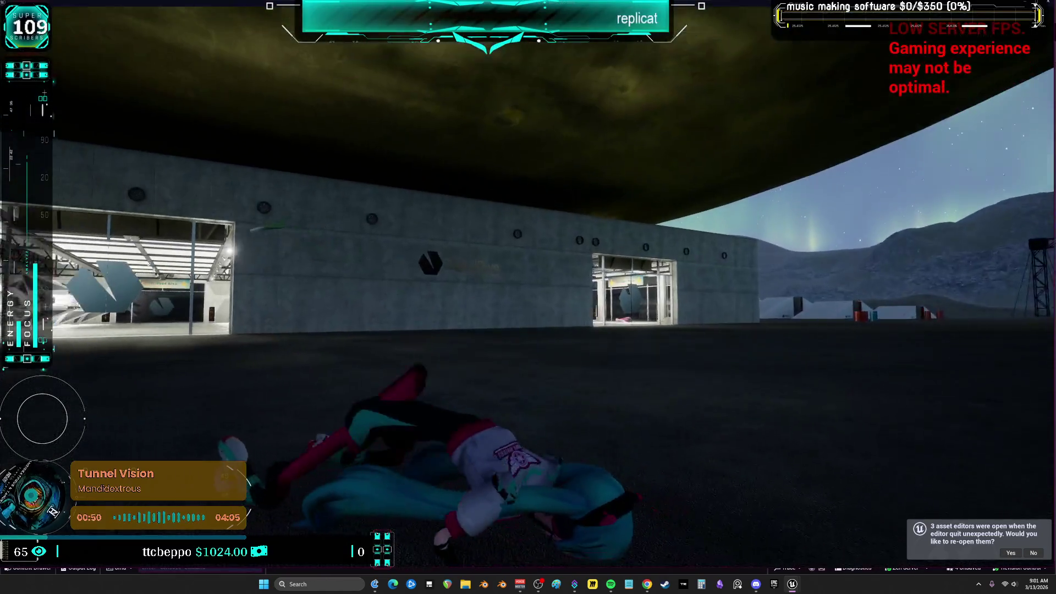
key("w")
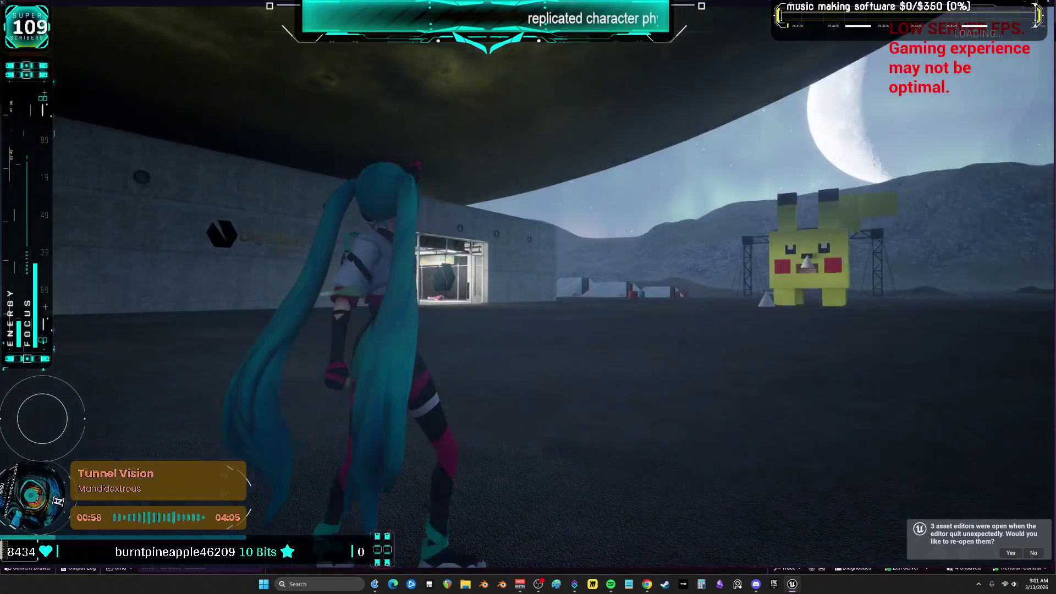
key("Escape")
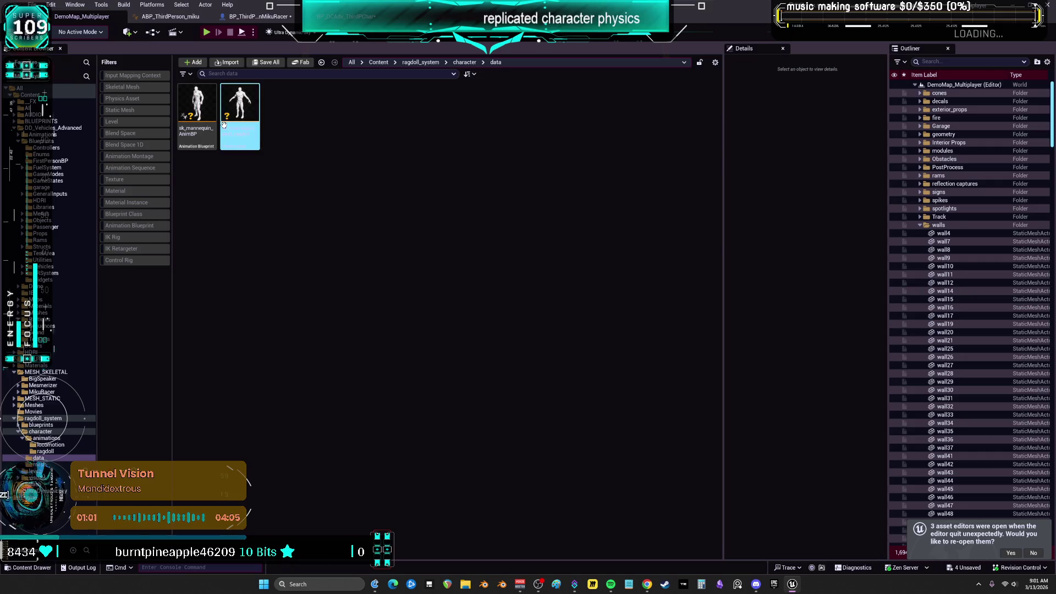
Open the ABP_ThirdPerson_miku animation blueprint from the MikuRacer folder.
left_click(198, 110)
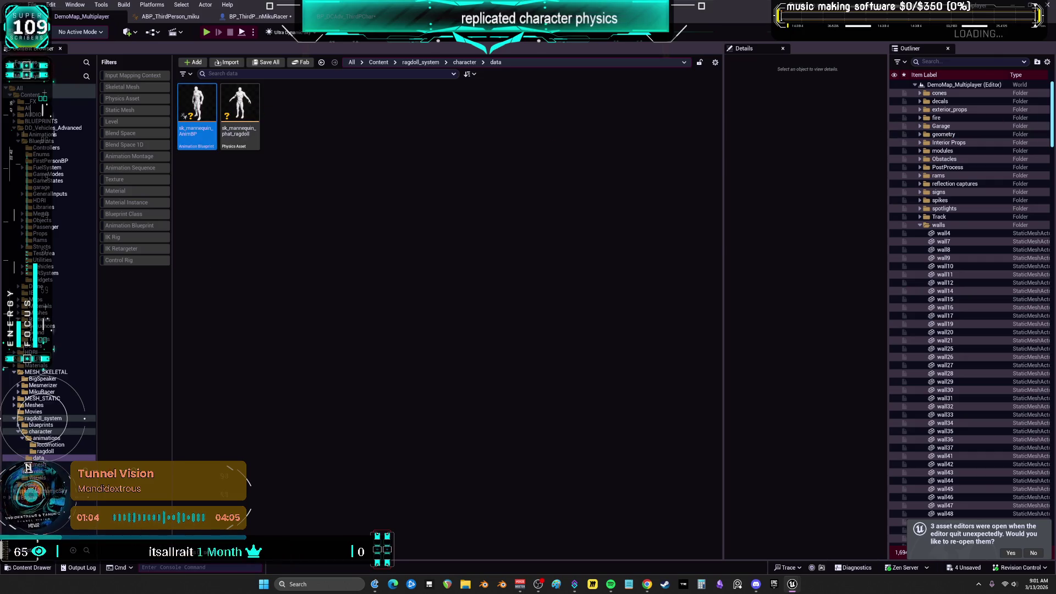
double_click(196, 107)
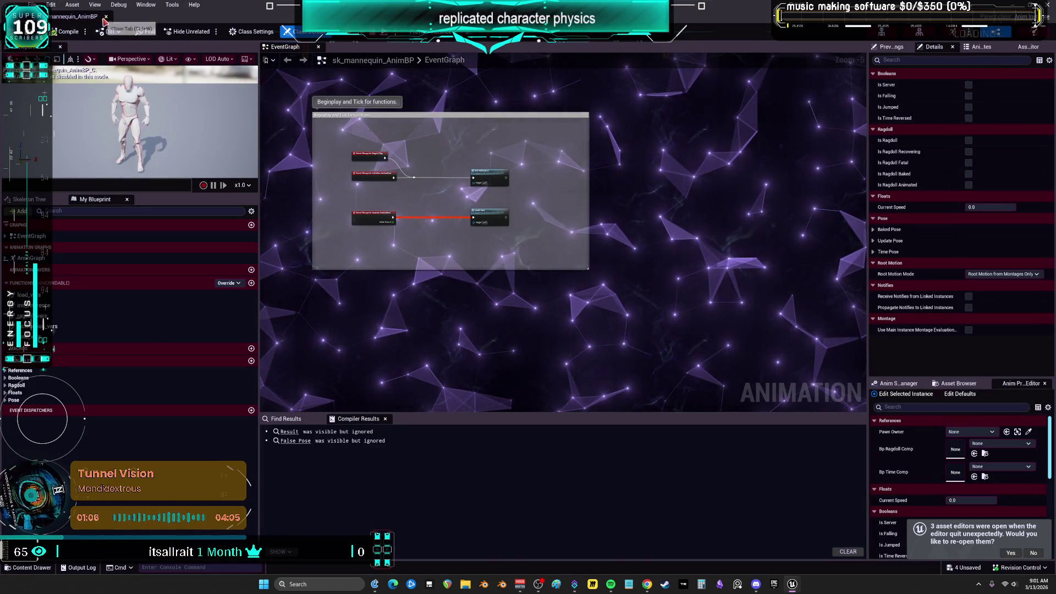
left_click(107, 16)
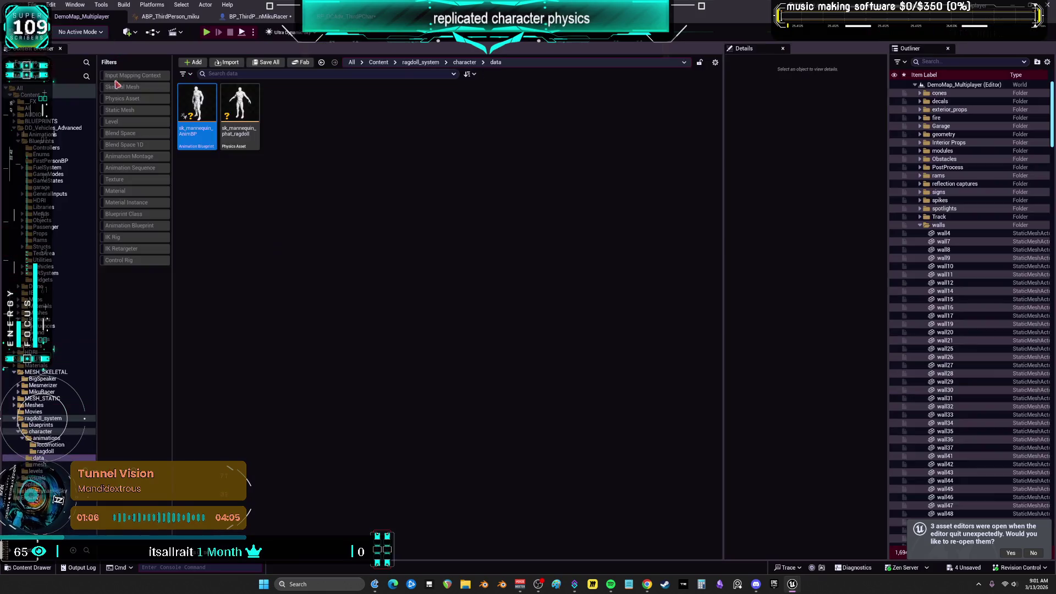
left_click(42, 391)
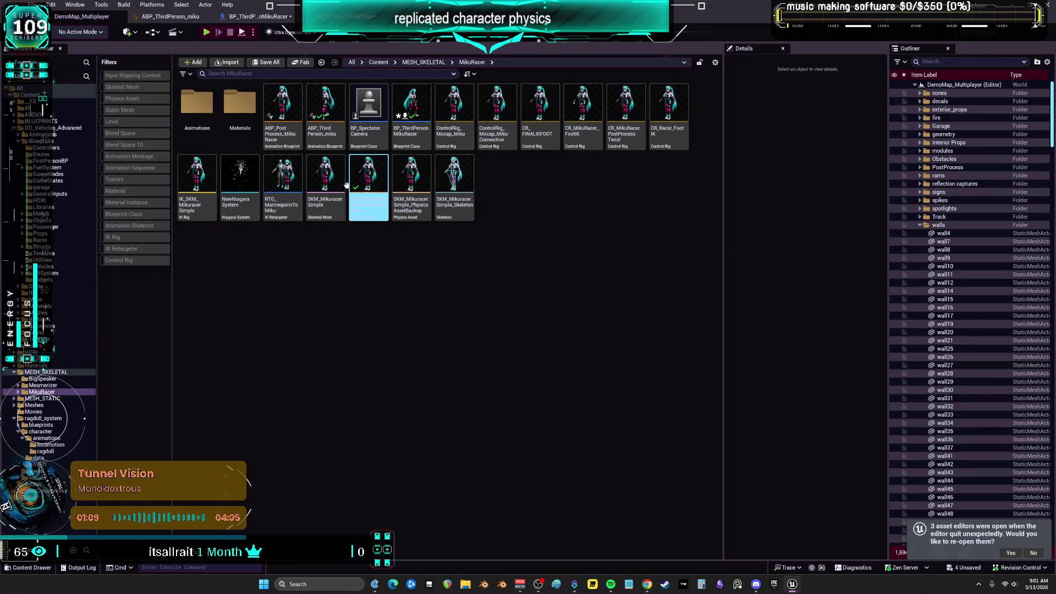
double_click(325, 107)
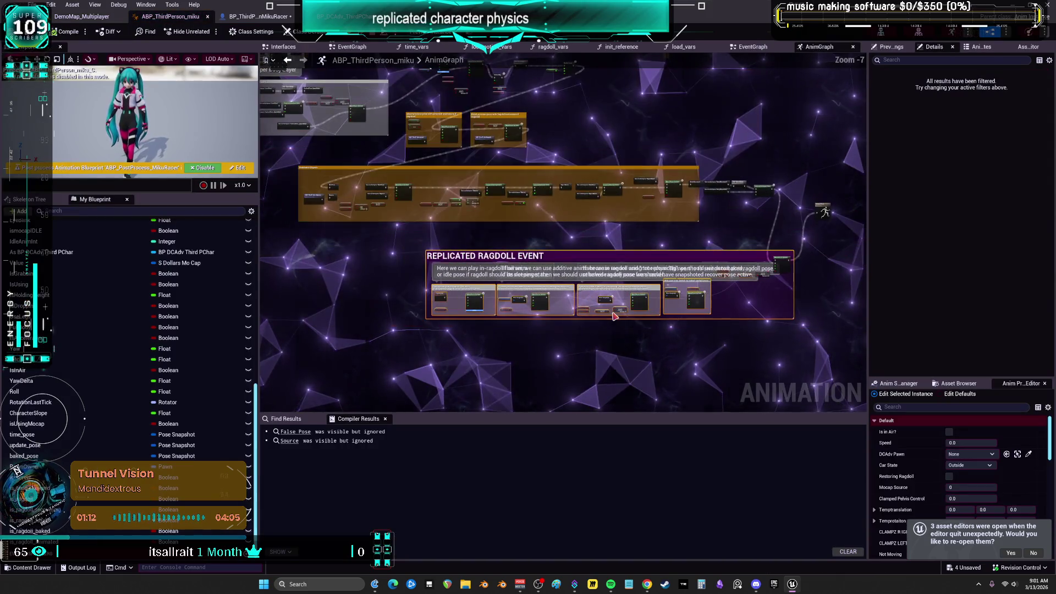
Find the ragdoll_flail Sequence Player in the AnimGraph and open its ragdoll_flail asset.
scroll(664, 249, "up", 3)
scroll(664, 249, "up", 2)
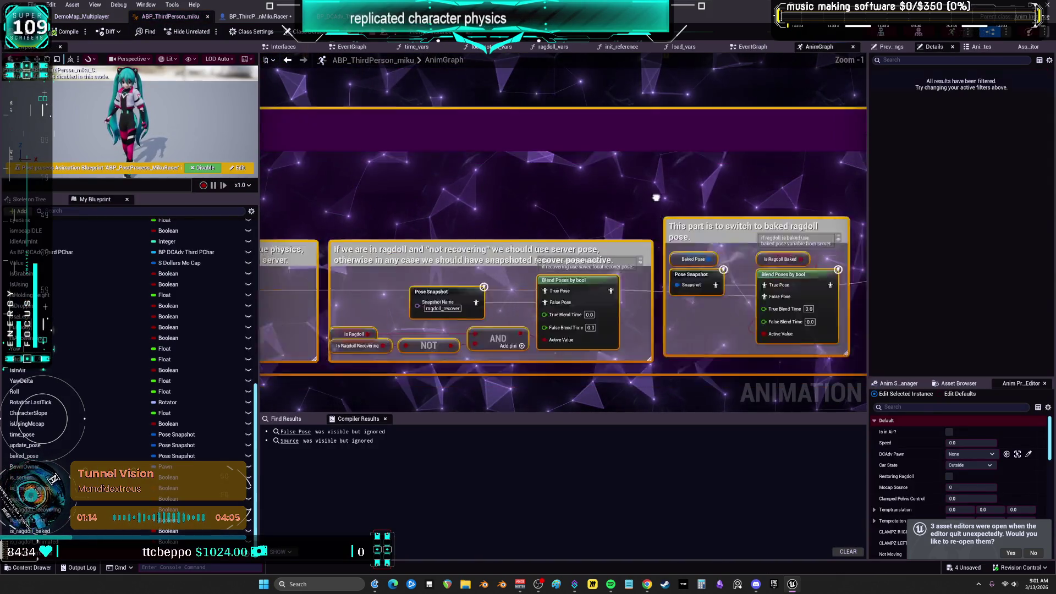
mouse_move(579, 281)
left_mouse_down()
mouse_move(533, 307)
mouse_move(737, 208)
mouse_move(683, 238)
mouse_move(660, 313)
mouse_move(810, 251)
left_mouse_up()
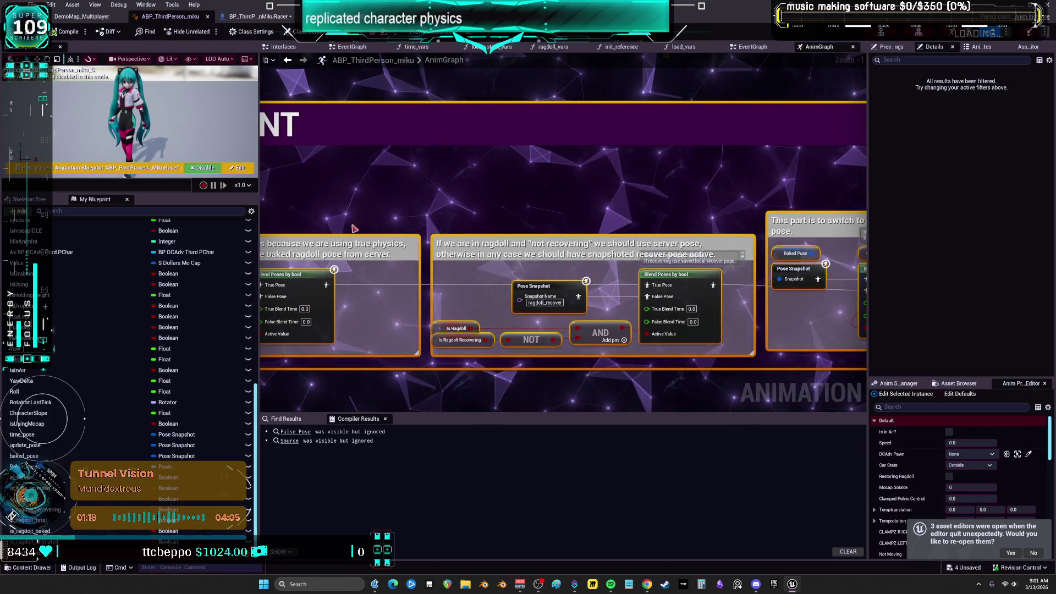
left_click_drag(349, 229, 825, 179)
mouse_move(451, 155)
left_mouse_down()
mouse_move(623, 140)
mouse_move(458, 123)
left_mouse_up()
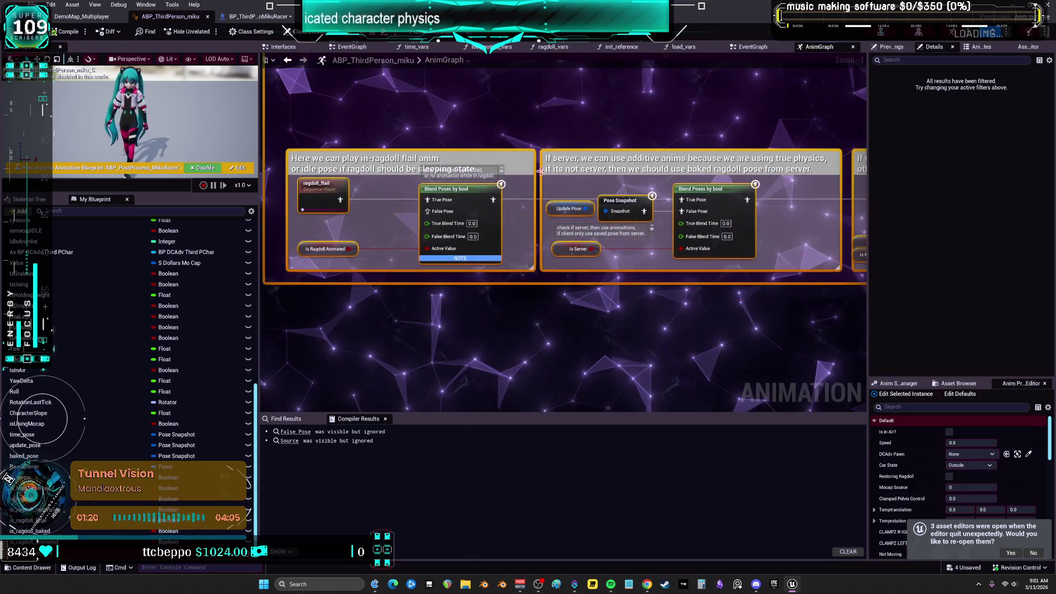
left_click(314, 188)
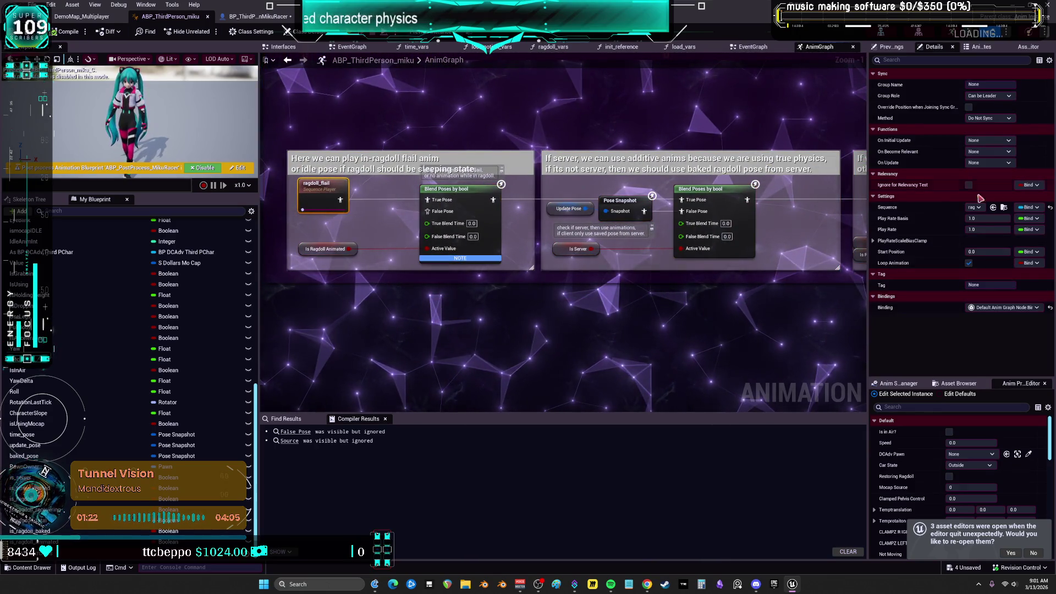
key("ctrl+b")
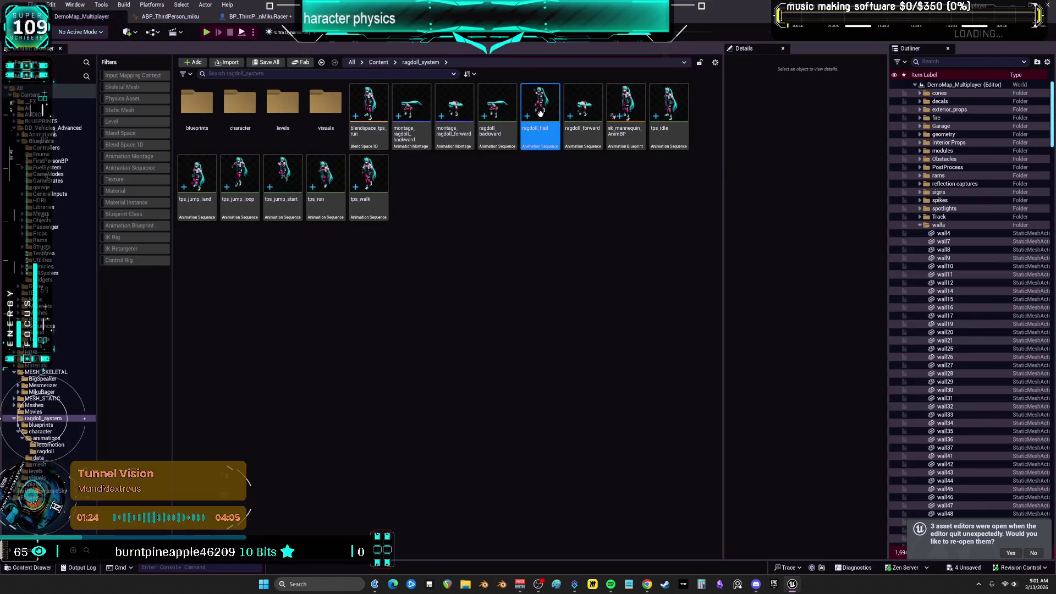
double_click(540, 111)
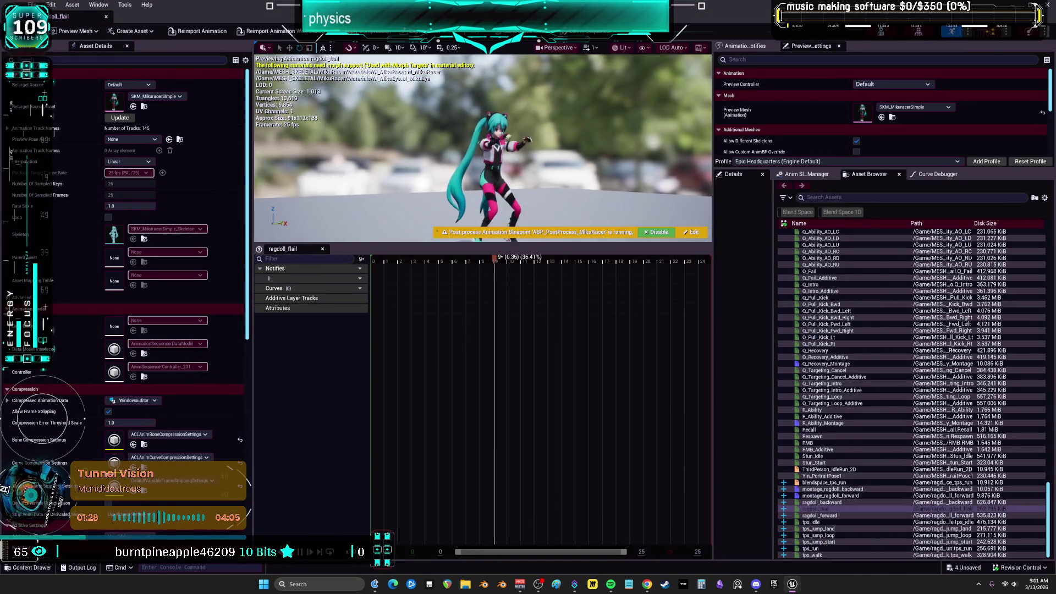
Preview blendspace_tps_run, montage_ragdoll_backward, montage_ragdoll_forward and ragdoll_flail.
double_click(846, 483)
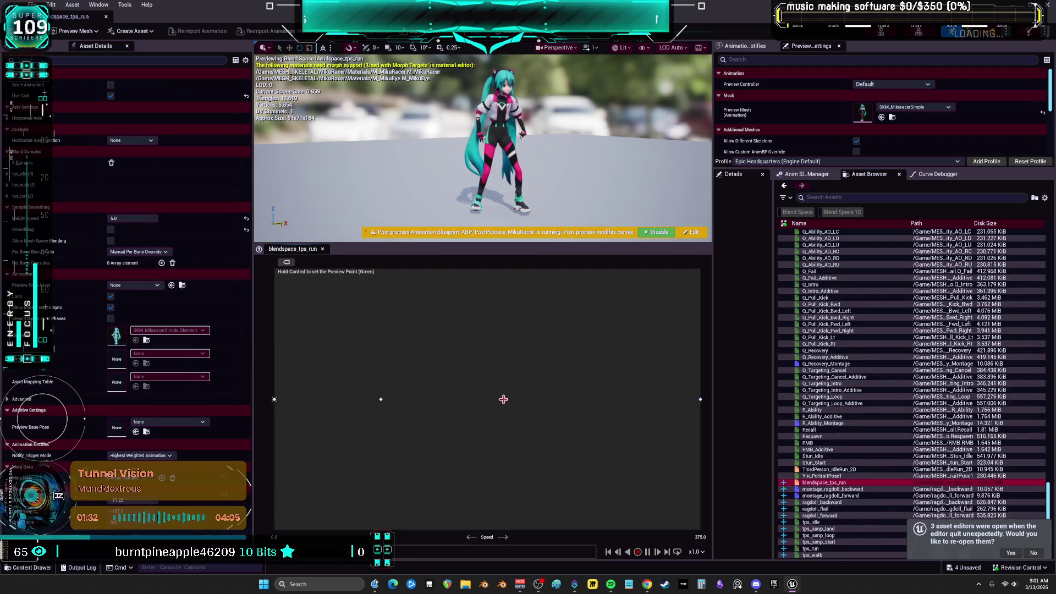
key("ctrl")
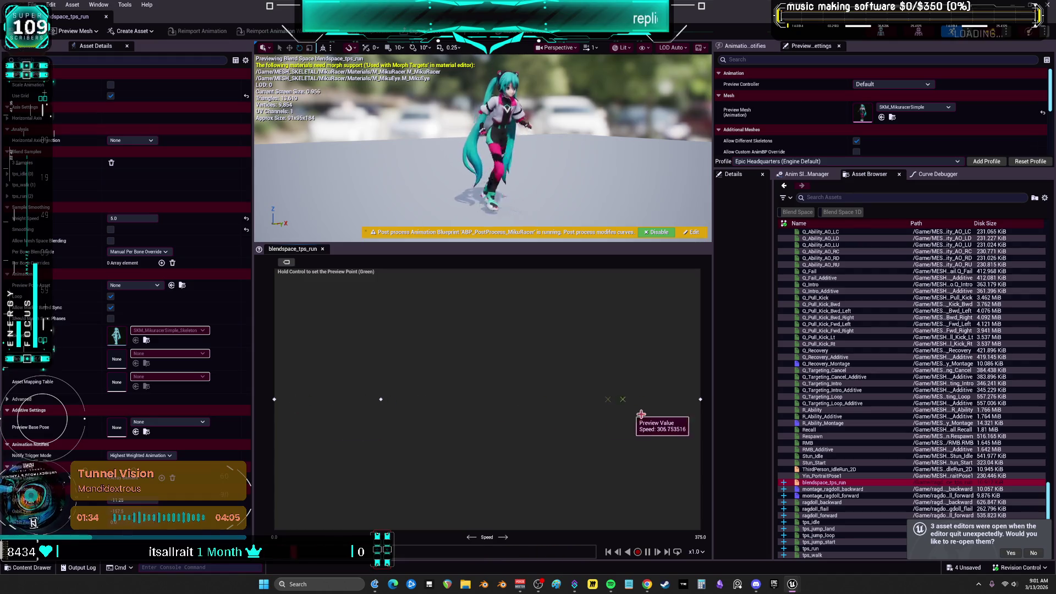
left_click(849, 488)
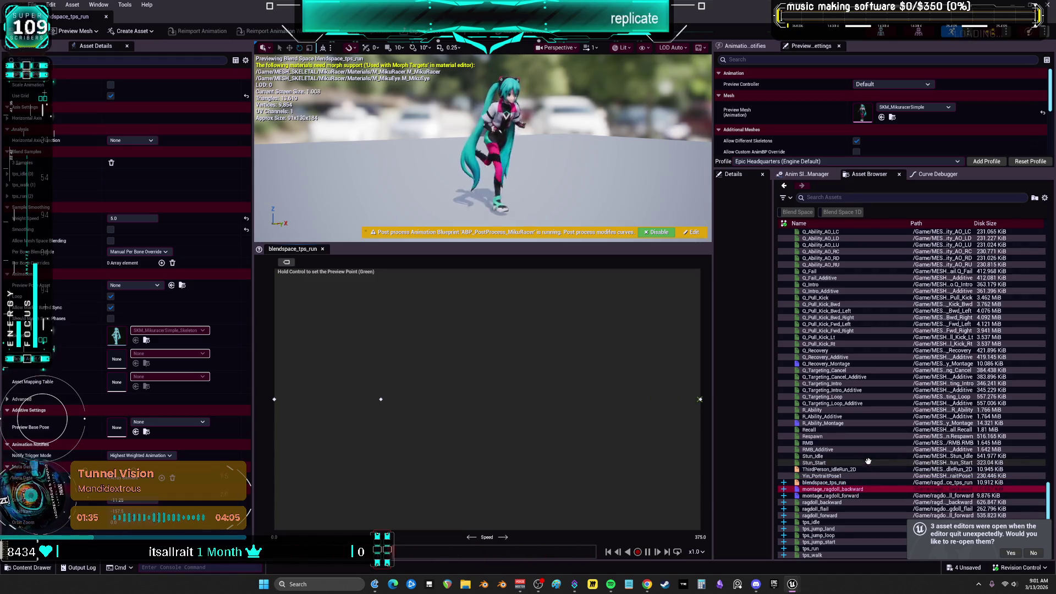
double_click(854, 490)
left_click(849, 502)
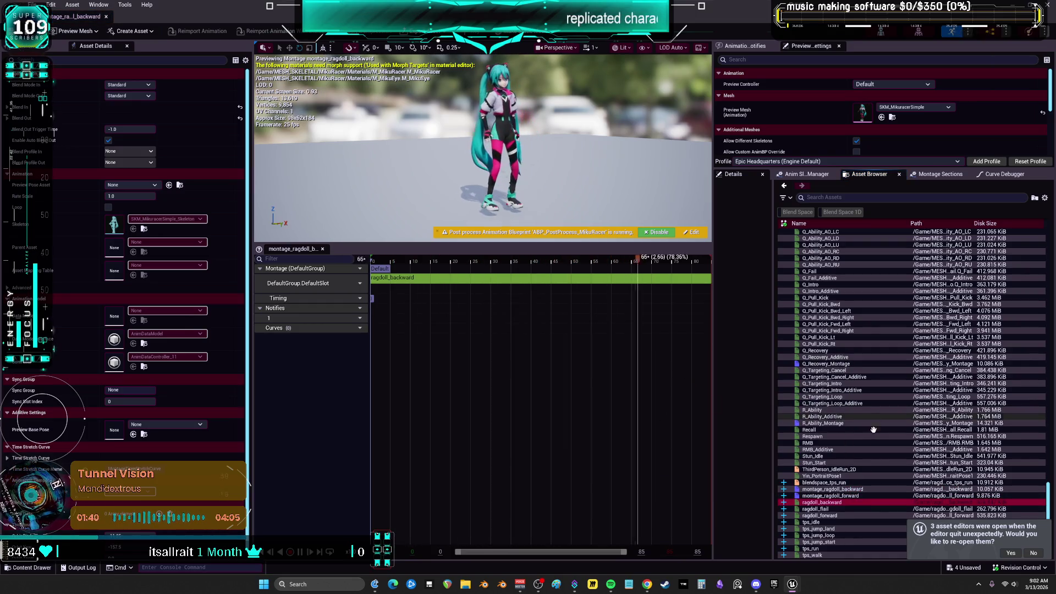
double_click(854, 495)
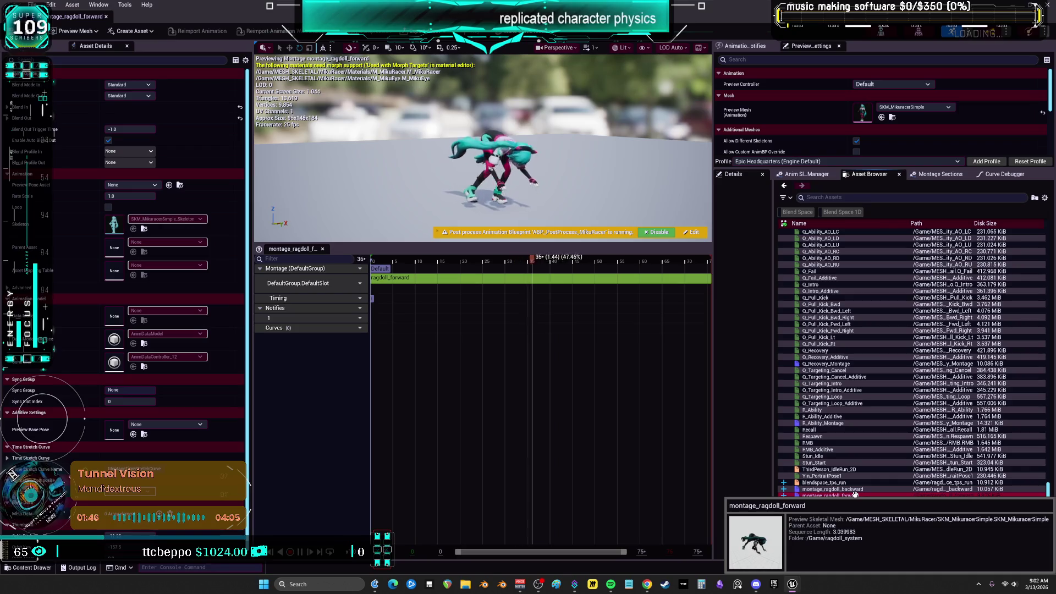
double_click(825, 508)
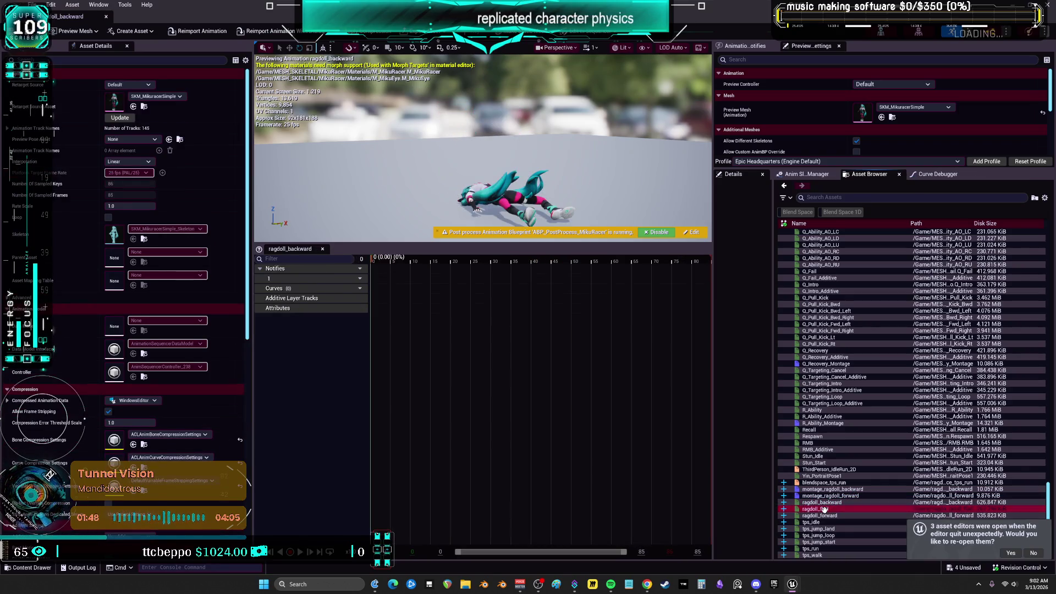
left_click(834, 515)
Preview tps_idle, tps_jump_start and tps_run, finishing on montage_ragdoll_backward.
double_click(812, 522)
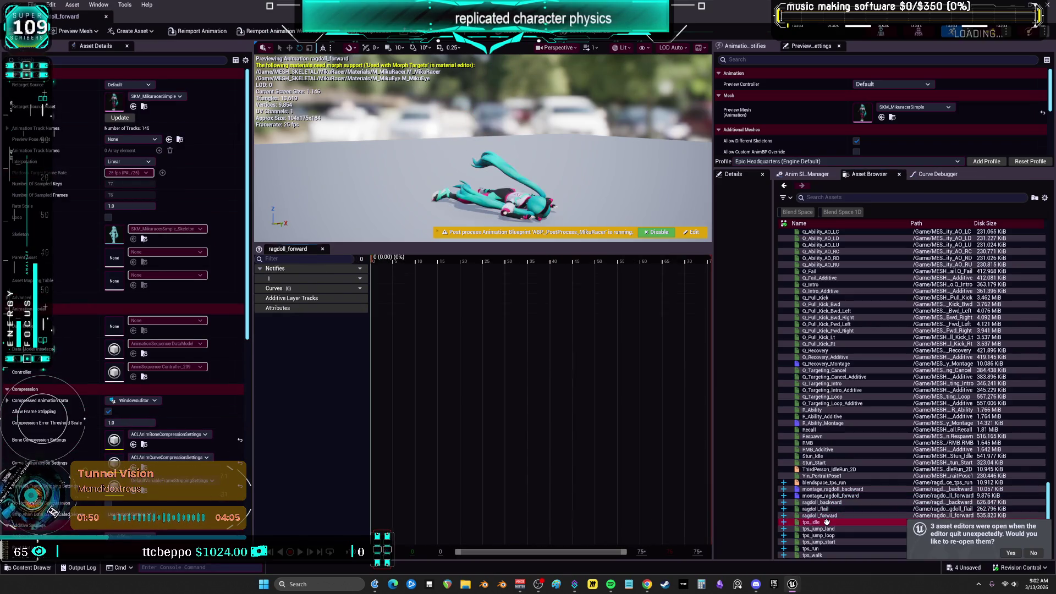
left_click(826, 527)
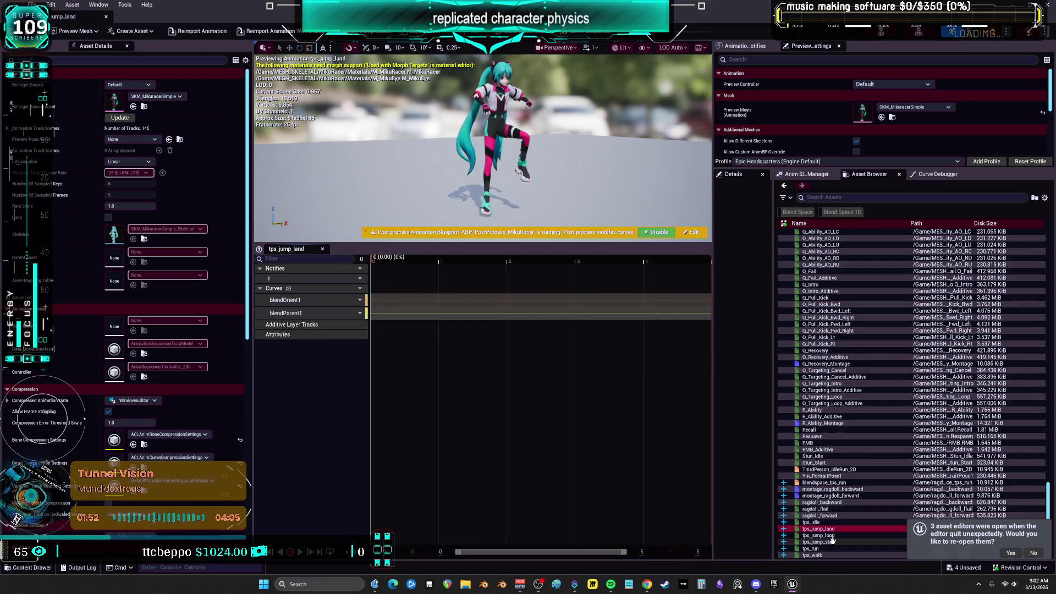
double_click(825, 542)
left_click(824, 548)
double_click(824, 548)
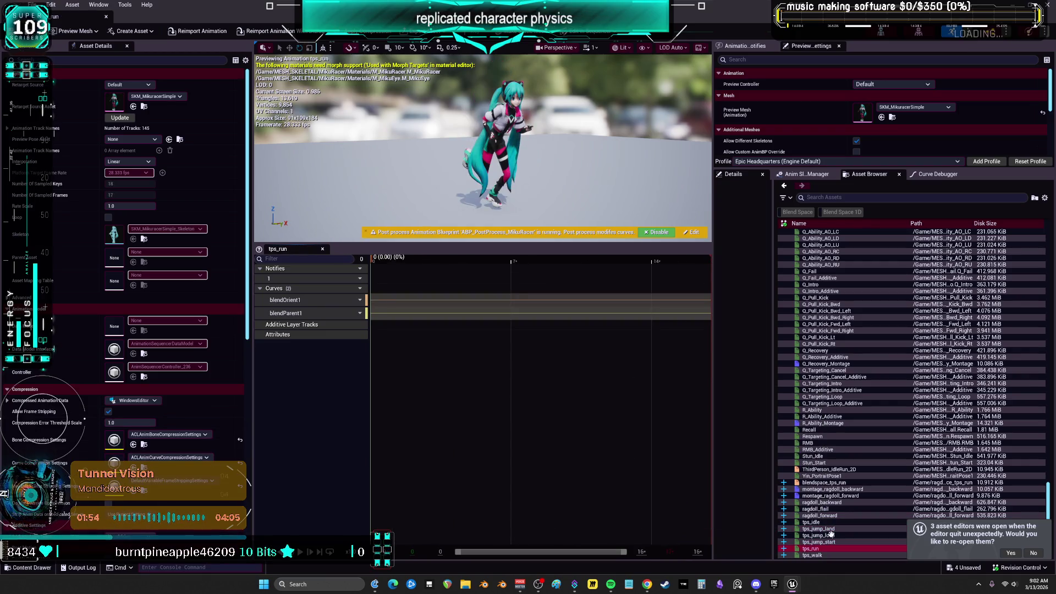
left_click(850, 489)
mouse_move(863, 501)
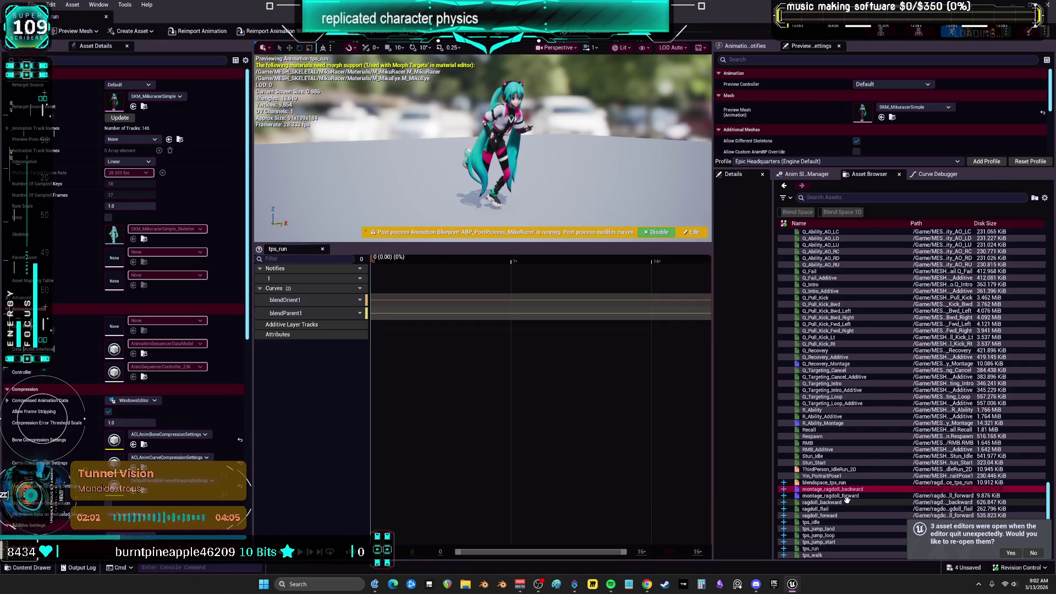
left_click(844, 495)
double_click(844, 488)
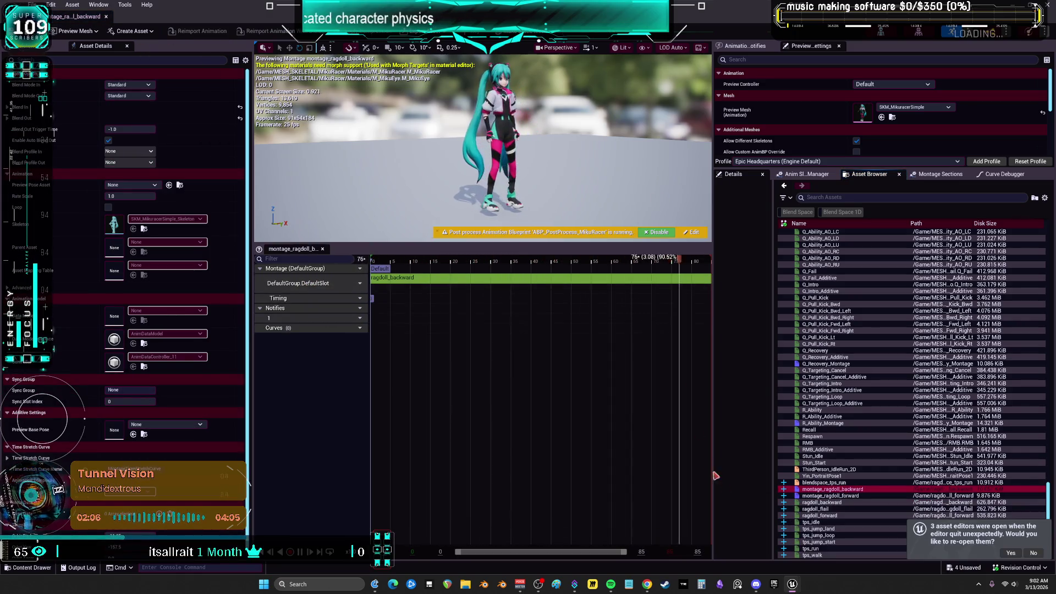
Return to the ABP_ThirdPerson_miku AnimGraph in the main editor window.
mouse_move(795, 587)
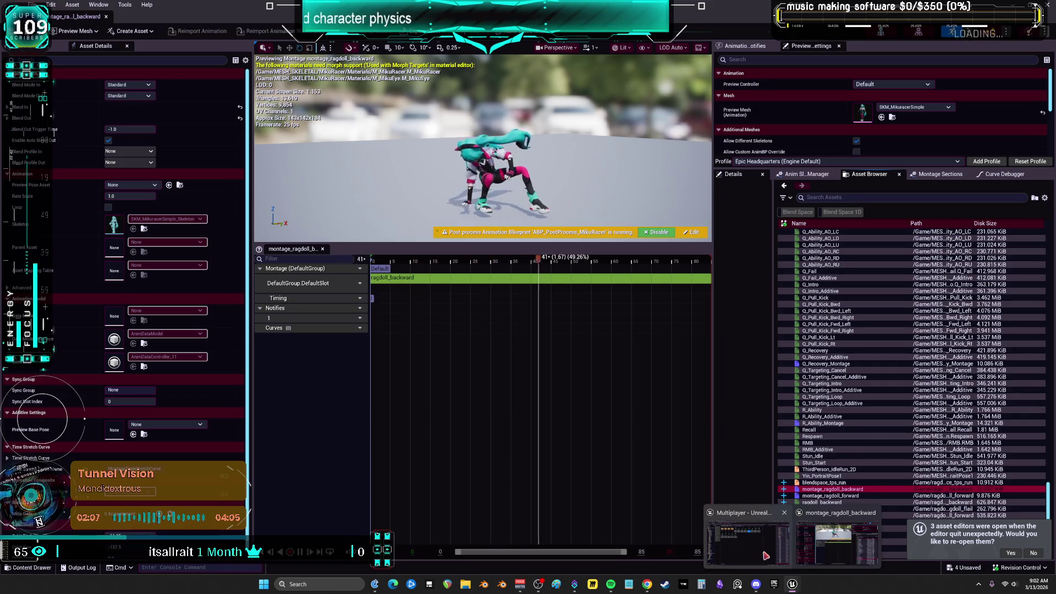
left_click(748, 544)
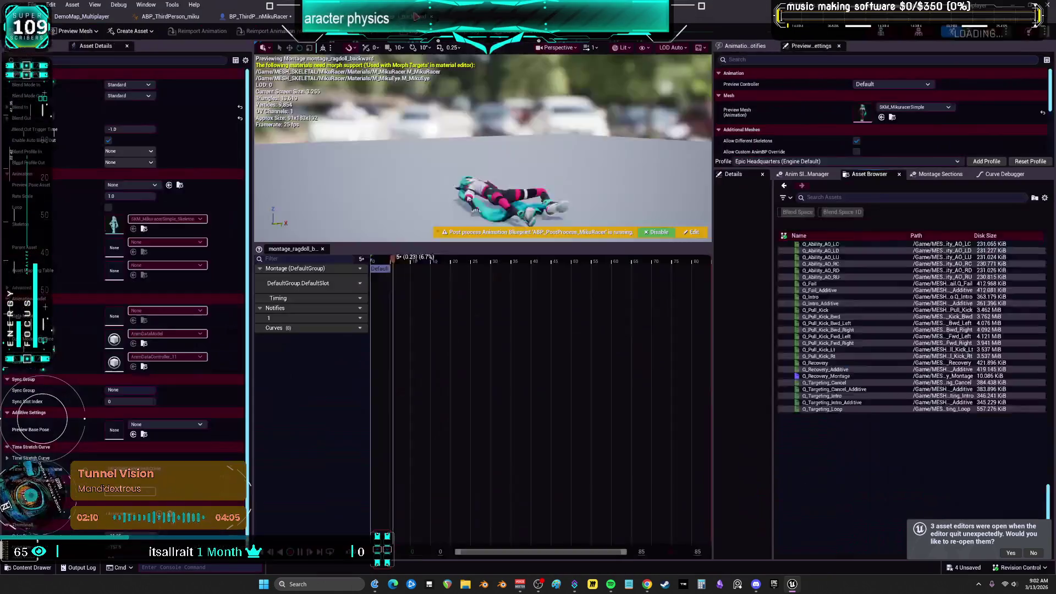
left_click(170, 15)
scroll(777, 163, "down", 3)
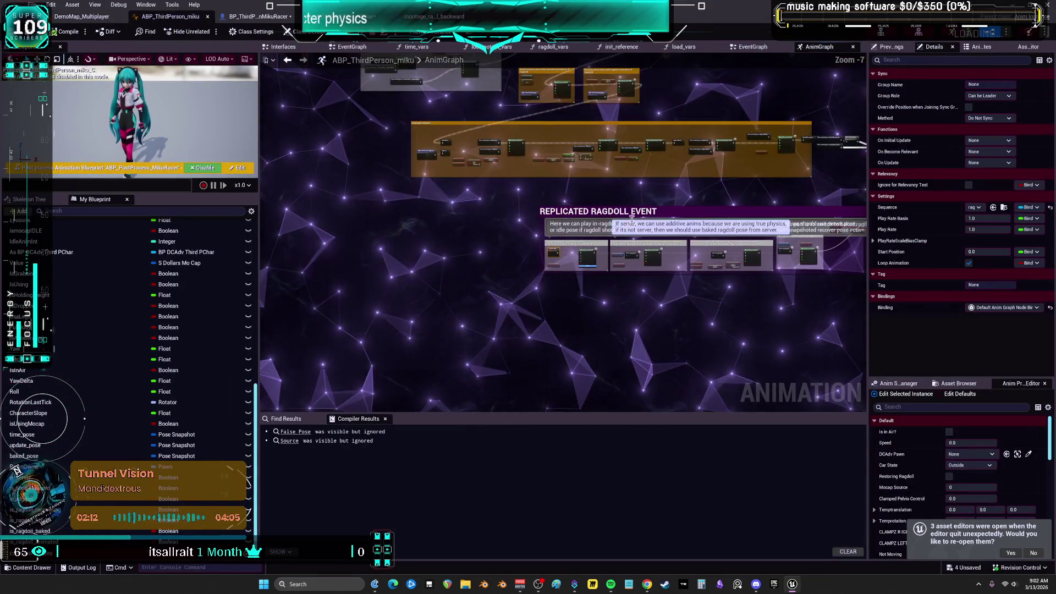
Survey the AnimGraph and inspect the DefaultSlot node's settings.
scroll(777, 163, "up", 4)
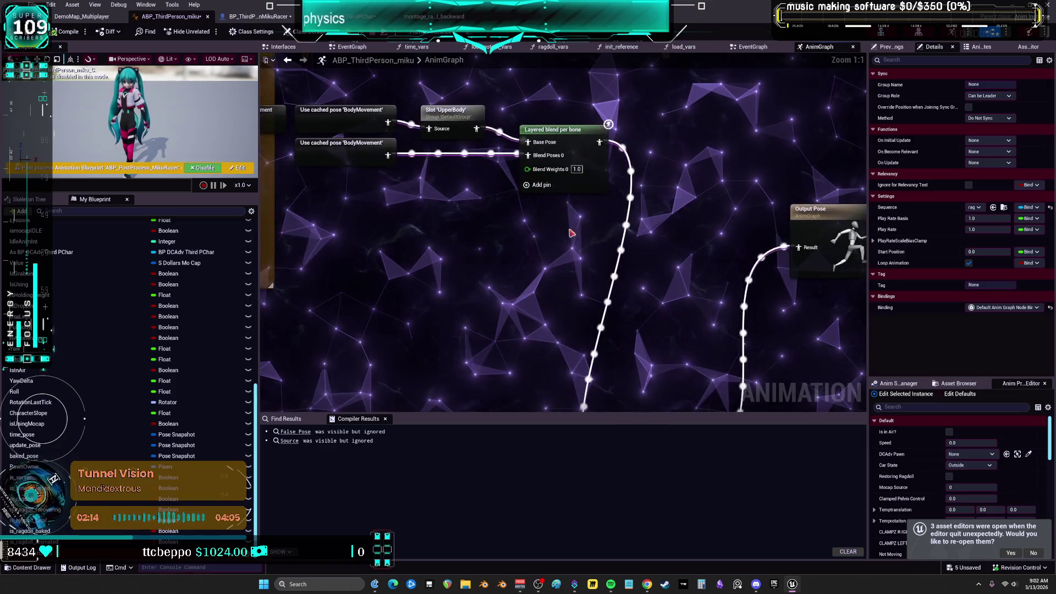
mouse_move(504, 264)
left_mouse_down()
mouse_move(499, 215)
mouse_move(615, 239)
left_mouse_up()
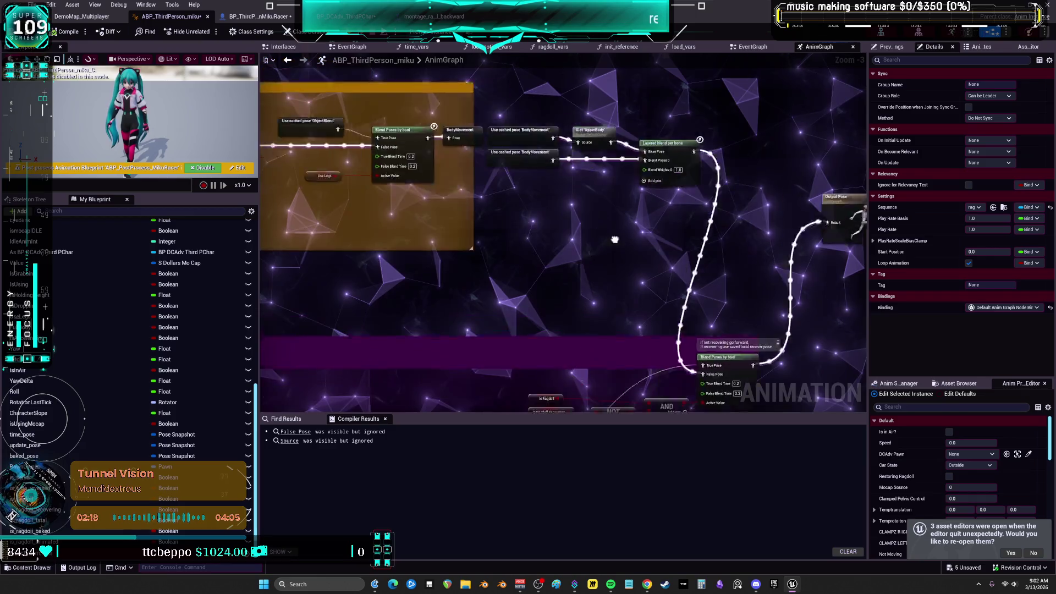
mouse_move(437, 134)
left_mouse_down()
mouse_move(543, 239)
mouse_move(605, 162)
mouse_move(650, 336)
left_mouse_up()
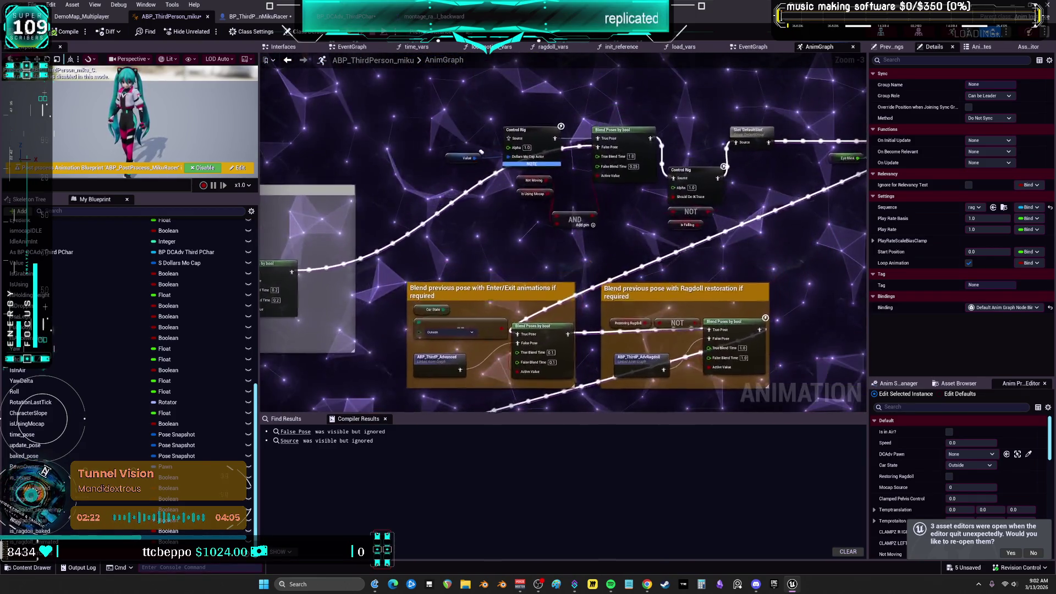
left_click_drag(481, 152, 332, 185)
left_click(565, 146)
scroll(559, 203, "up", 3)
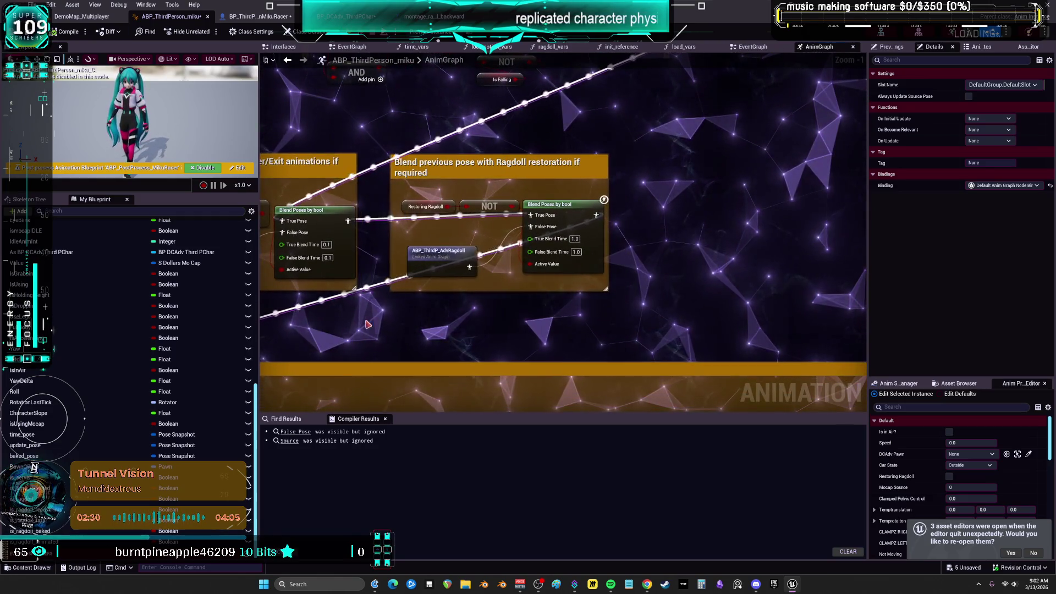
left_click(712, 157)
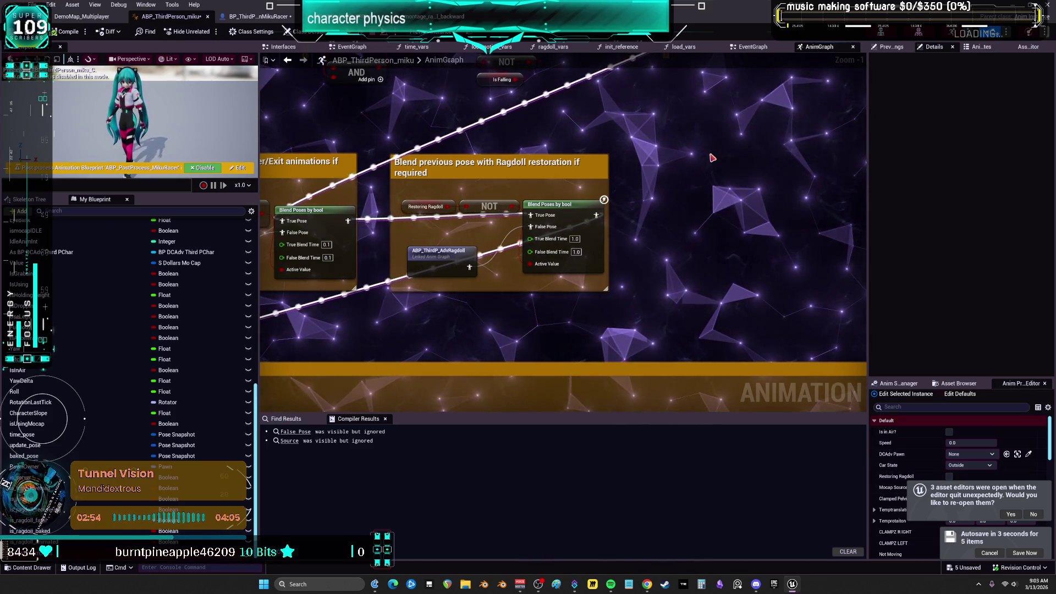
Connect the Enter/Exit Blend Poses output to the MainPose pin and compile.
left_click_drag(712, 158, 589, 269)
scroll(590, 269, "down", 2)
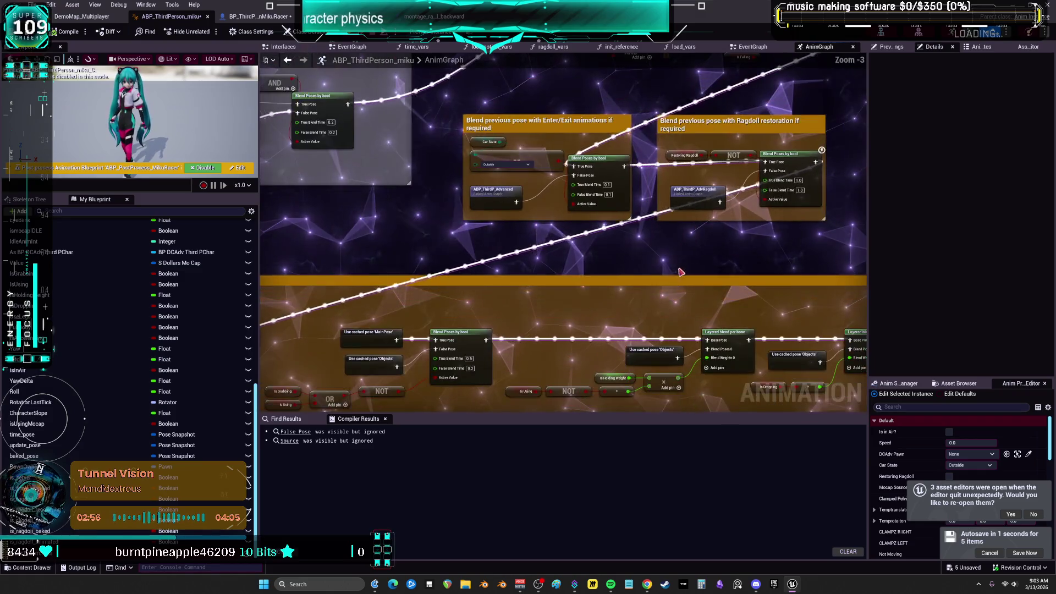
mouse_move(643, 171)
left_mouse_down()
mouse_move(495, 247)
mouse_move(270, 308)
mouse_move(412, 286)
mouse_move(376, 342)
left_mouse_up()
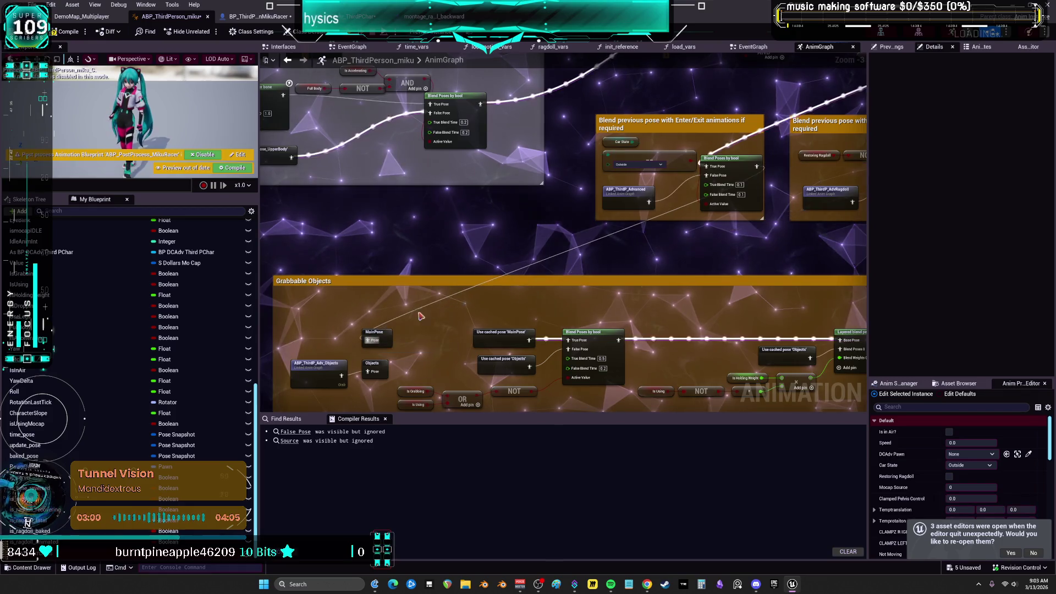
left_click_drag(813, 142, 441, 202)
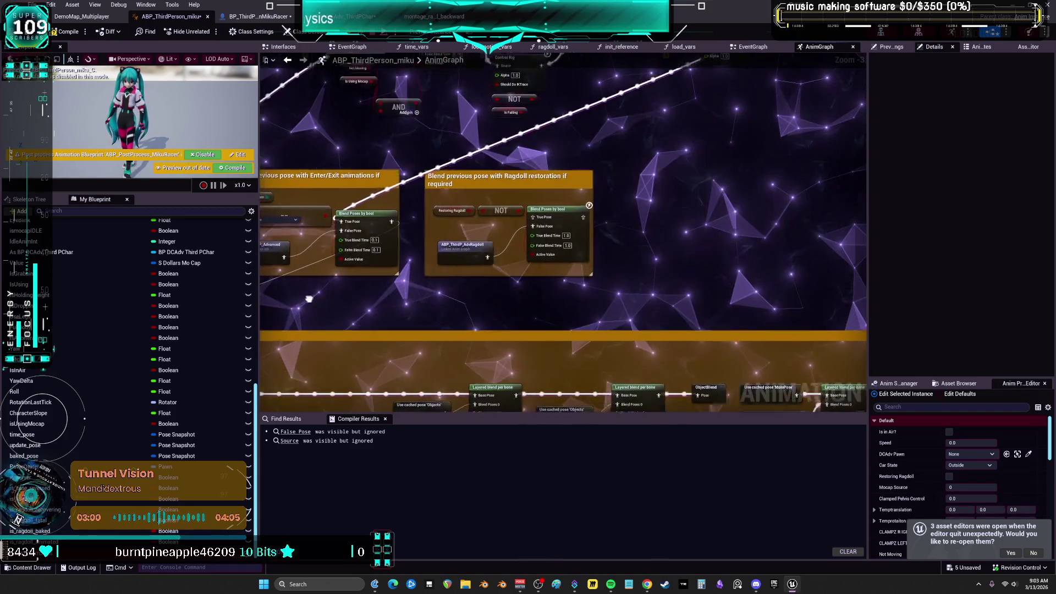
left_click(65, 31)
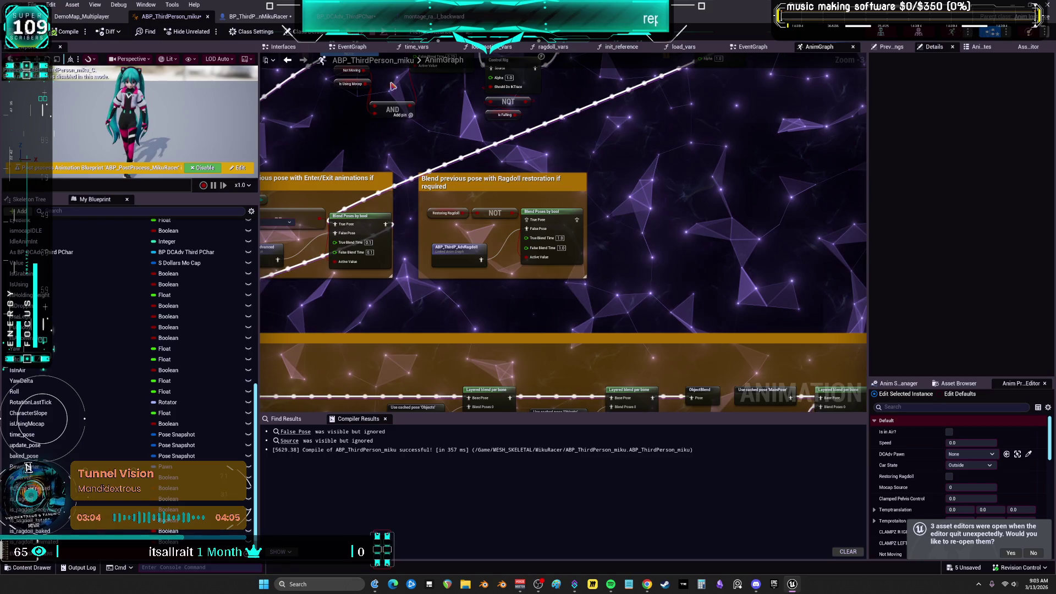
Start multiplayer PIE with Alt+P, run the character forward, and Alt+Tab back to the editor.
key("alt+p")
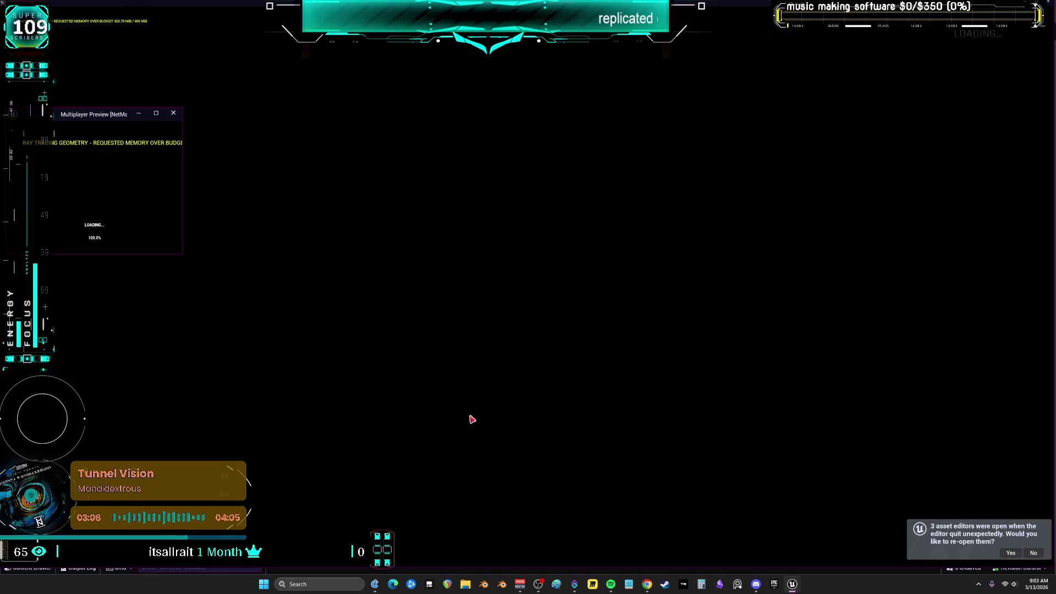
key("w")
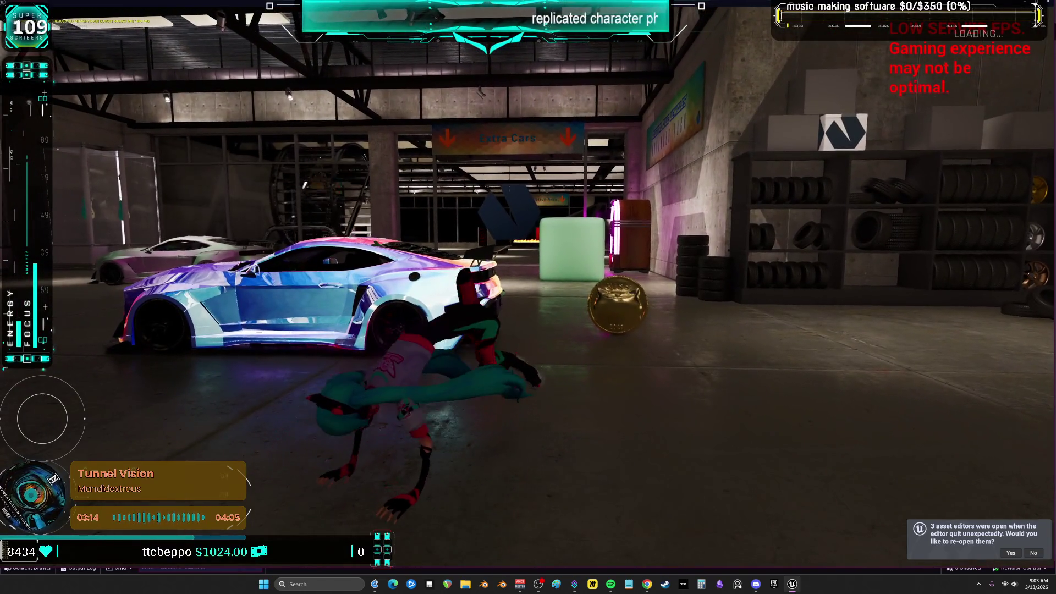
key("alt+Tab")
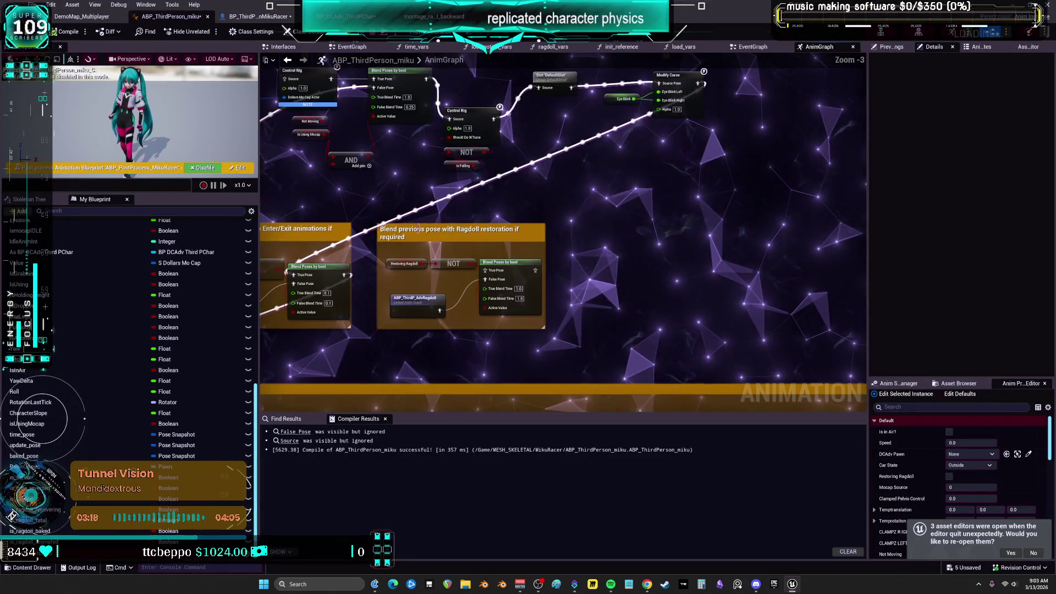
Wire a pose into the ragdoll-restoration blend's False Pose input, then frame the Replicated Ragdoll Event.
left_click_drag(345, 279, 491, 292)
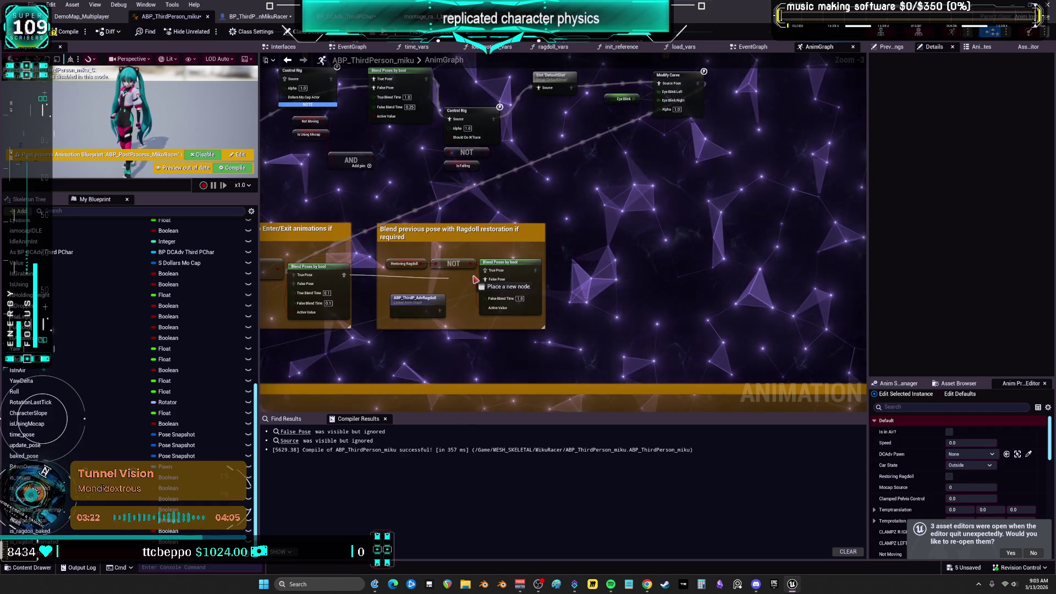
left_click_drag(475, 279, 484, 279)
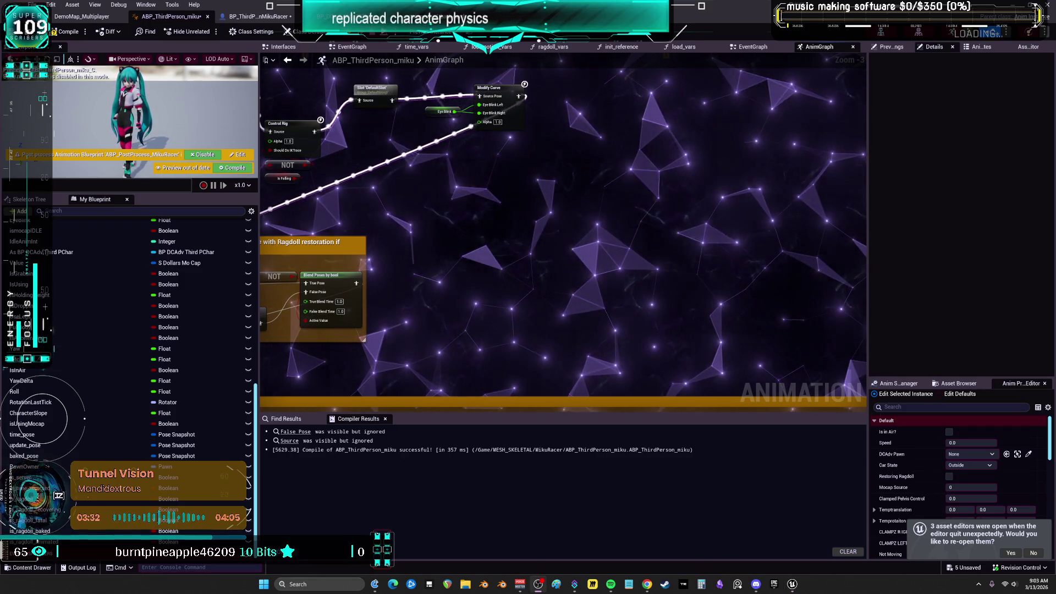
left_click_drag(514, 221, 599, 194)
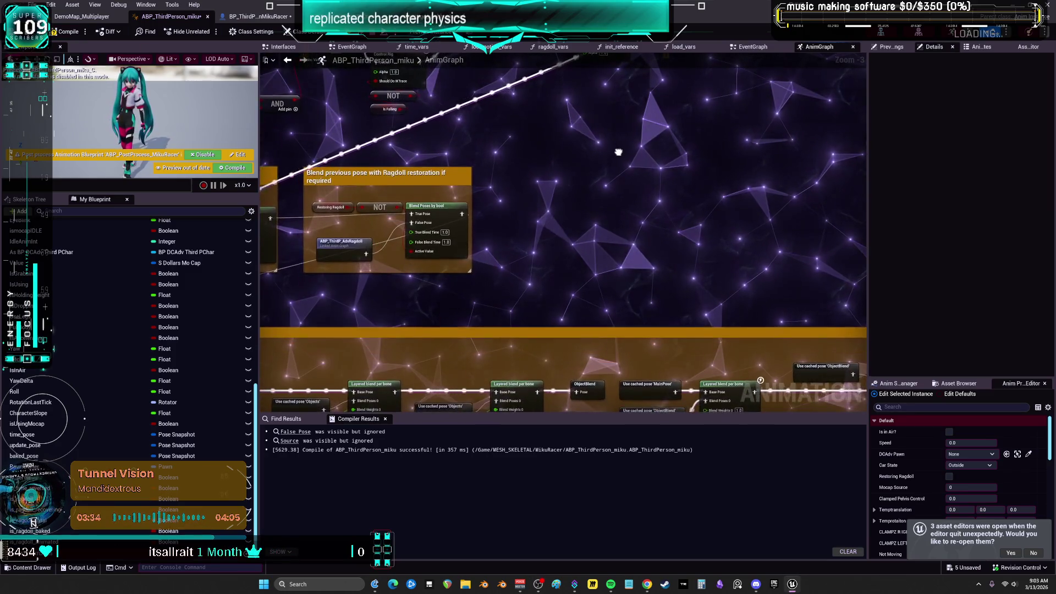
mouse_move(618, 152)
left_mouse_down()
mouse_move(619, 134)
mouse_move(445, 270)
left_mouse_up()
left_click_drag(676, 197, 676, 28)
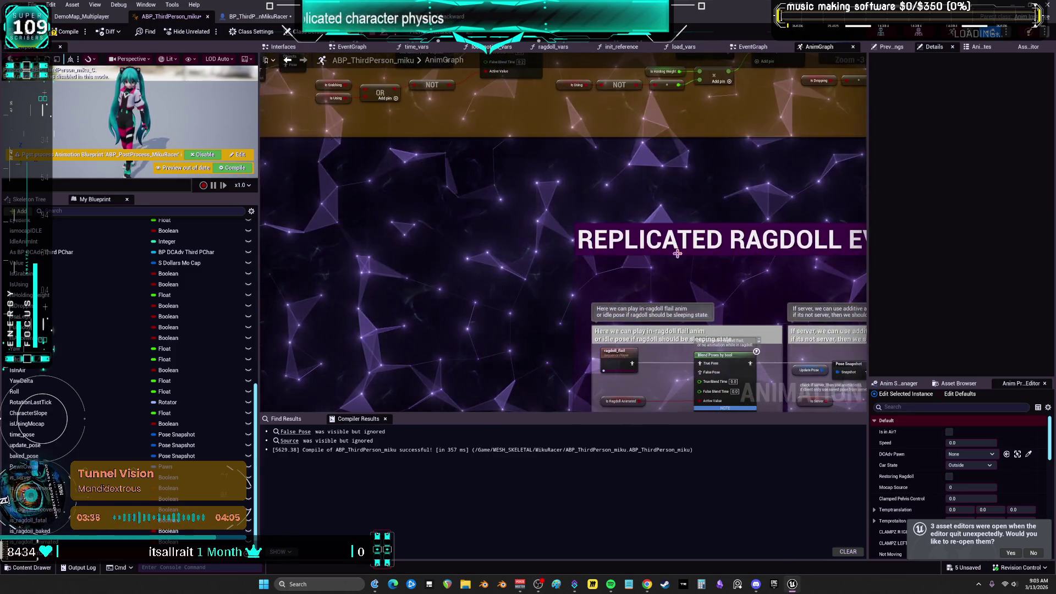
scroll(689, 294, "down", 2)
scroll(620, 289, "up", 4)
left_click_drag(620, 290, 456, 278)
Check the ragdoll_flail sequence player's Sequence property and open the ragdoll_flail animation.
left_click(406, 257)
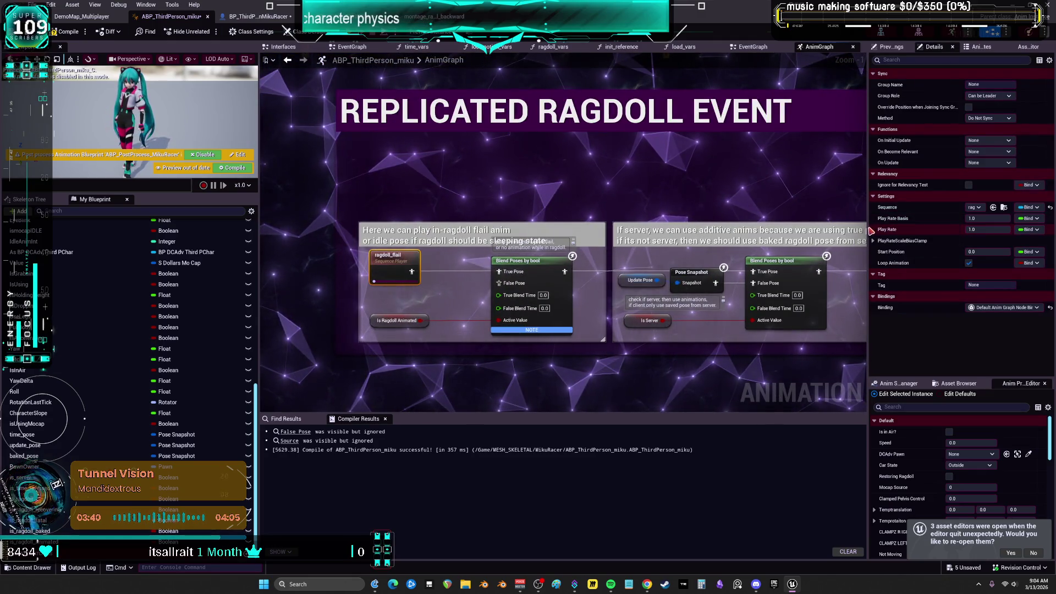
left_click_drag(870, 231, 643, 230)
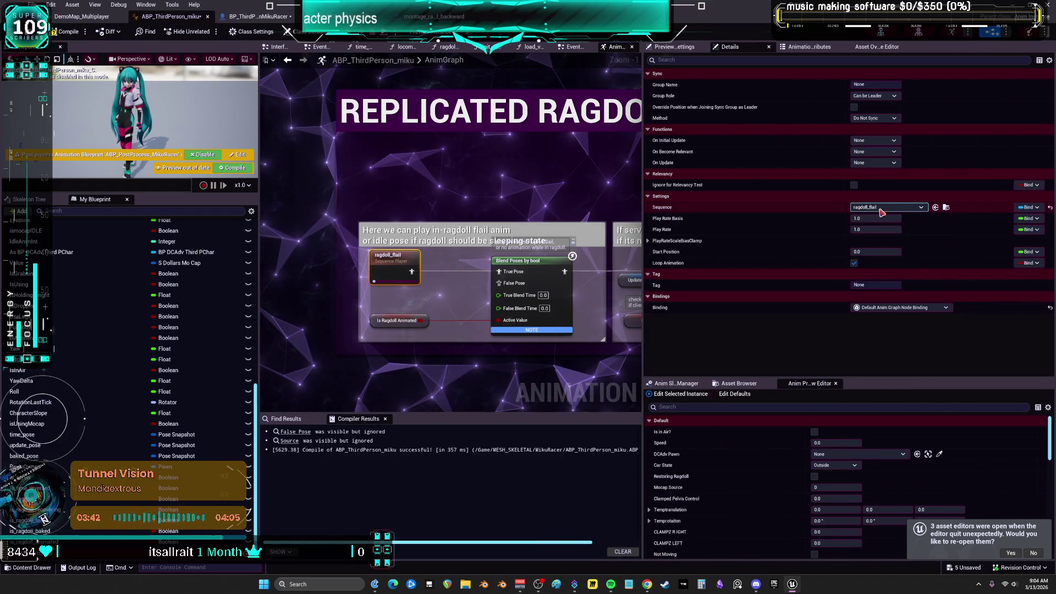
left_click(945, 207)
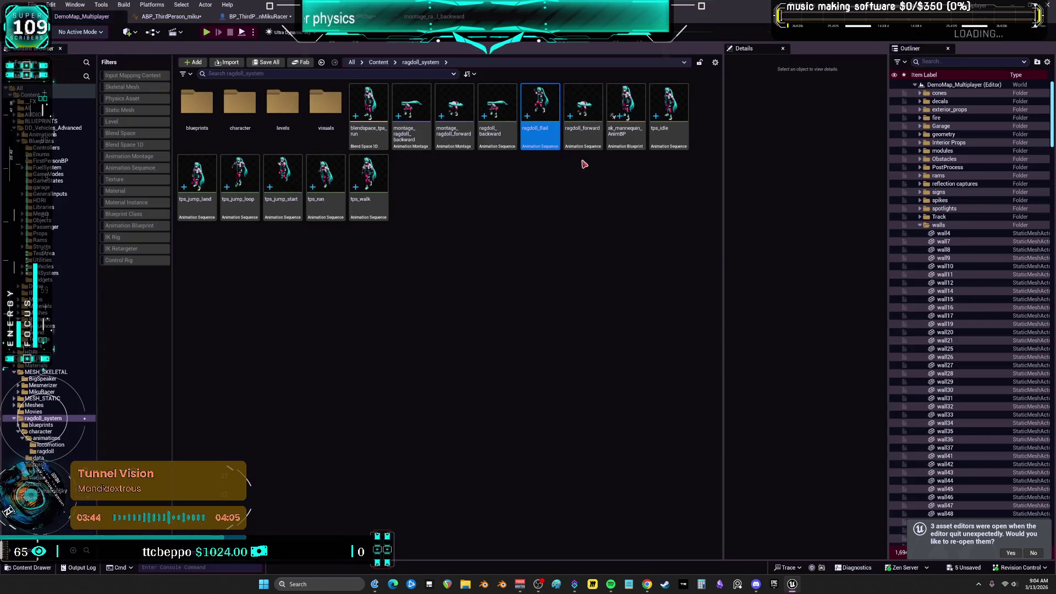
double_click(535, 101)
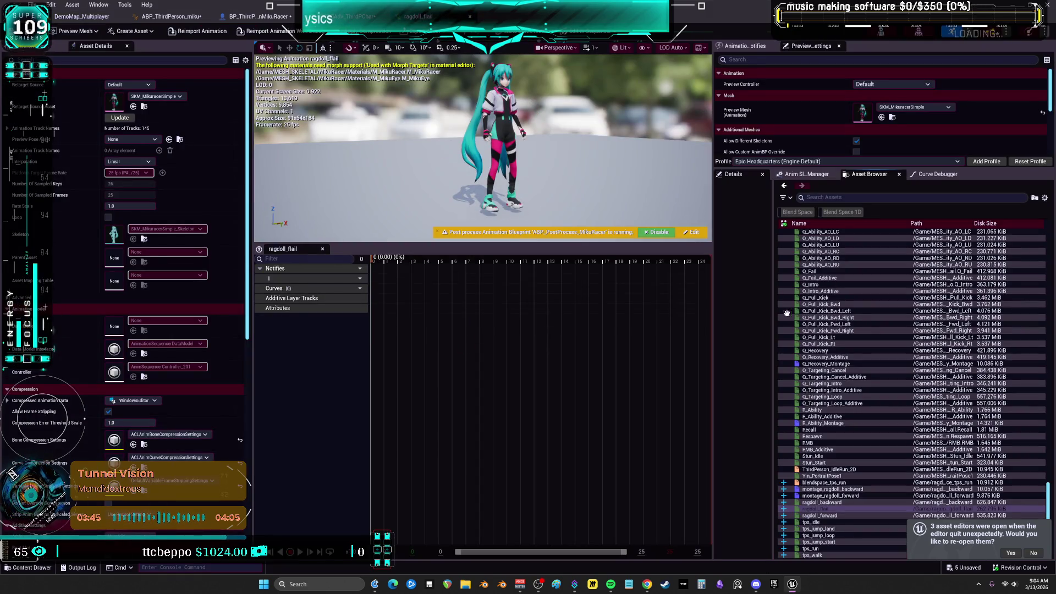
left_click(259, 17)
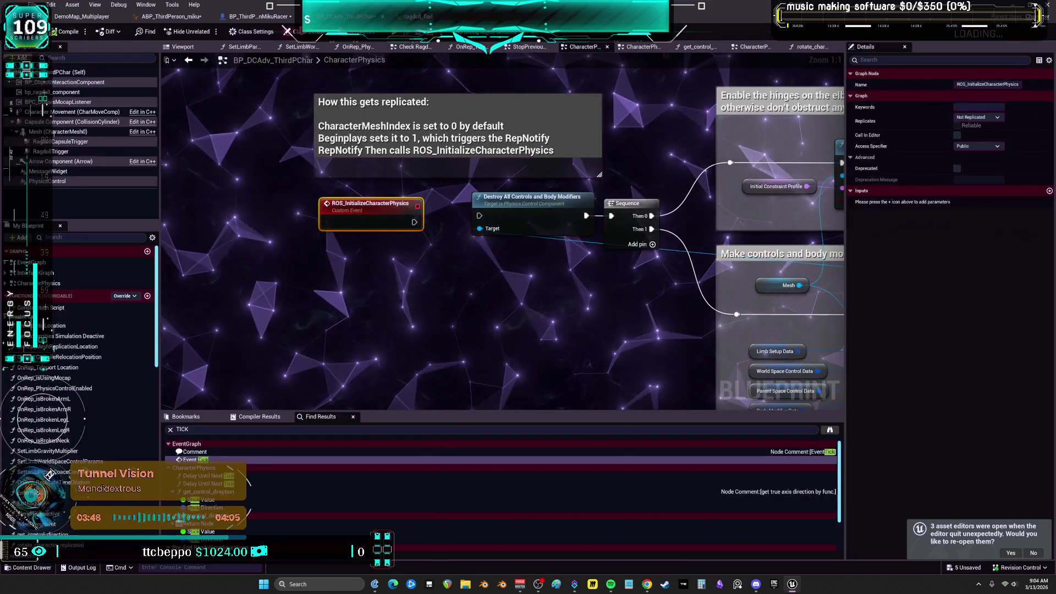
Fit the graph and jump to the parent CharacterPhysics implementation.
key("Home")
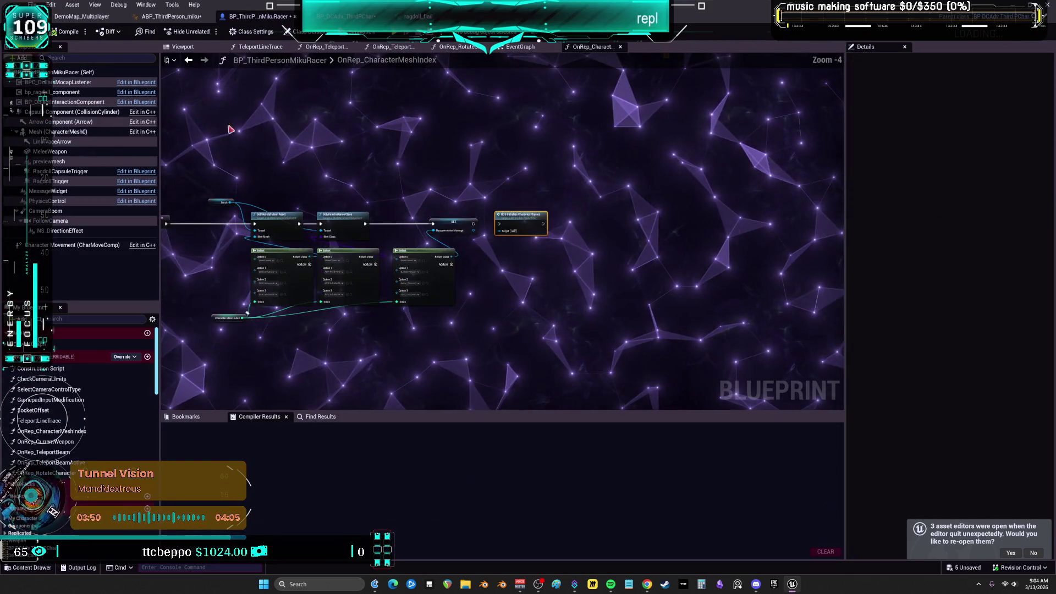
double_click(716, 216)
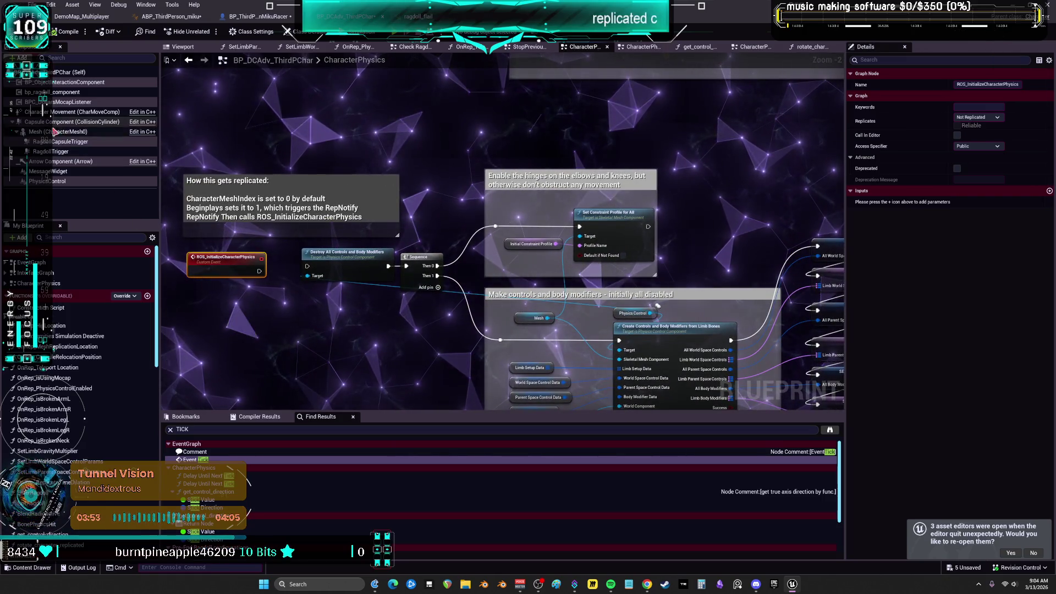
scroll(526, 220, "down", 5)
left_click_drag(526, 220, 369, 261)
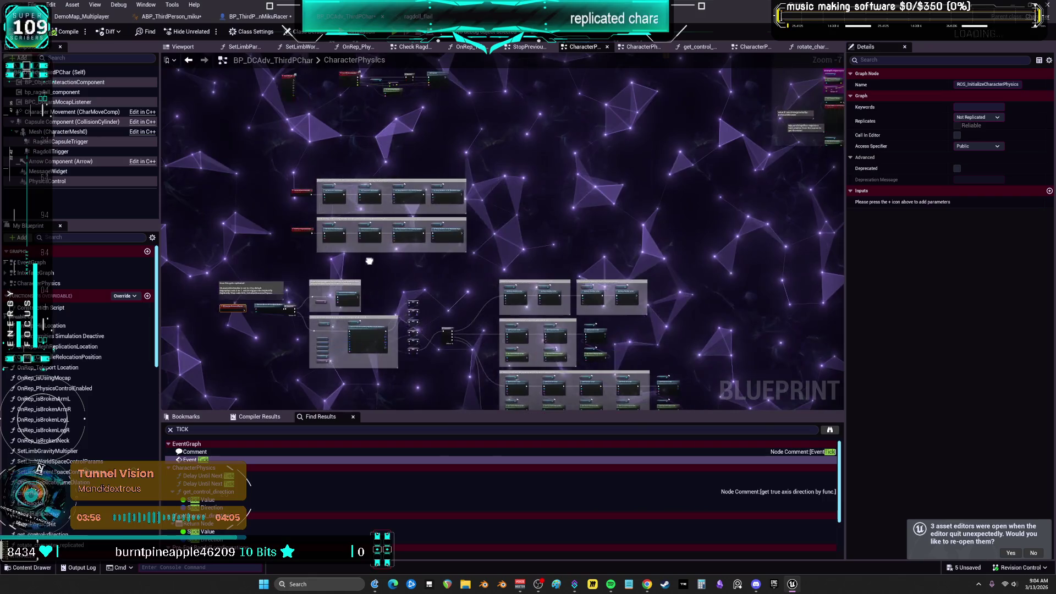
left_click(240, 263)
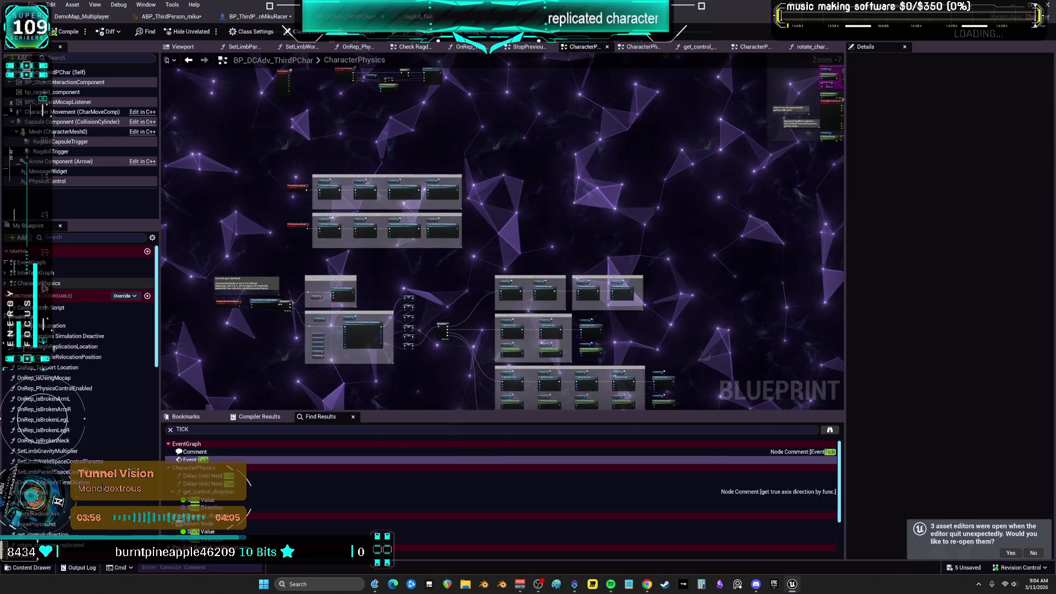
scroll(529, 233, "down", 5)
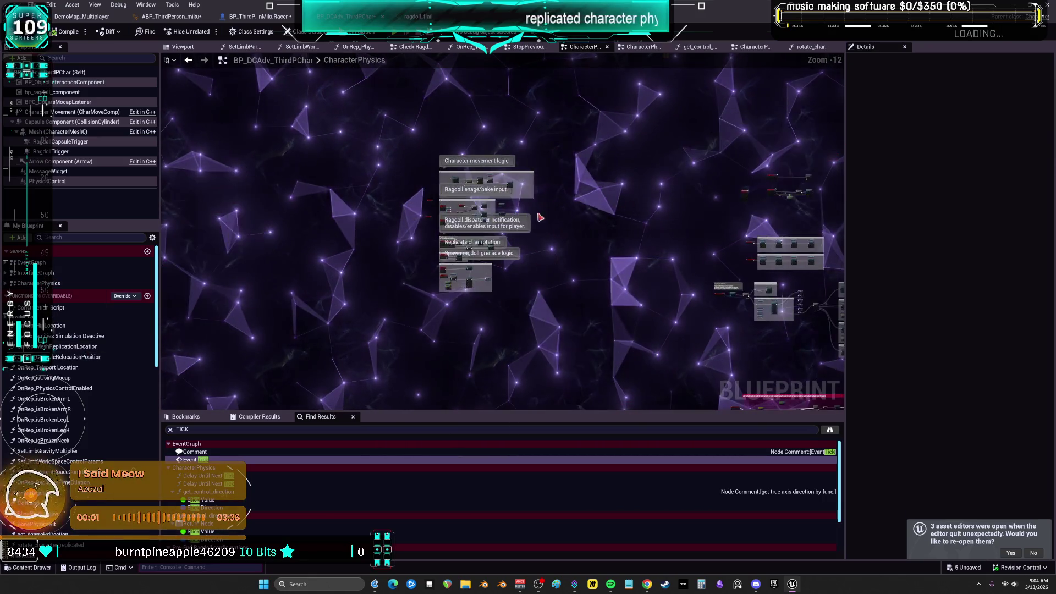
scroll(539, 218, "up", 13)
scroll(605, 336, "down", 5)
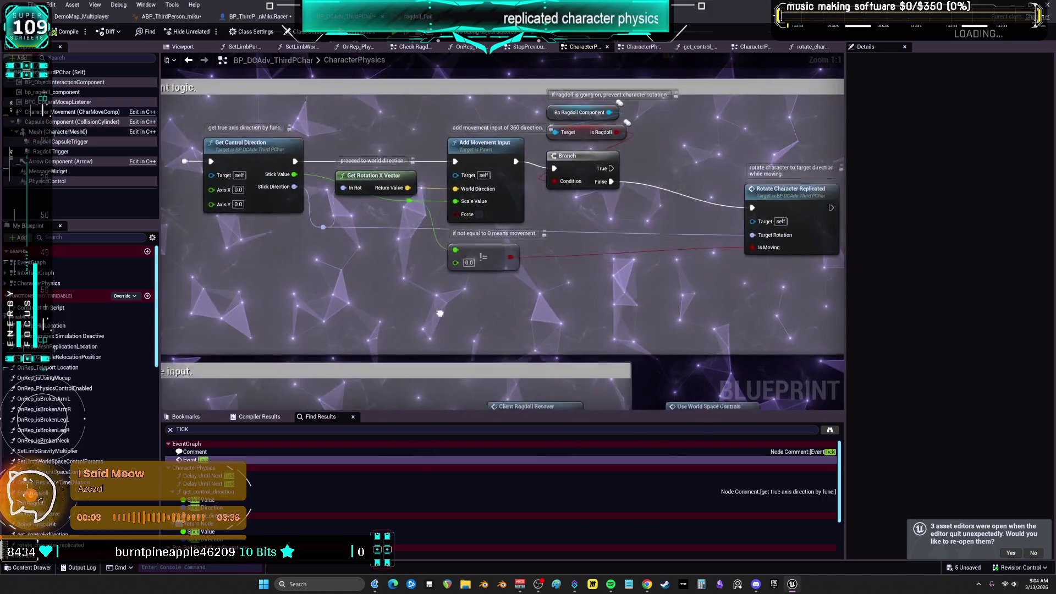
scroll(598, 301, "up", 5)
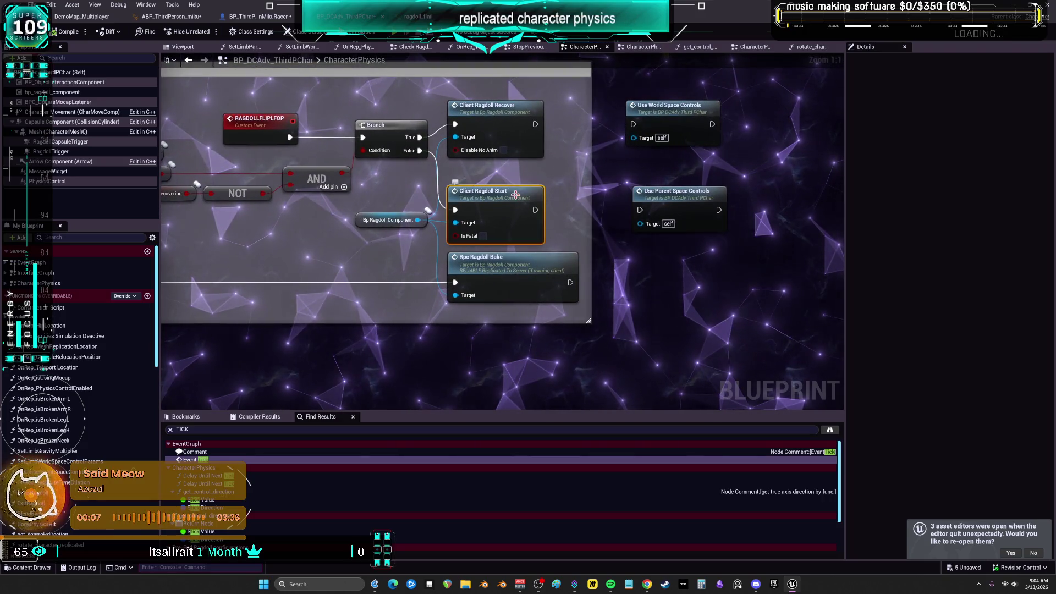
Locate the Ragdoll engage/bake input group and open Client Ragdoll Recover's implementation.
left_click_drag(410, 338, 520, 201)
scroll(520, 201, "down", 2)
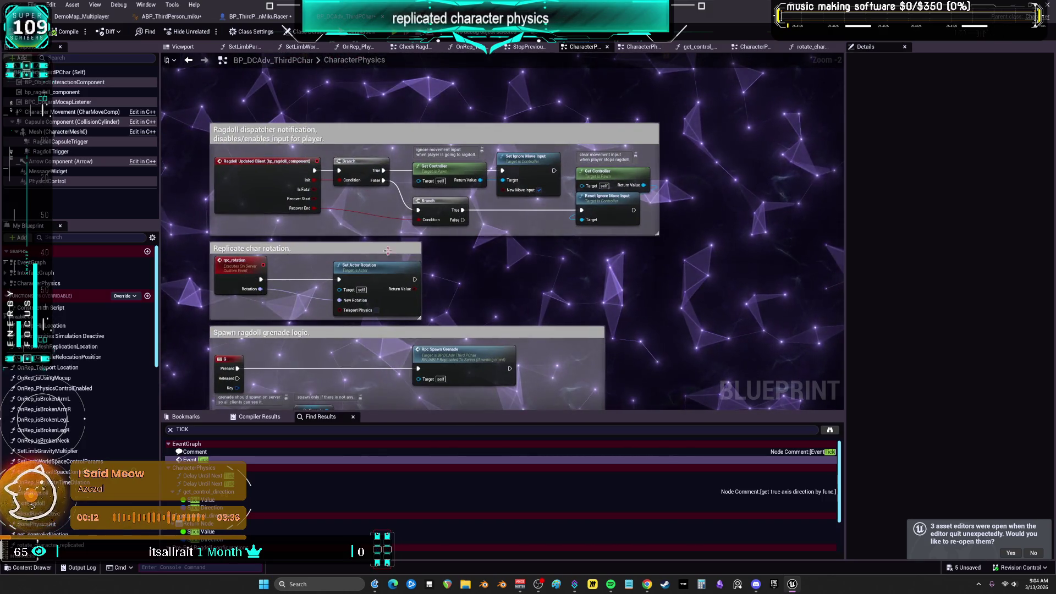
left_click_drag(529, 184, 498, 459)
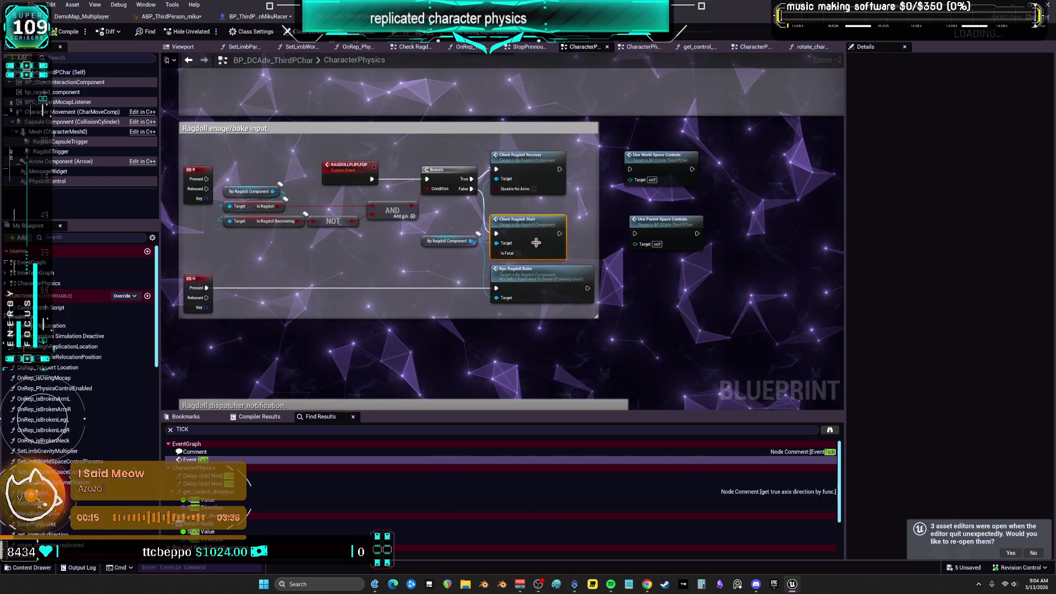
left_click_drag(542, 260, 546, 265)
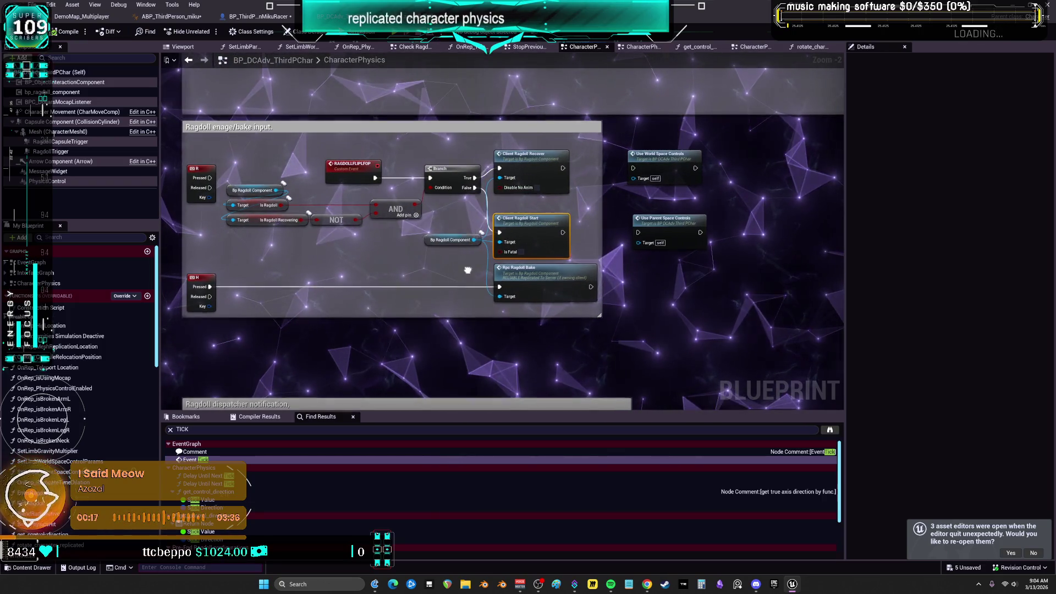
double_click(540, 166)
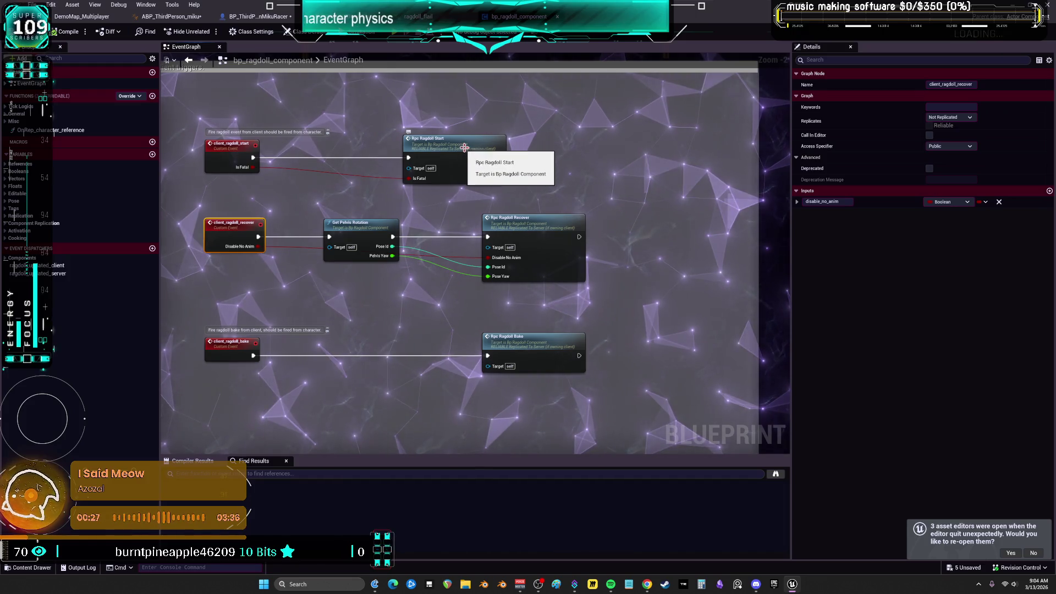
Follow rpc_ragdoll_recover to the notify nodes and open the client_ragdoll_notify event.
double_click(531, 226)
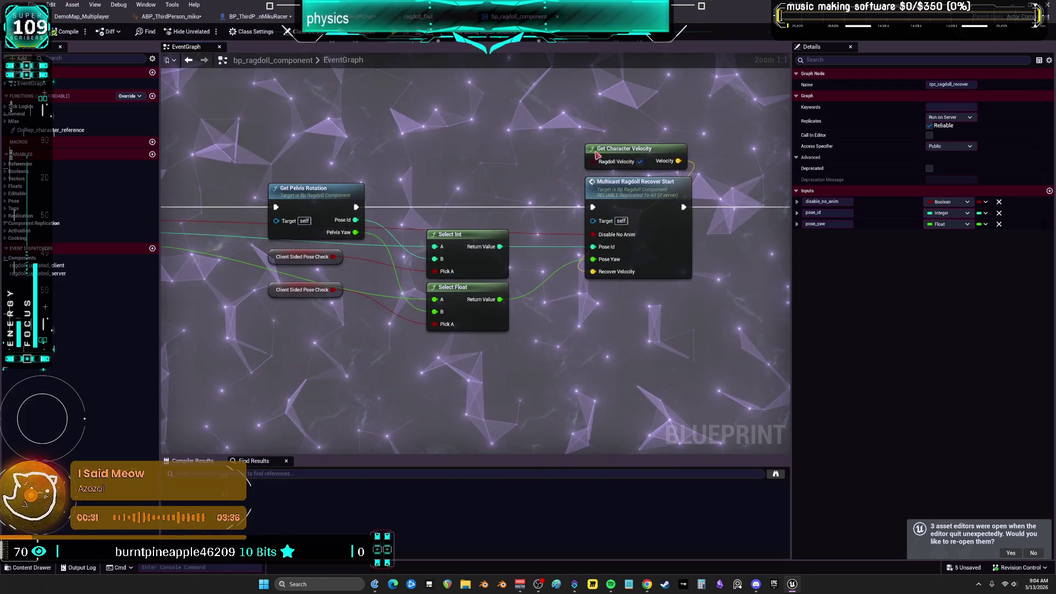
left_click_drag(597, 155, 484, 146)
mouse_move(616, 165)
left_mouse_down()
mouse_move(461, 161)
mouse_move(444, 174)
mouse_move(678, 163)
left_mouse_up()
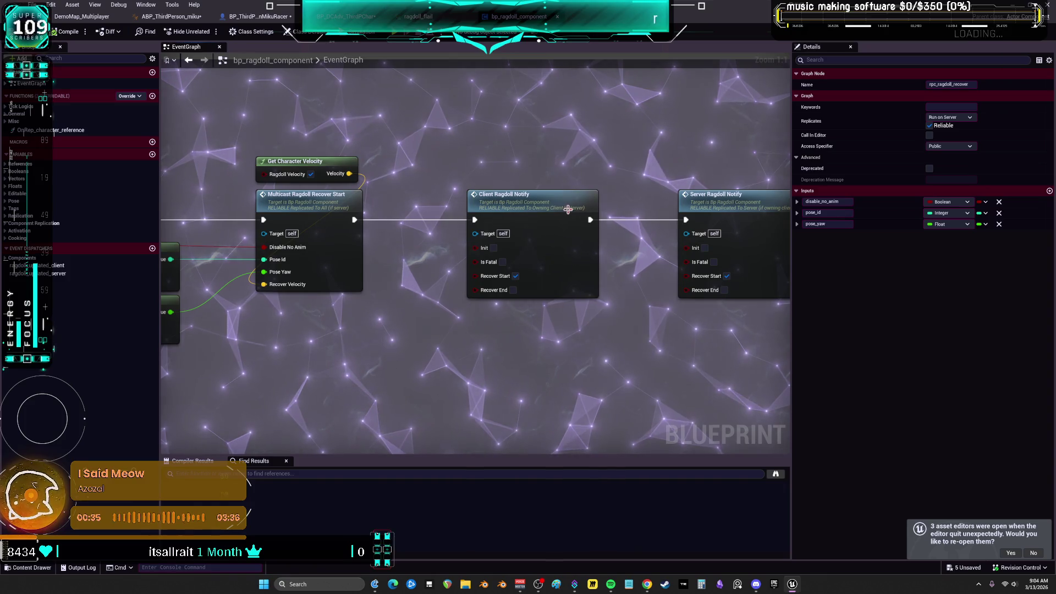
mouse_move(712, 181)
left_mouse_down()
mouse_move(664, 170)
mouse_move(555, 192)
left_mouse_up()
double_click(472, 182)
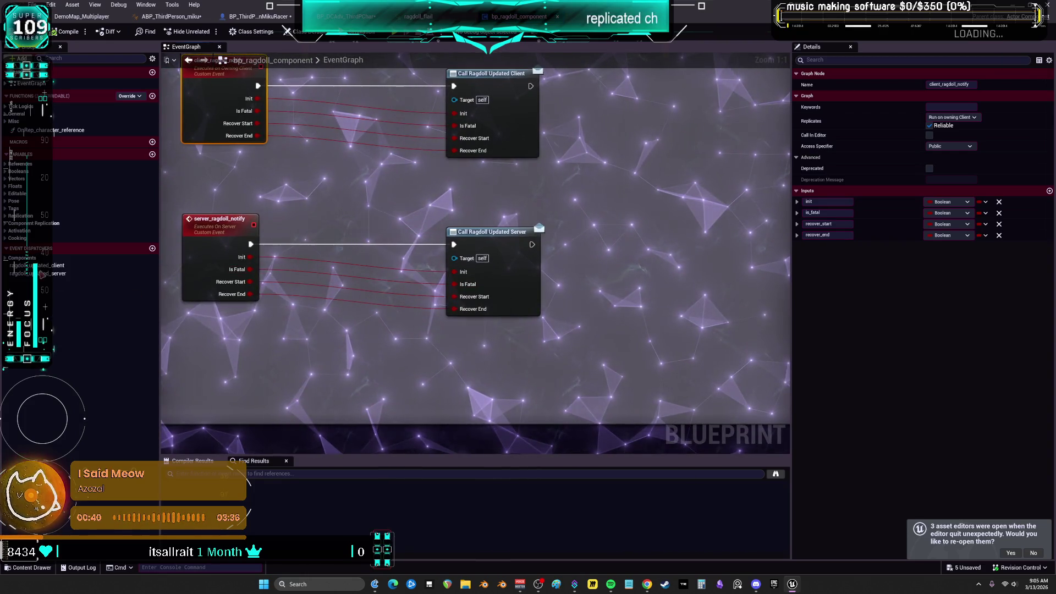
left_click_drag(372, 177, 414, 254)
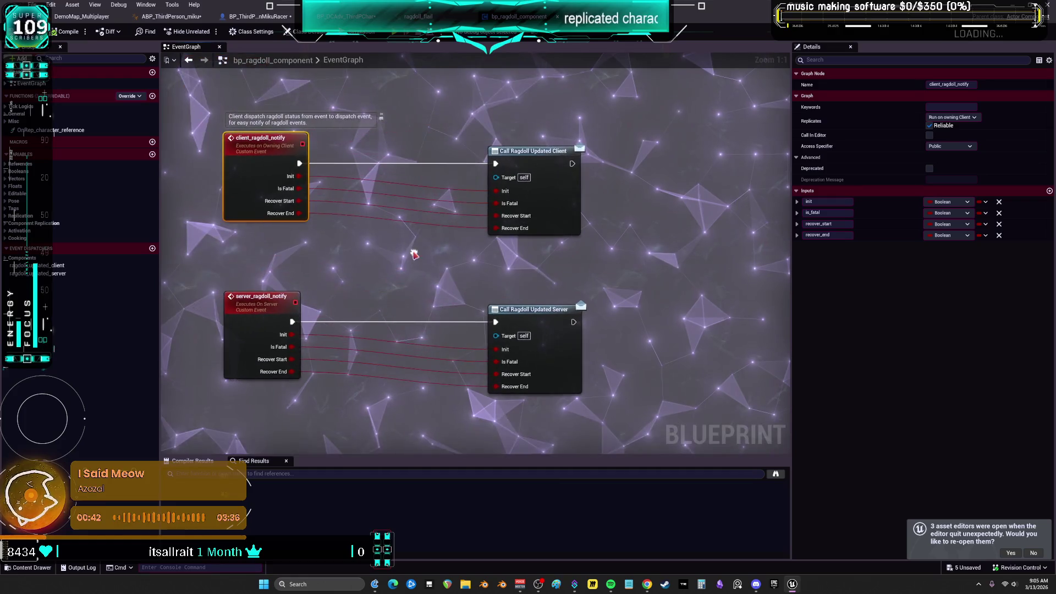
scroll(396, 216, "down", 5)
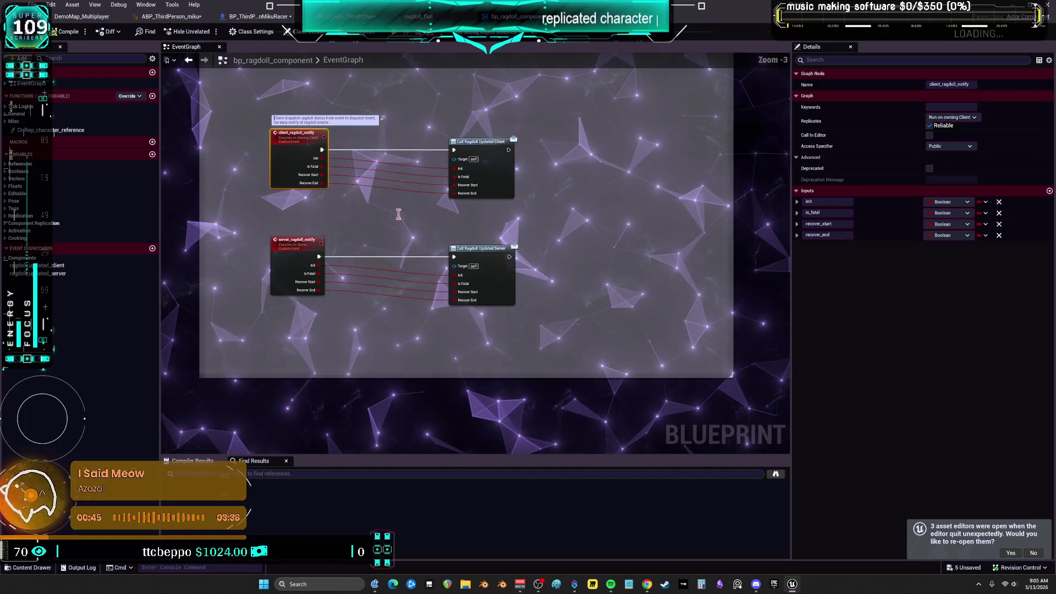
scroll(505, 316, "up", 3)
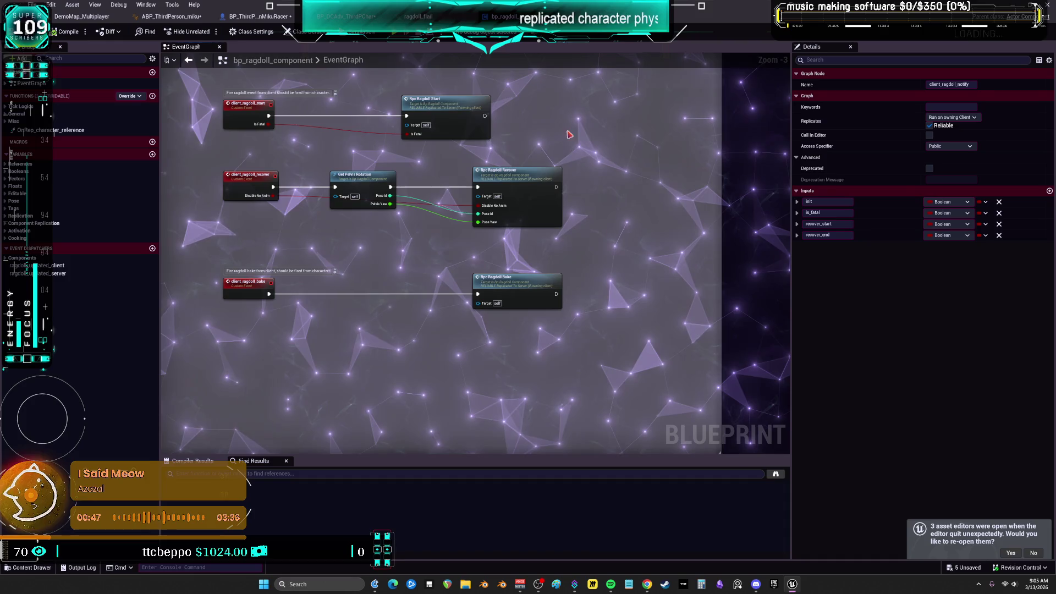
Review the Branch, Event Tick multicast, rpc_ragdoll_bake and Snapshot Client Build nodes.
mouse_move(569, 134)
left_mouse_down()
mouse_move(584, 273)
mouse_move(575, 447)
mouse_move(513, 325)
mouse_move(641, 180)
left_mouse_up()
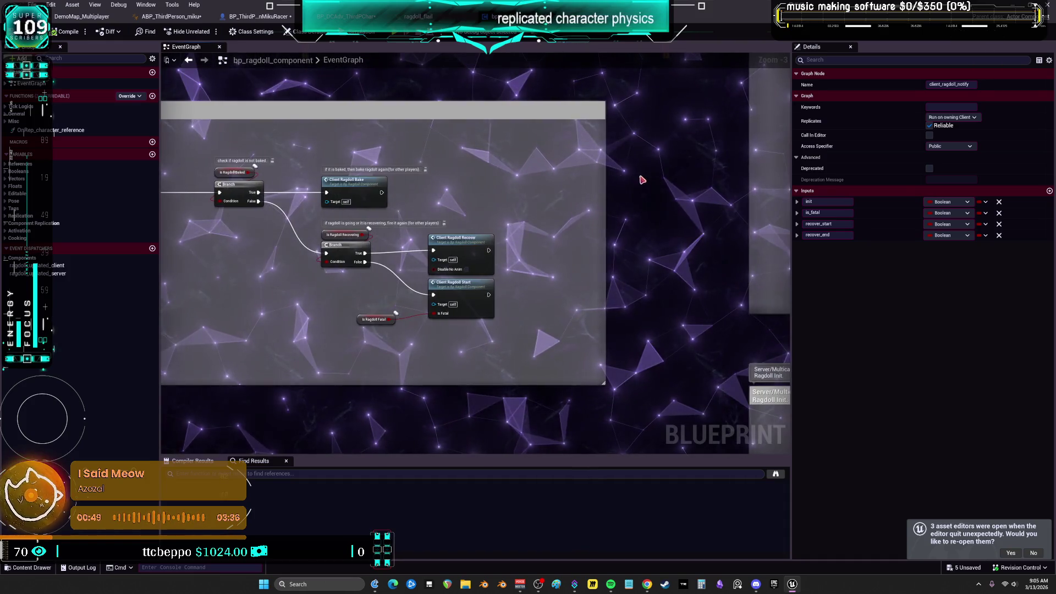
scroll(642, 180, "down", 2)
scroll(601, 301, "up", 2)
mouse_move(601, 302)
left_mouse_down()
mouse_move(520, 308)
mouse_move(192, 209)
mouse_move(75, 208)
left_mouse_up()
mouse_move(688, 306)
left_mouse_down()
mouse_move(662, 299)
mouse_move(542, 348)
mouse_move(370, 311)
mouse_move(149, 442)
left_mouse_up()
scroll(198, 325, "down", 3)
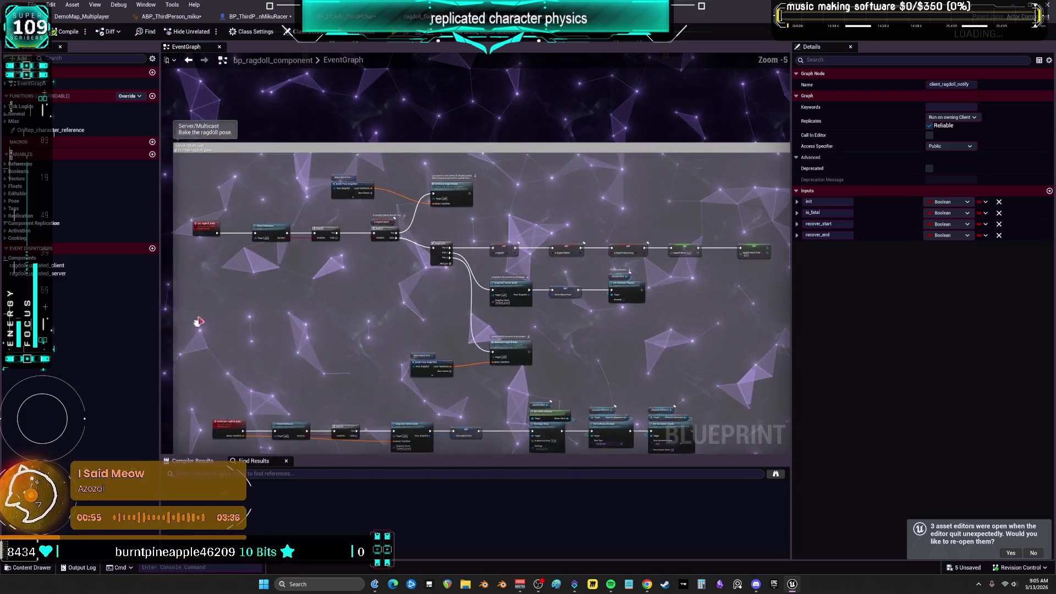
scroll(546, 269, "up", 3)
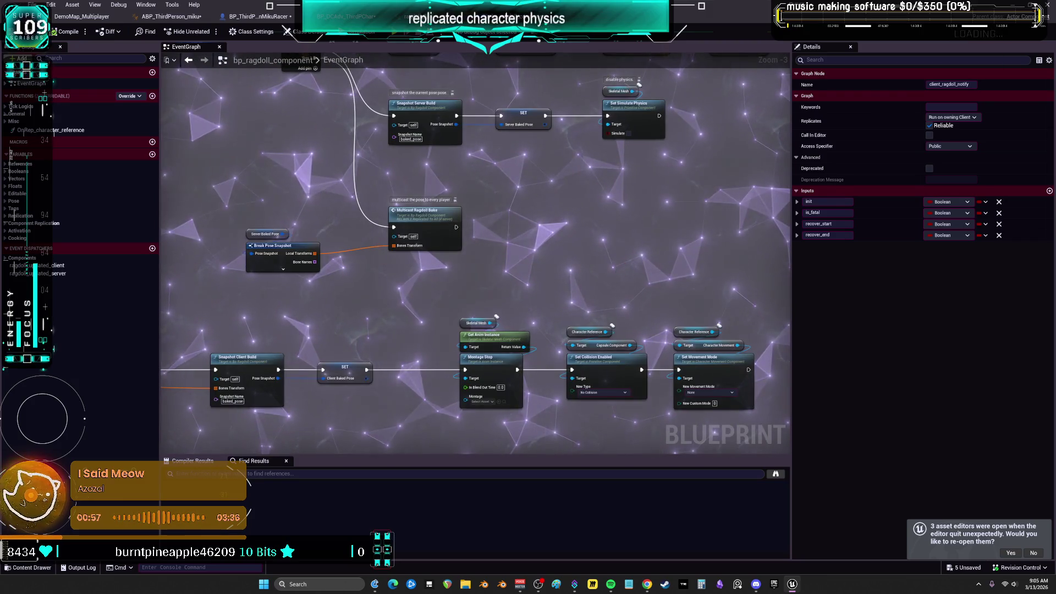
left_click_drag(617, 271, 600, 222)
scroll(600, 223, "up", 3)
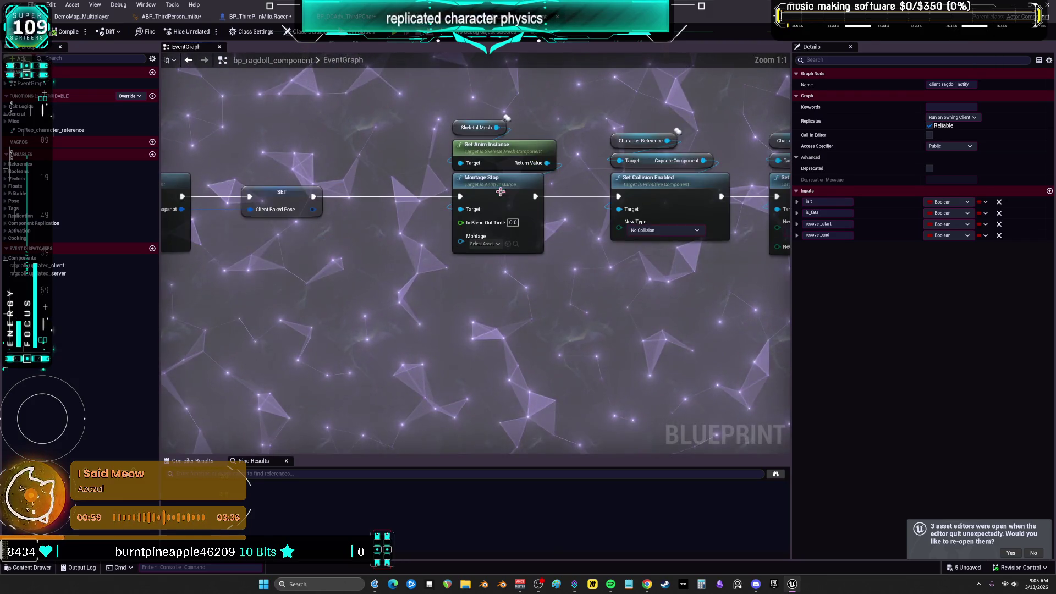
left_click_drag(259, 302, 573, 259)
left_click(445, 175)
Review the Montage Stop, Set Collision and multicast ragdoll recover start/end chains.
left_click_drag(685, 214, 280, 250)
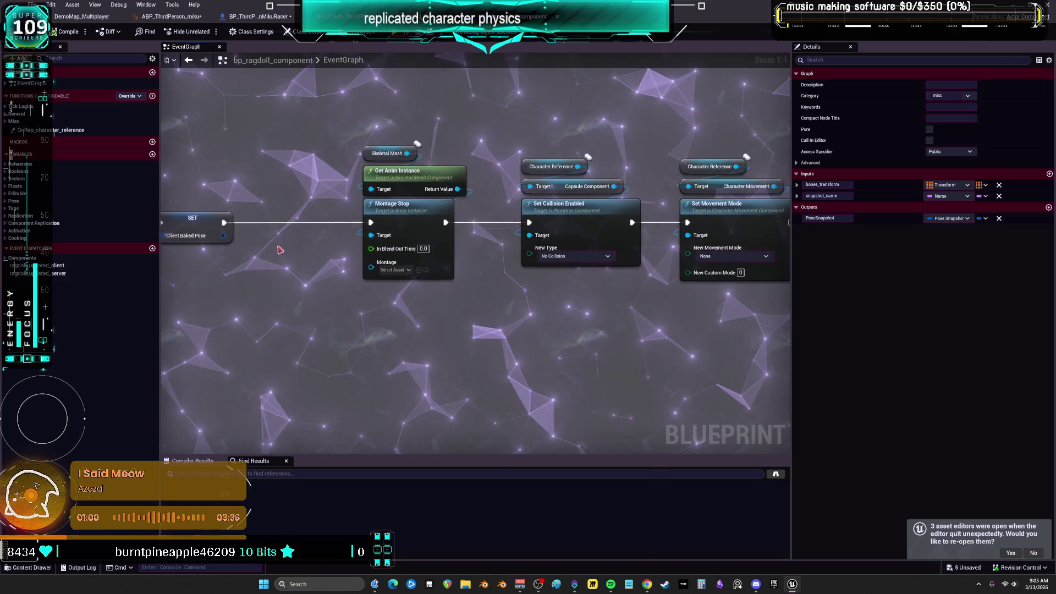
left_click(416, 223)
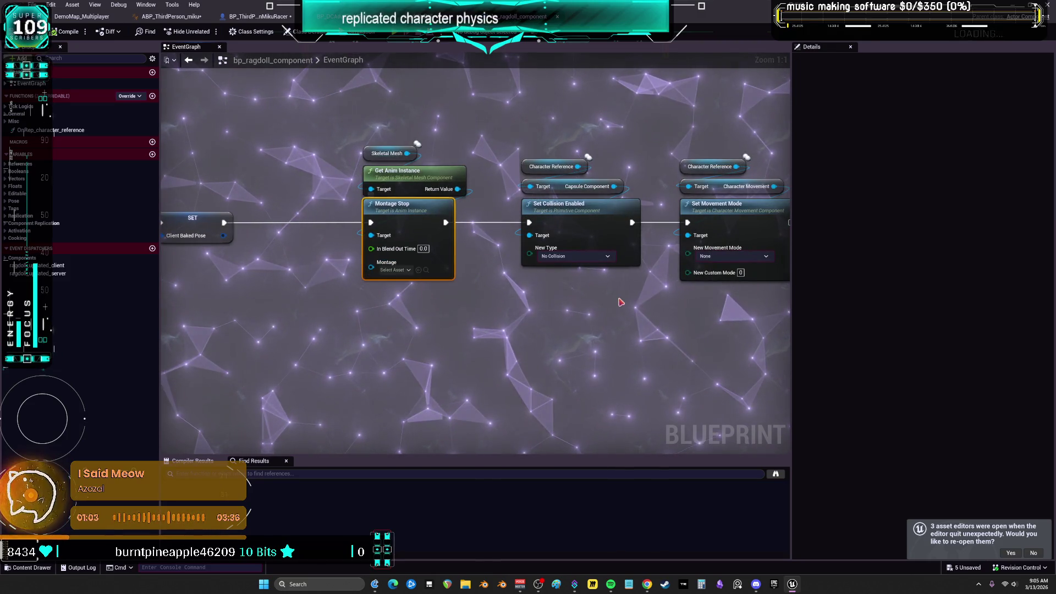
left_click_drag(607, 296, 405, 296)
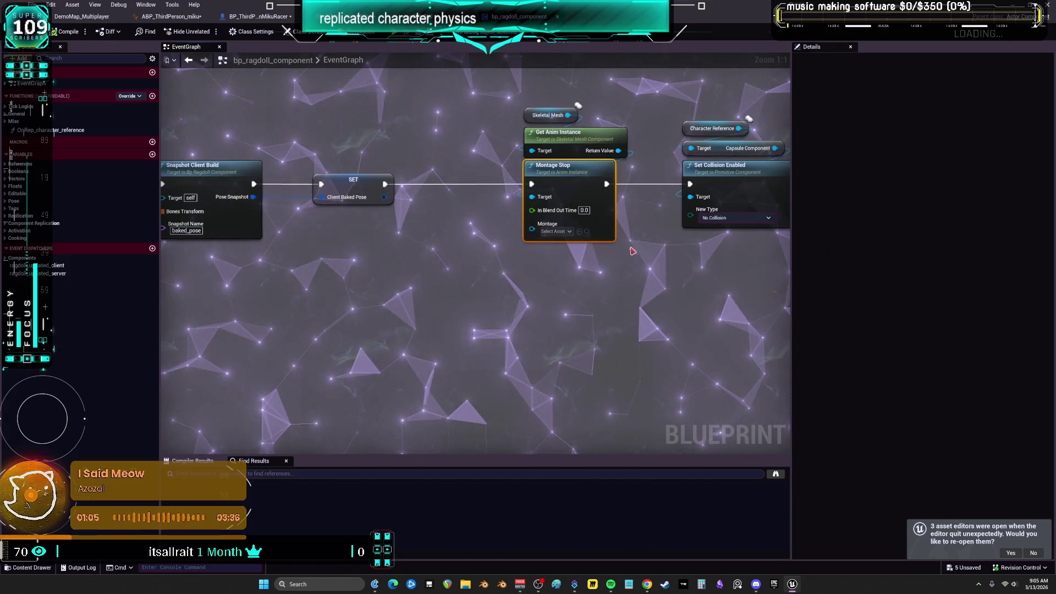
scroll(487, 260, "down", 4)
scroll(399, 266, "up", 3)
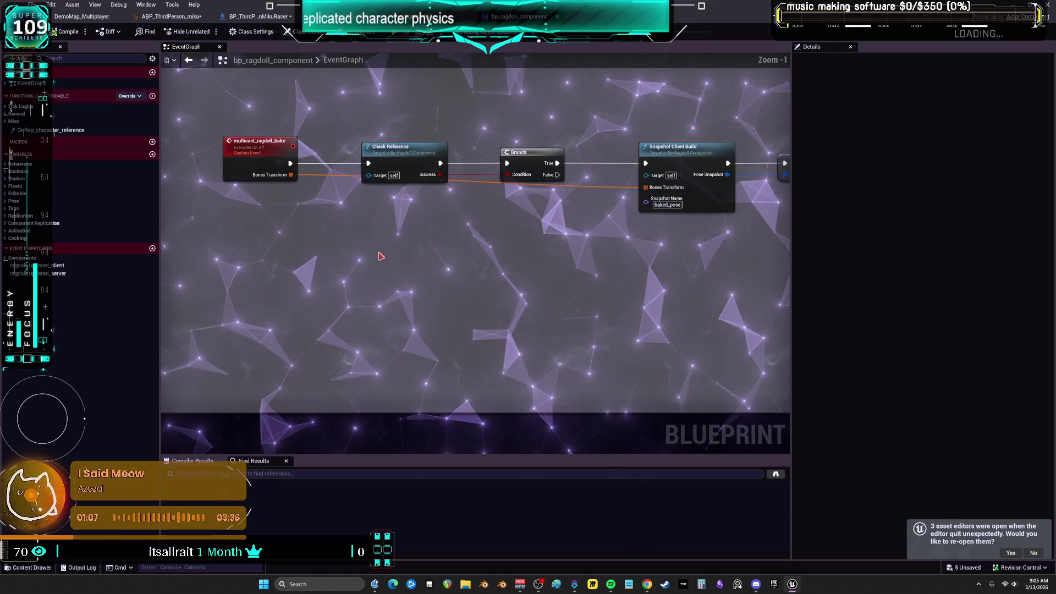
scroll(495, 275, "down", 4)
scroll(391, 264, "up", 3)
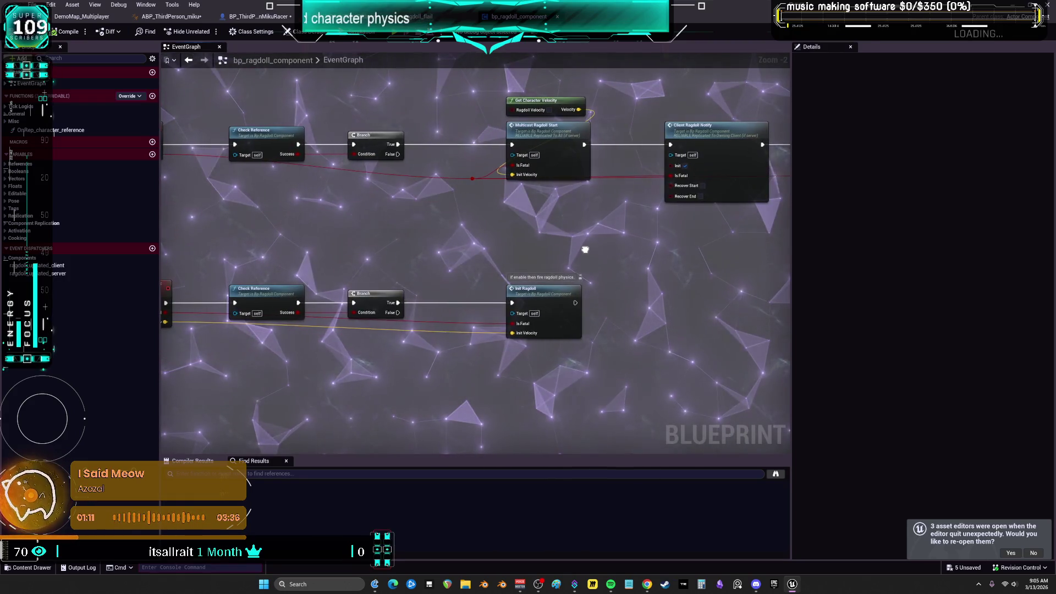
scroll(585, 249, "down", 3)
scroll(609, 299, "up", 2)
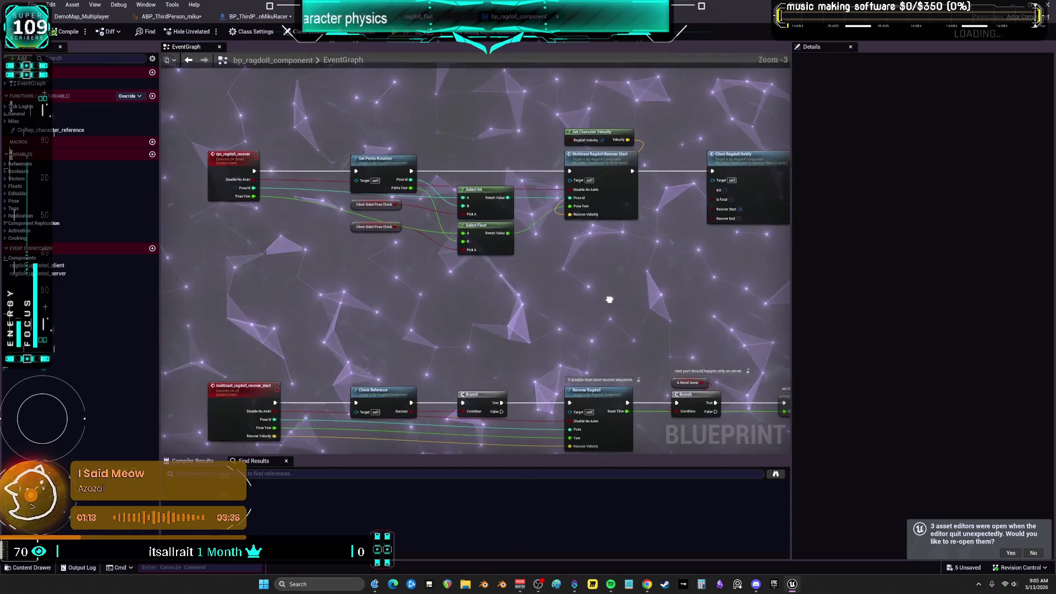
mouse_move(609, 299)
left_mouse_down()
mouse_move(610, 220)
mouse_move(621, 363)
mouse_move(629, 199)
left_mouse_up()
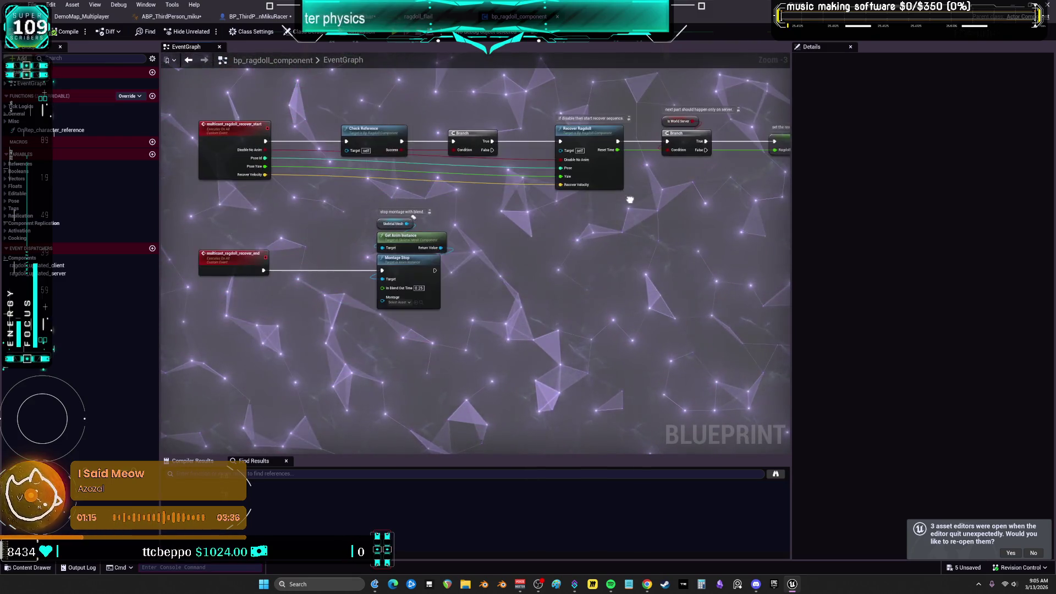
scroll(410, 266, "up", 3)
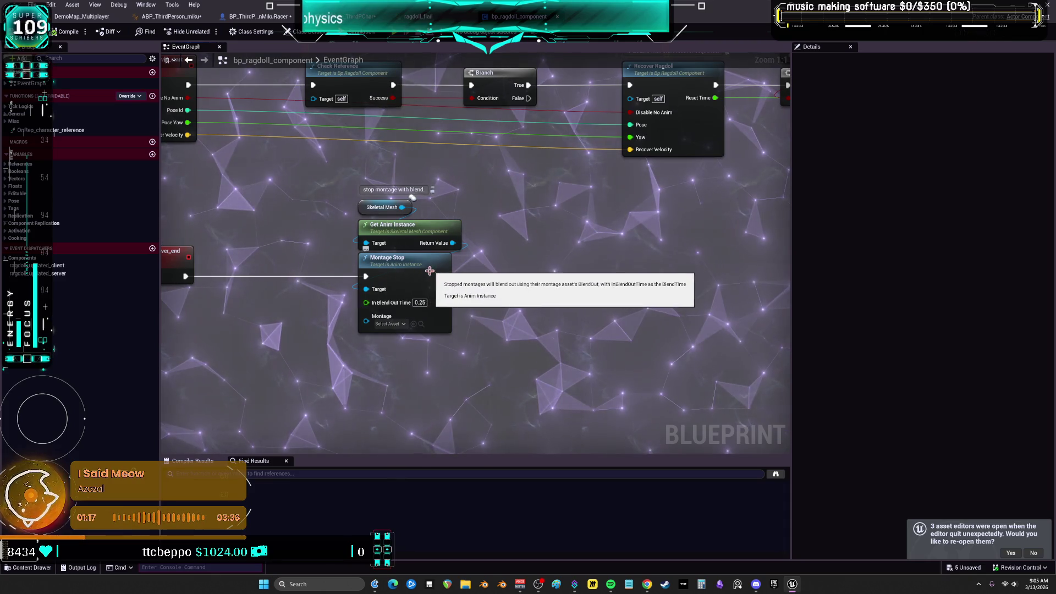
scroll(522, 205, "down", 1)
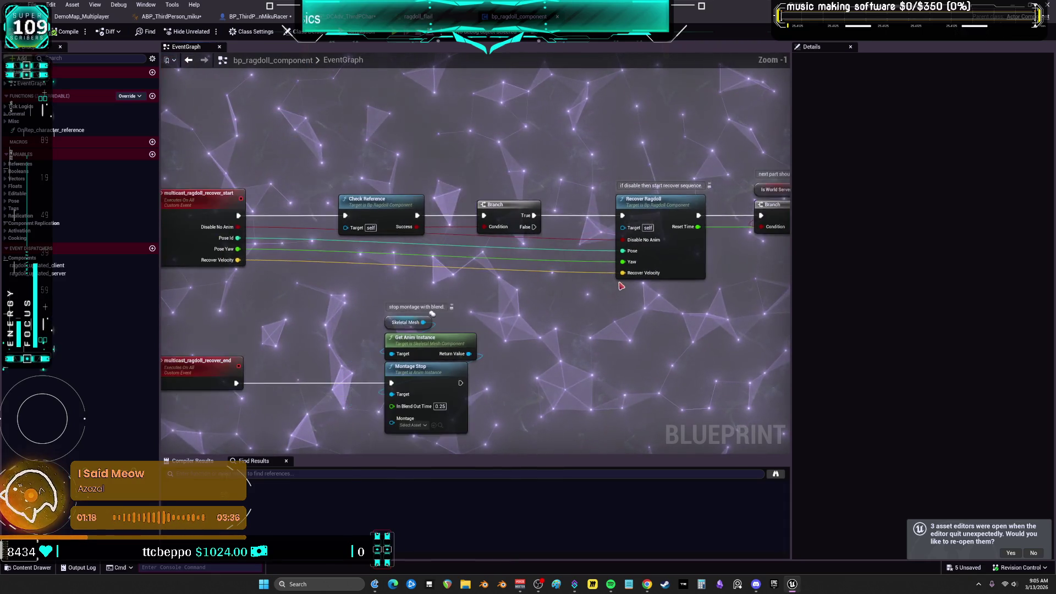
mouse_move(588, 165)
left_mouse_down()
mouse_move(522, 216)
mouse_move(605, 205)
mouse_move(541, 81)
left_mouse_up()
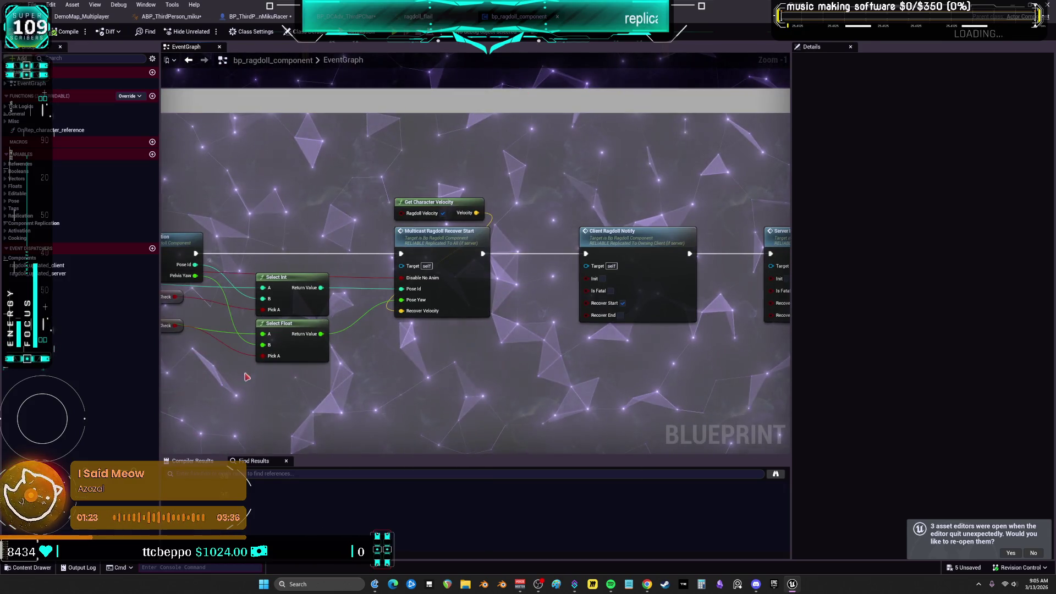
Search the blueprint for MONTAGE and open the Montage Play use in recover_ragdoll.
left_click(287, 474)
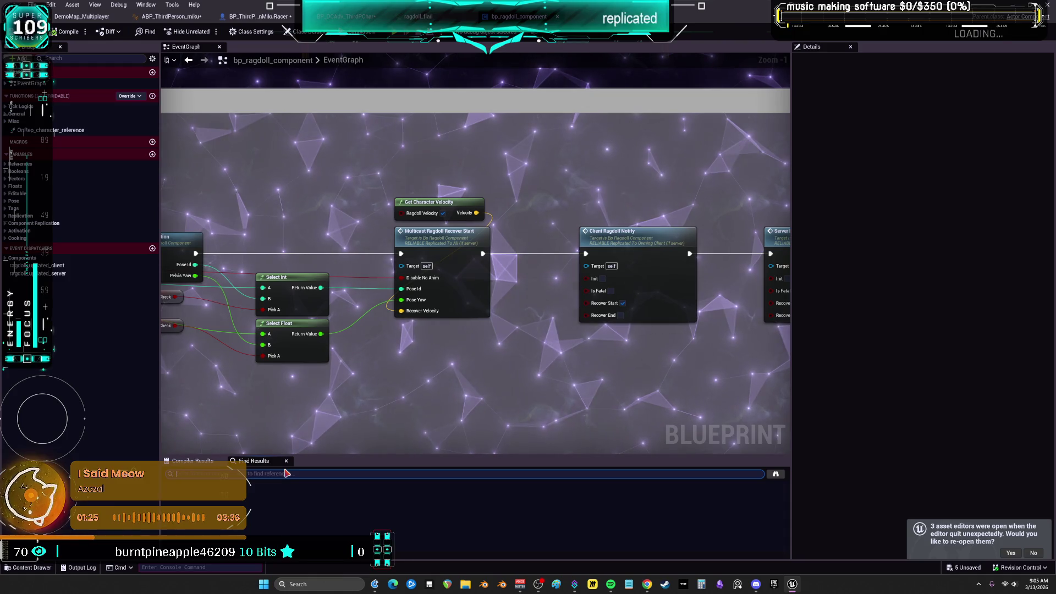
type("MONTAGE")
key("Return")
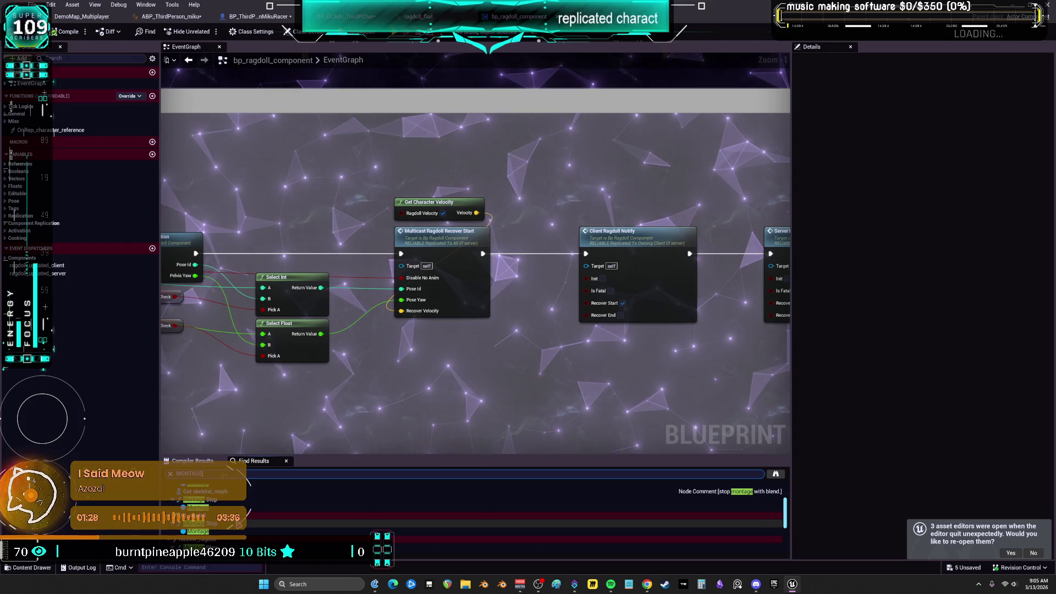
double_click(385, 528)
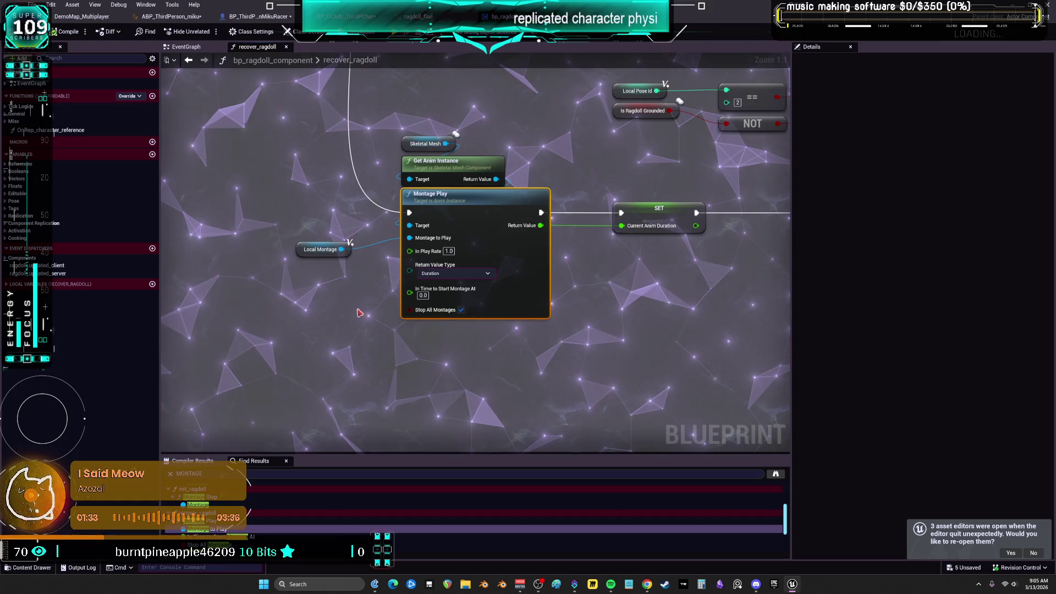
Inspect Local Montage plus the Recover Backward and Recover Forward montages, then return to BP_ThirdPersonMikuRacer.
mouse_move(359, 312)
left_mouse_down()
mouse_move(325, 283)
mouse_move(338, 254)
left_mouse_up()
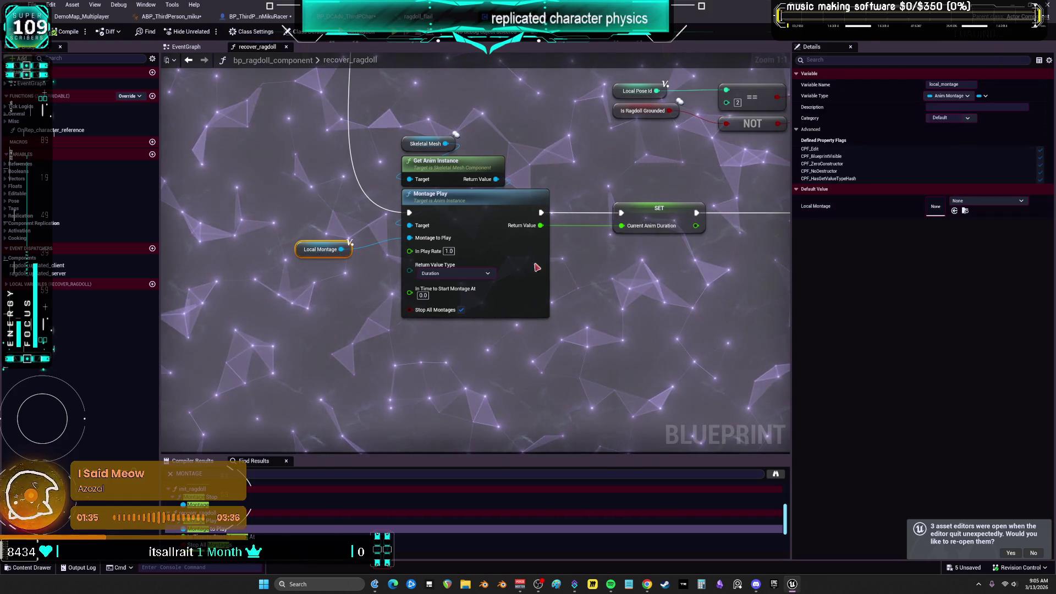
scroll(565, 141, "down", 3)
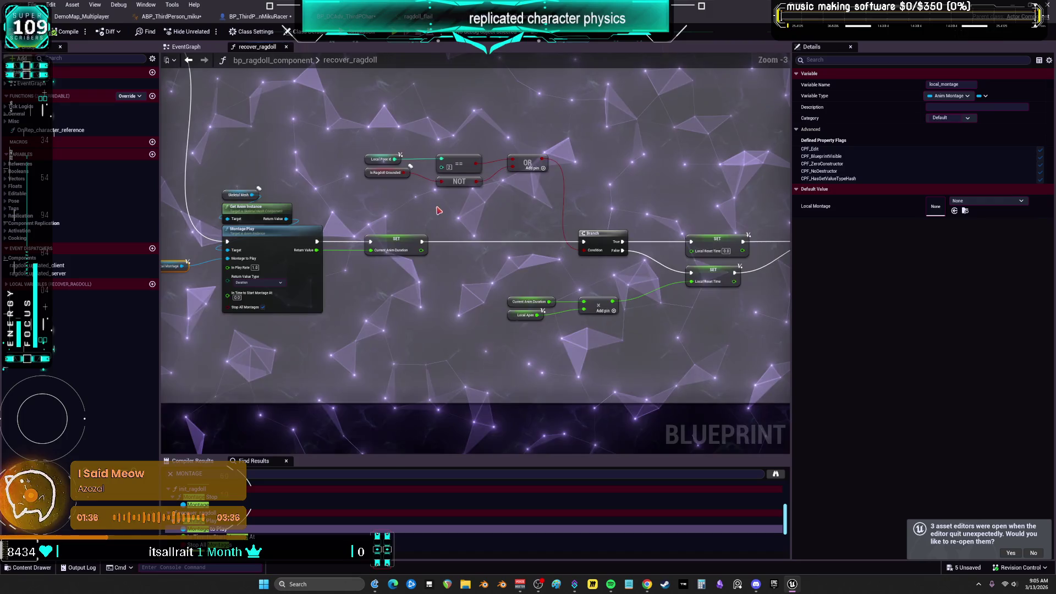
mouse_move(671, 177)
left_mouse_down()
mouse_move(650, 393)
mouse_move(636, 394)
left_mouse_up()
scroll(636, 394, "up", 3)
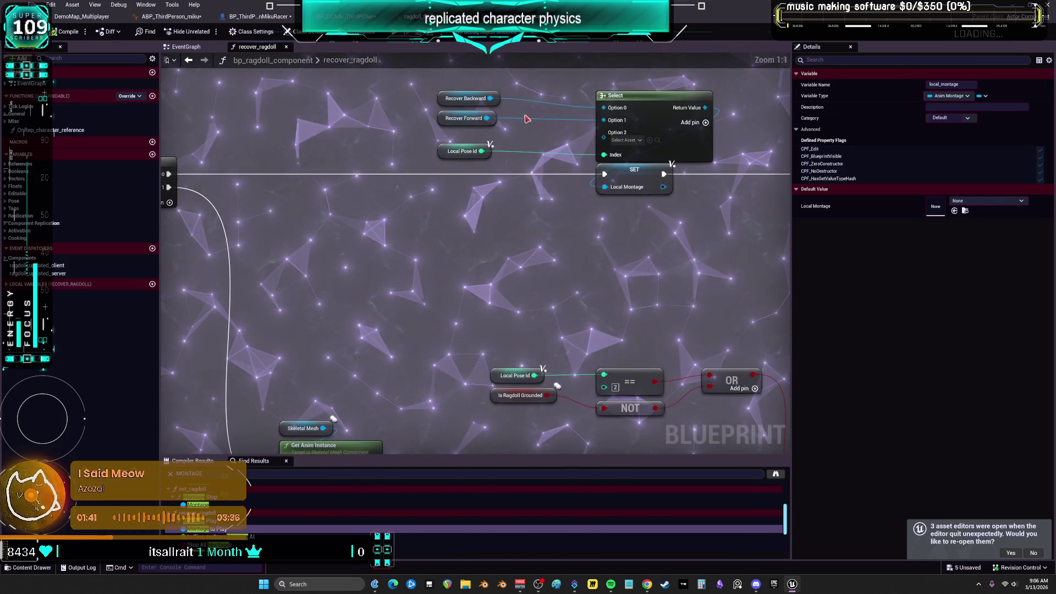
left_click(431, 220)
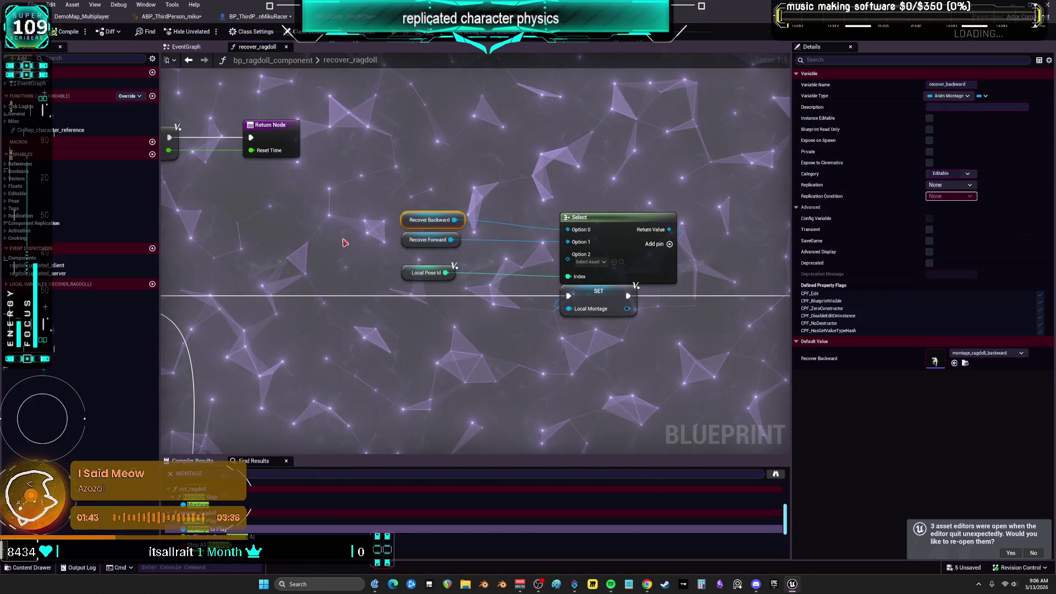
left_click(438, 245)
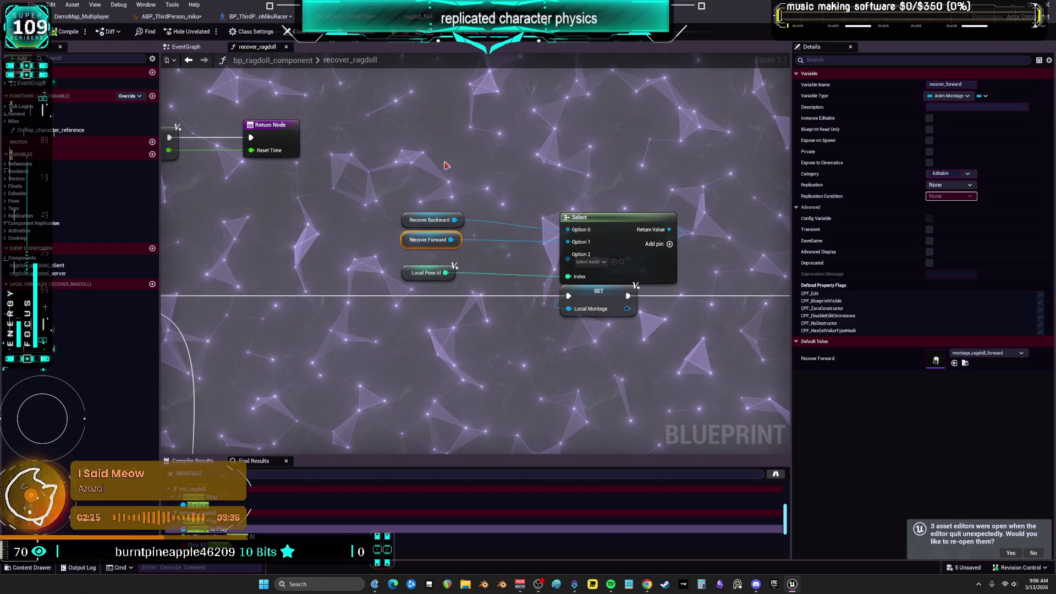
left_click(273, 17)
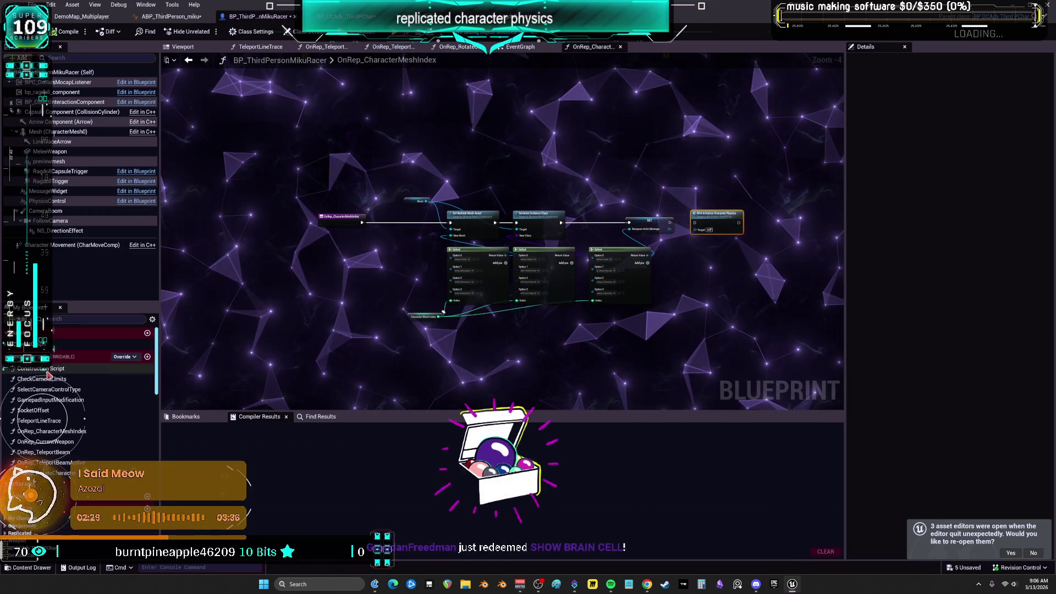
Open the MikuRacer Construction Script and drop in a Bp Ragdoll Component reference.
double_click(50, 369)
mouse_move(338, 136)
left_mouse_down()
mouse_move(497, 221)
mouse_move(313, 204)
mouse_move(282, 188)
left_mouse_up()
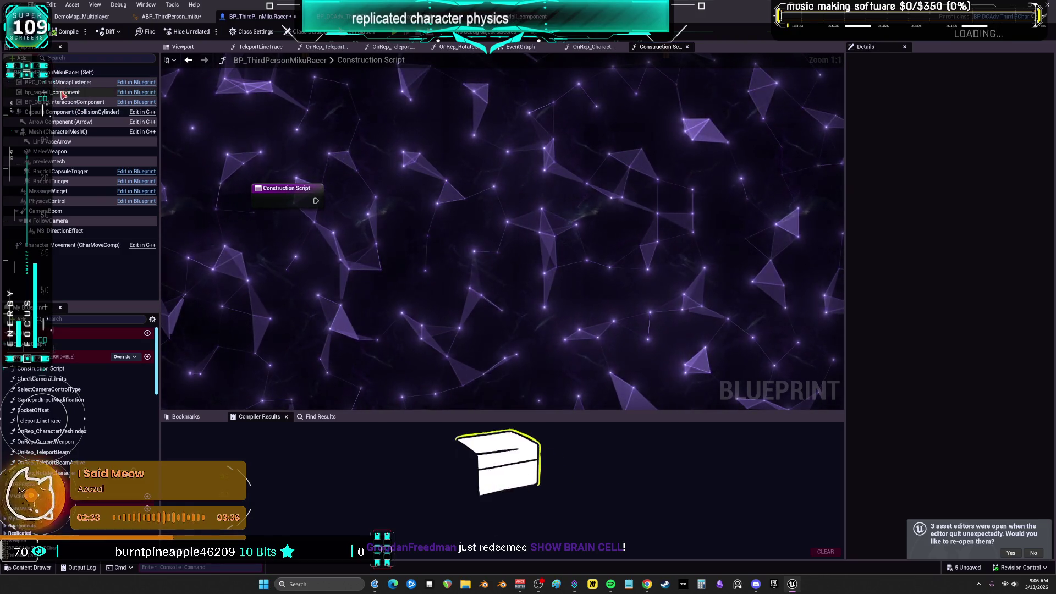
left_click_drag(61, 92, 395, 152)
left_click_drag(459, 158, 463, 216)
type("S")
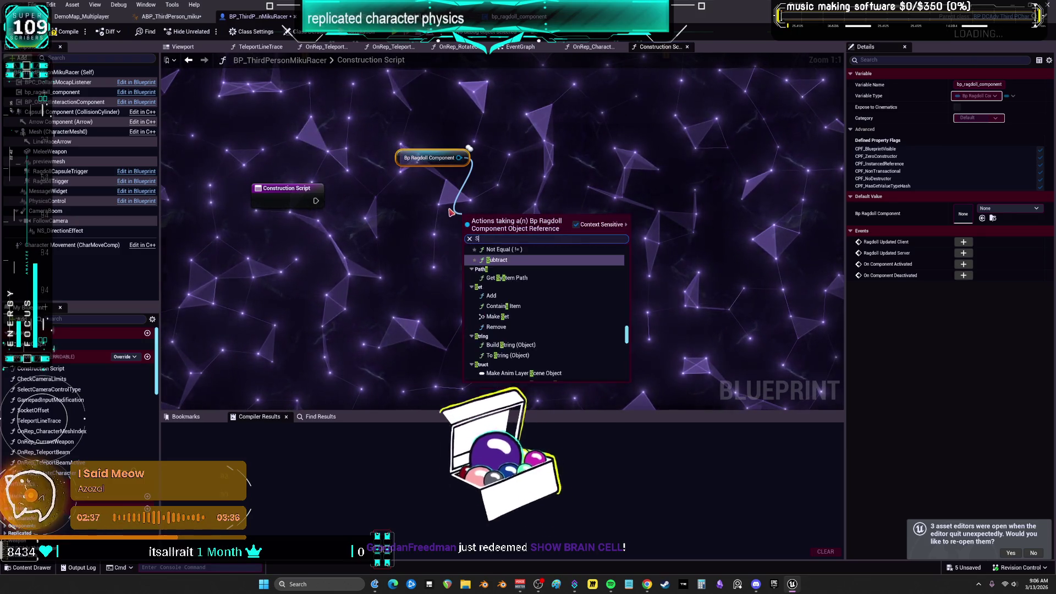
type("ET MON")
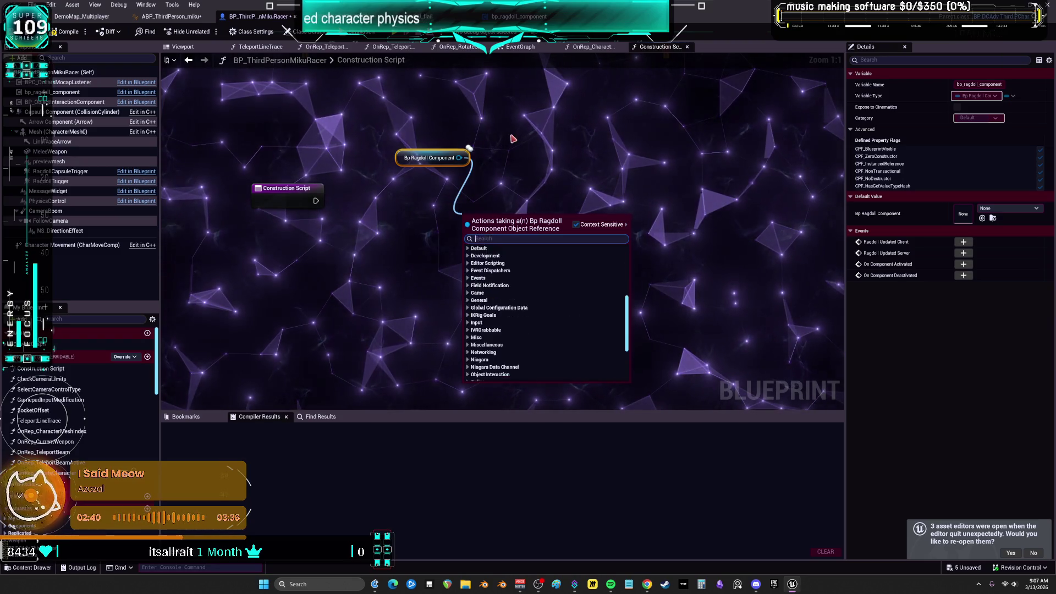
key("Escape")
Add SET Recover Forward and SET Recover Backward nodes off the Bp Ragdoll Component reference.
left_click(519, 16)
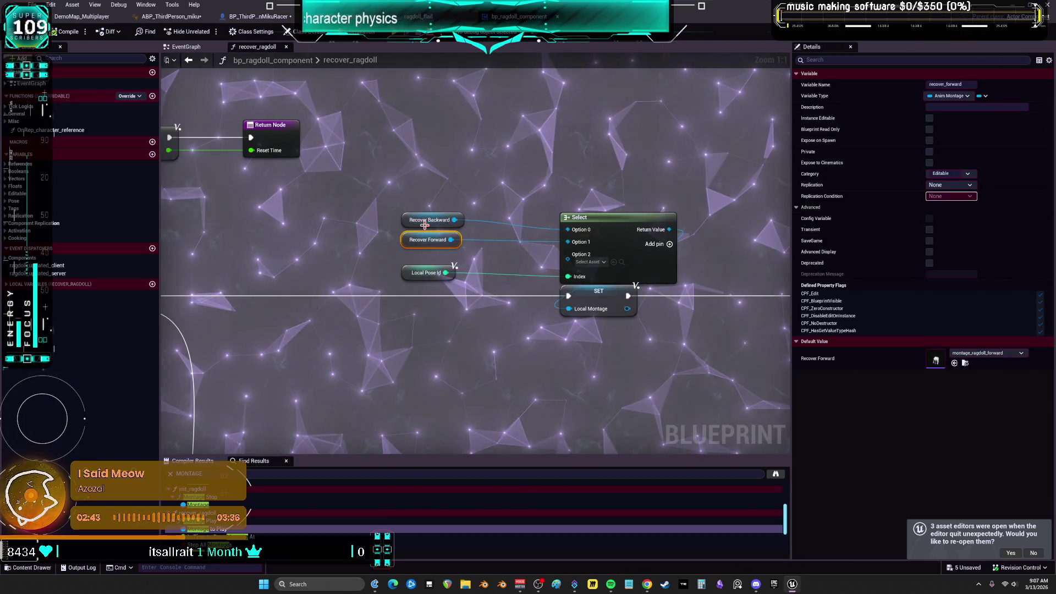
key("ctrl+Tab")
key("ctrl+Tab")
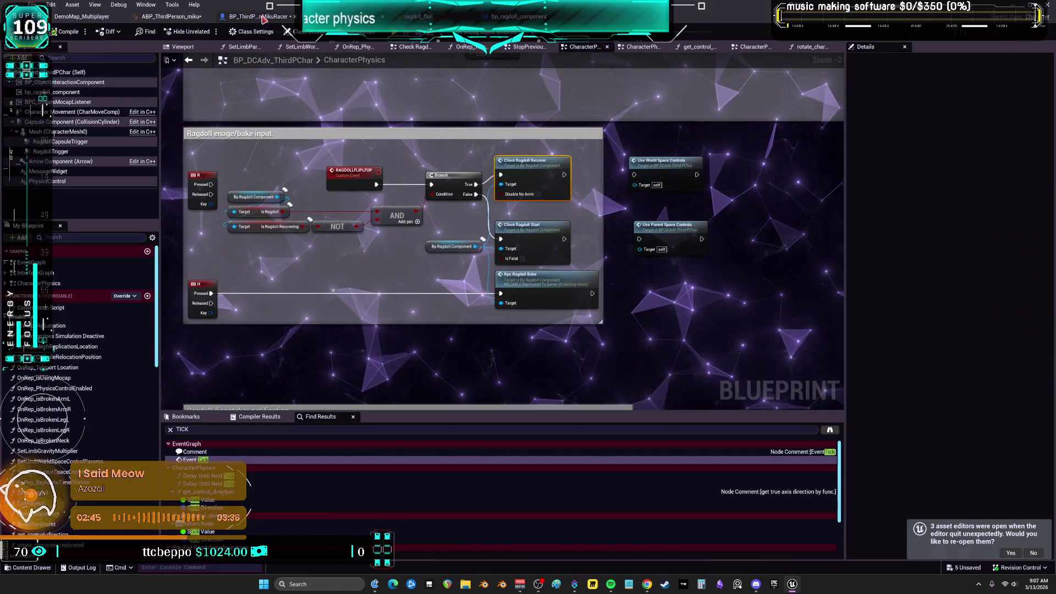
left_click(263, 18)
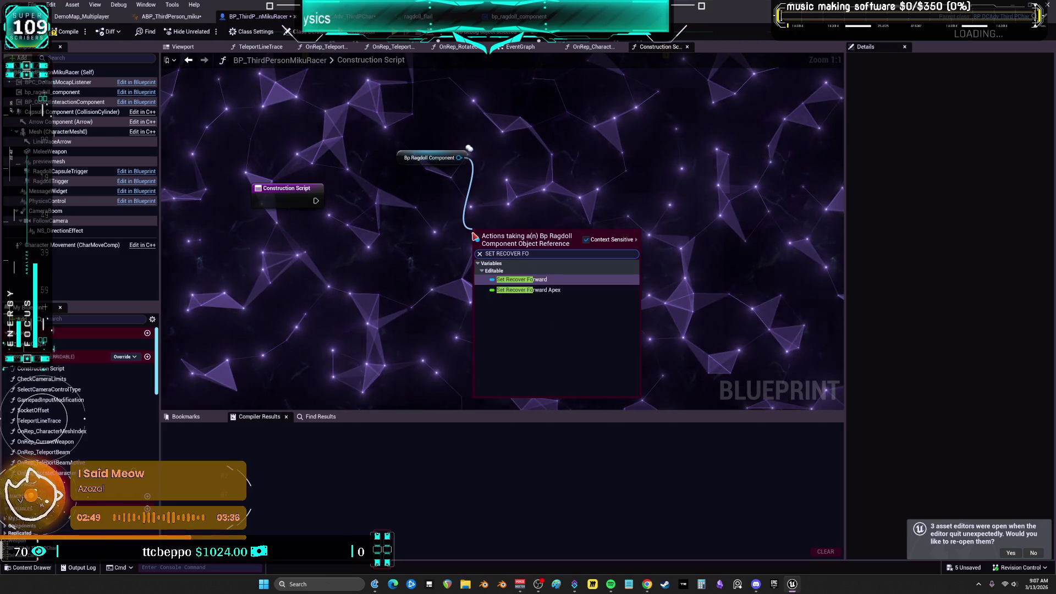
key("Return")
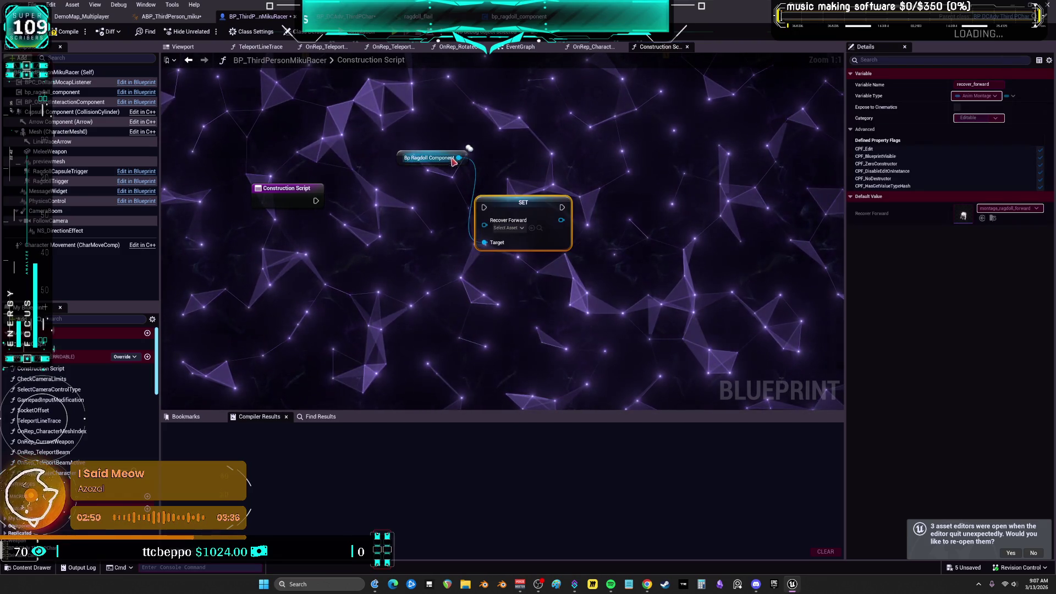
left_click_drag(469, 323, 473, 334)
type("SET R")
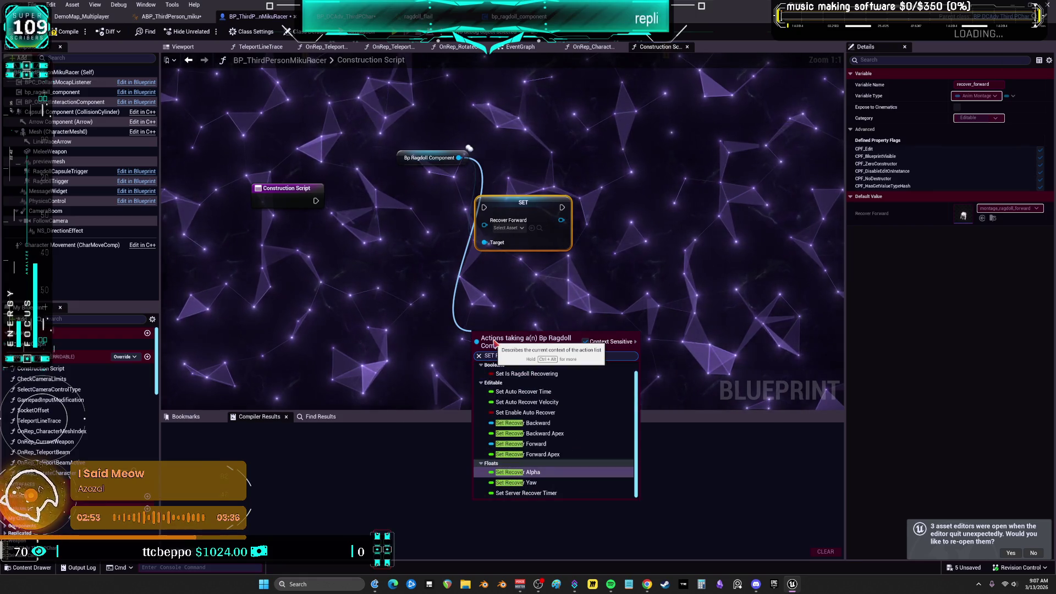
type("ecover Bac")
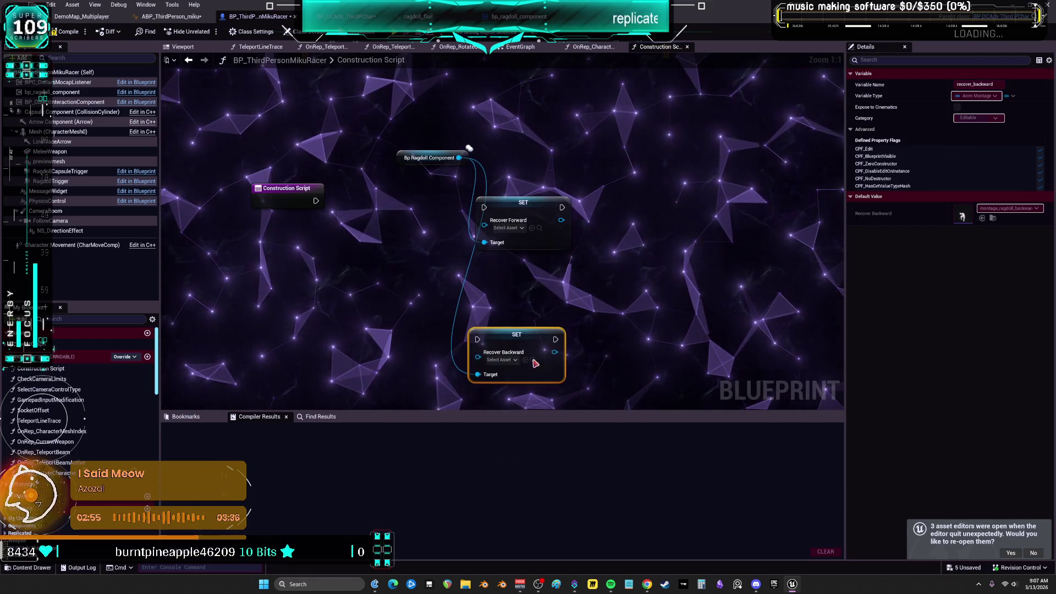
Chain the construction script exec through Set Recover Forward into Set Recover Backward and tidy the nodes.
left_click_drag(486, 216, 484, 208)
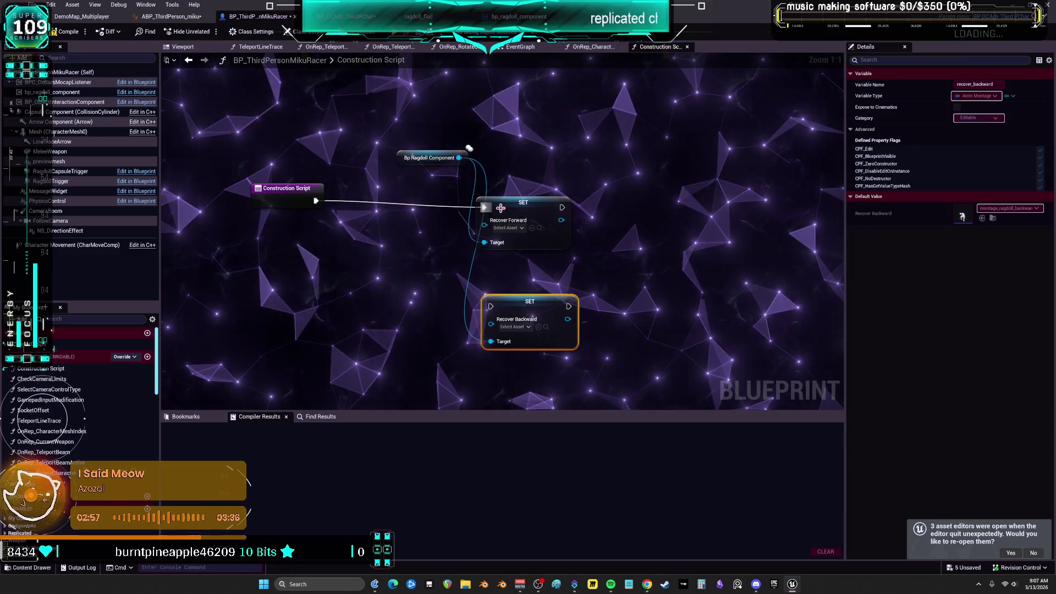
left_click_drag(407, 161, 358, 184)
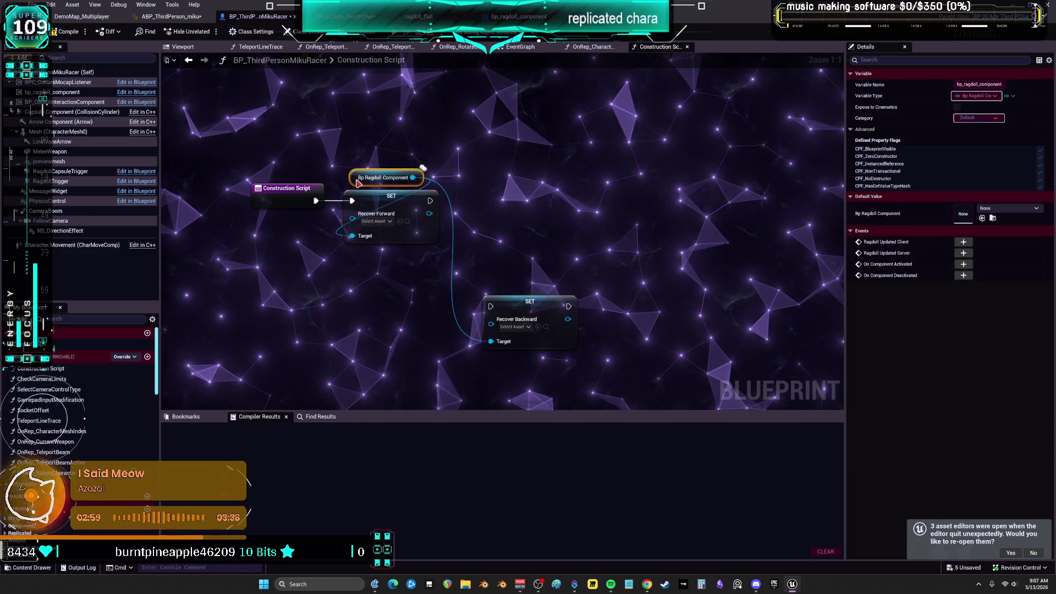
left_click_drag(530, 301, 516, 228)
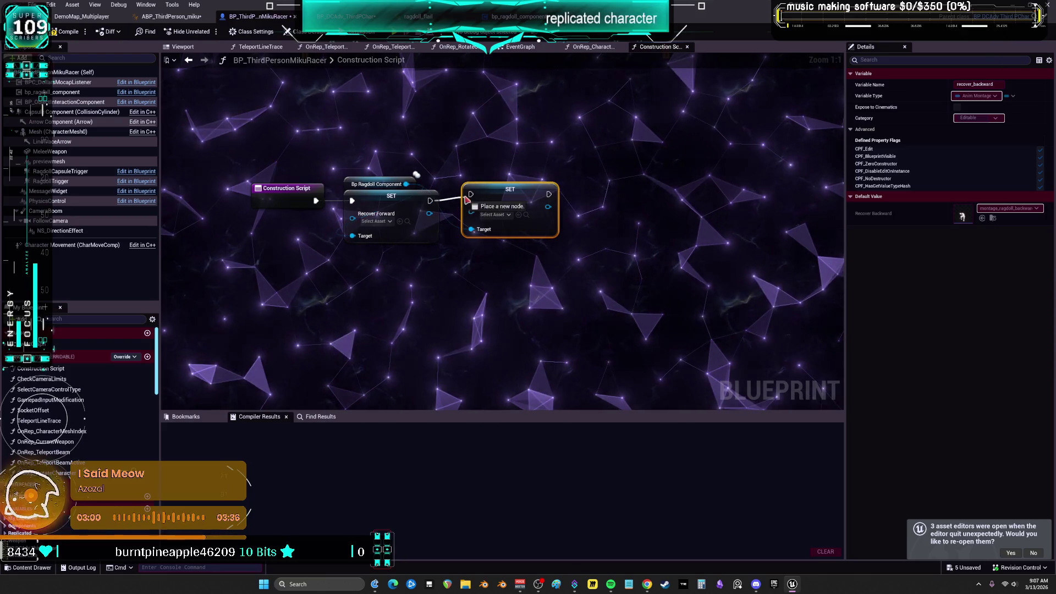
left_click_drag(367, 186, 366, 179)
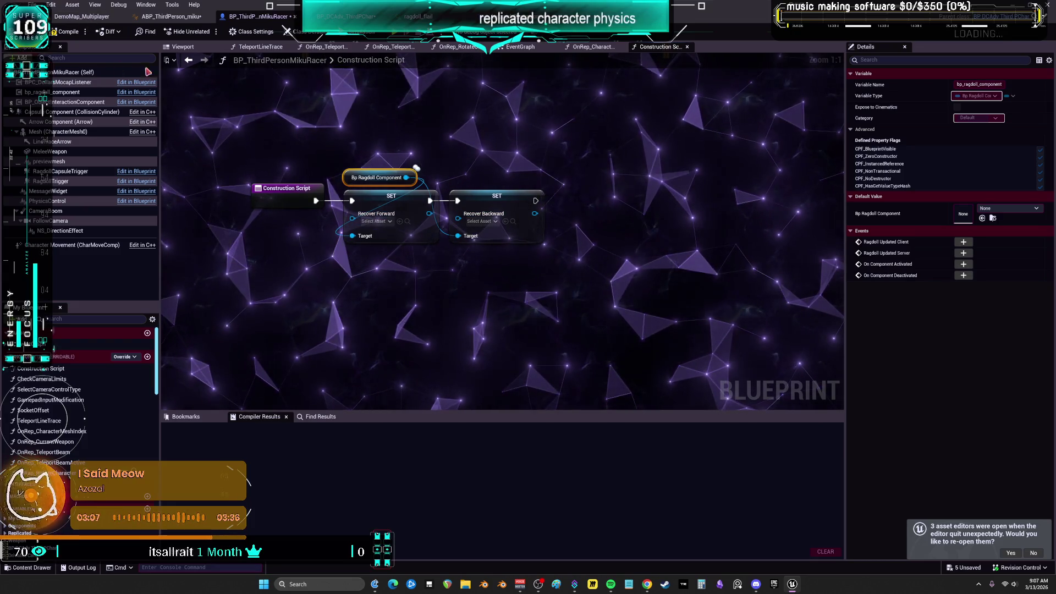
left_click(91, 21)
key("alt+Tab")
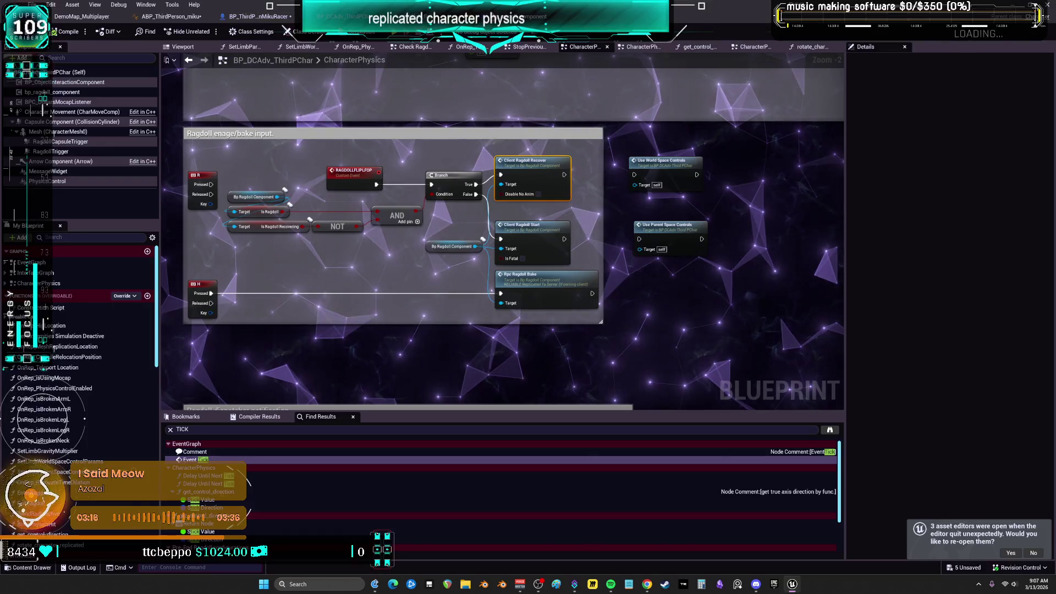
left_click(256, 17)
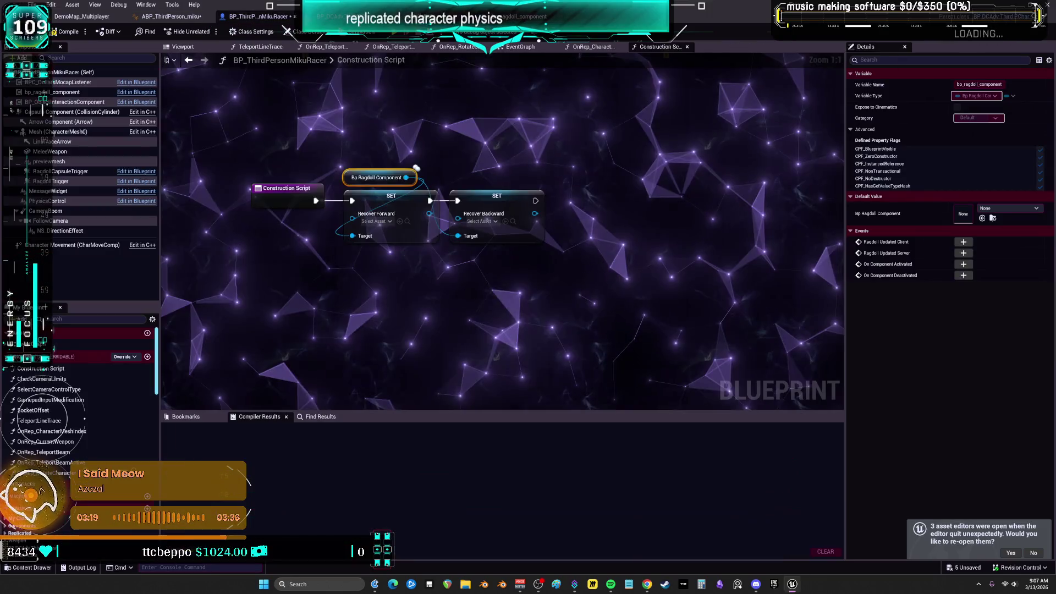
Assign montage_ragdoll assets to the Recover Forward and Recover Backward pins.
left_click(376, 221)
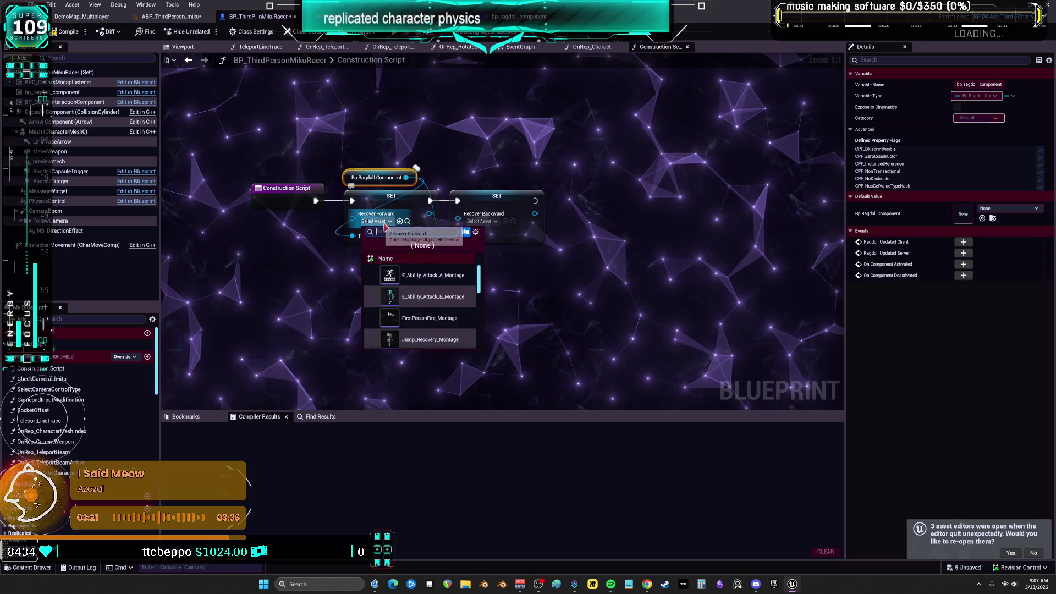
type("montage_ragdoll_backward")
left_click(466, 282)
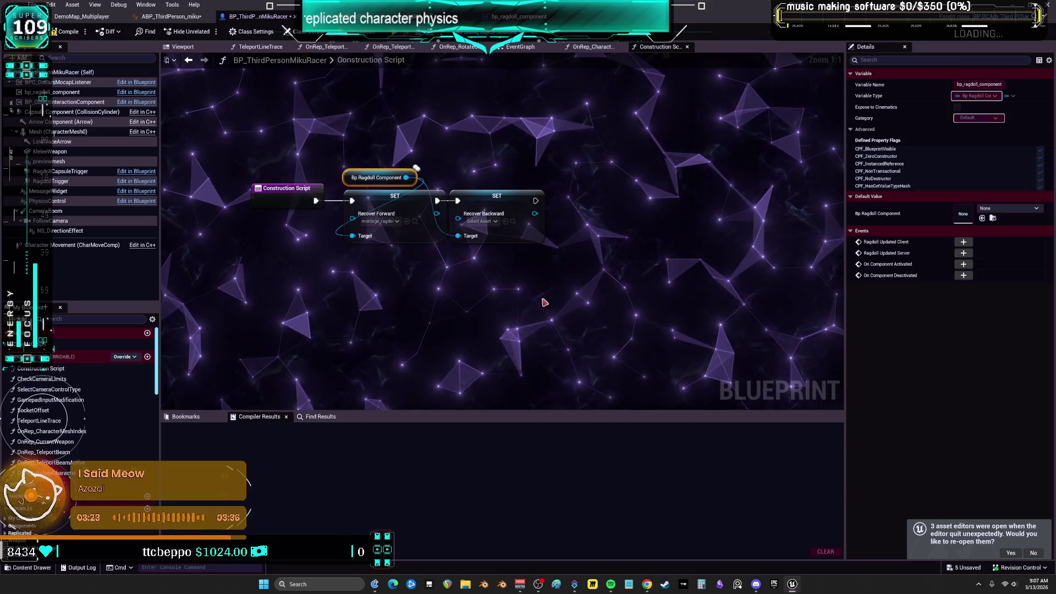
left_click(484, 221)
type("montage_ragdoll_backward")
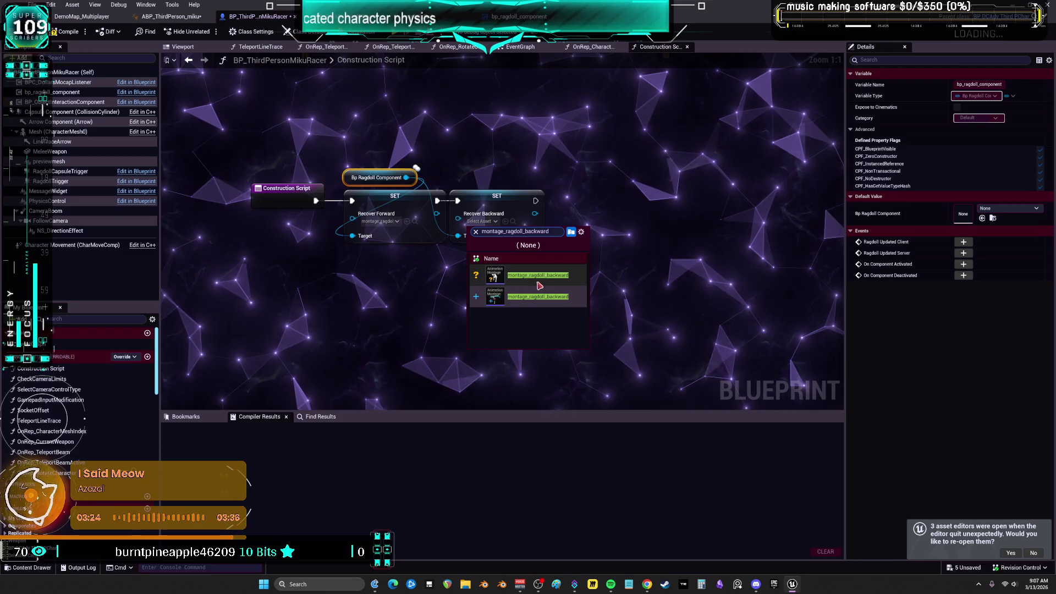
left_click(542, 297)
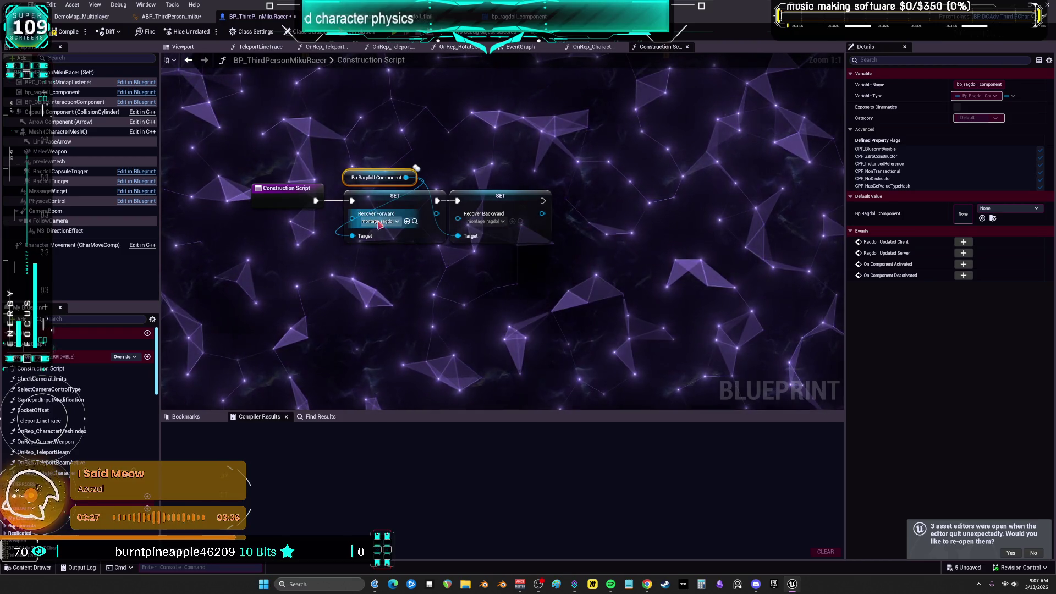
Compile BP_ThirdPersonMikuRacer and launch a multiplayer Play In Editor session.
left_click(377, 221)
key("BackSpace")
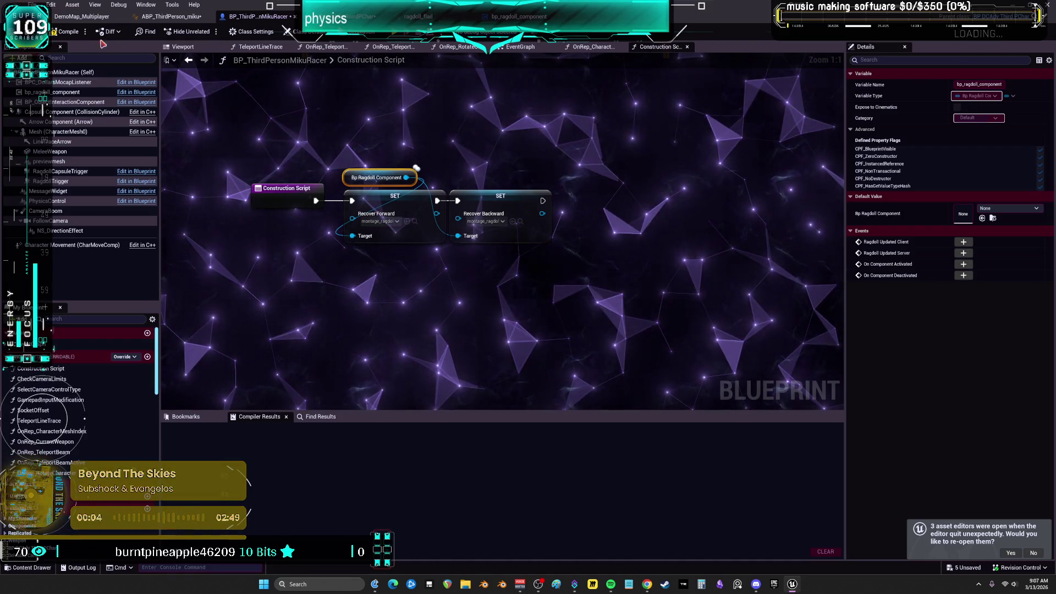
left_click(66, 31)
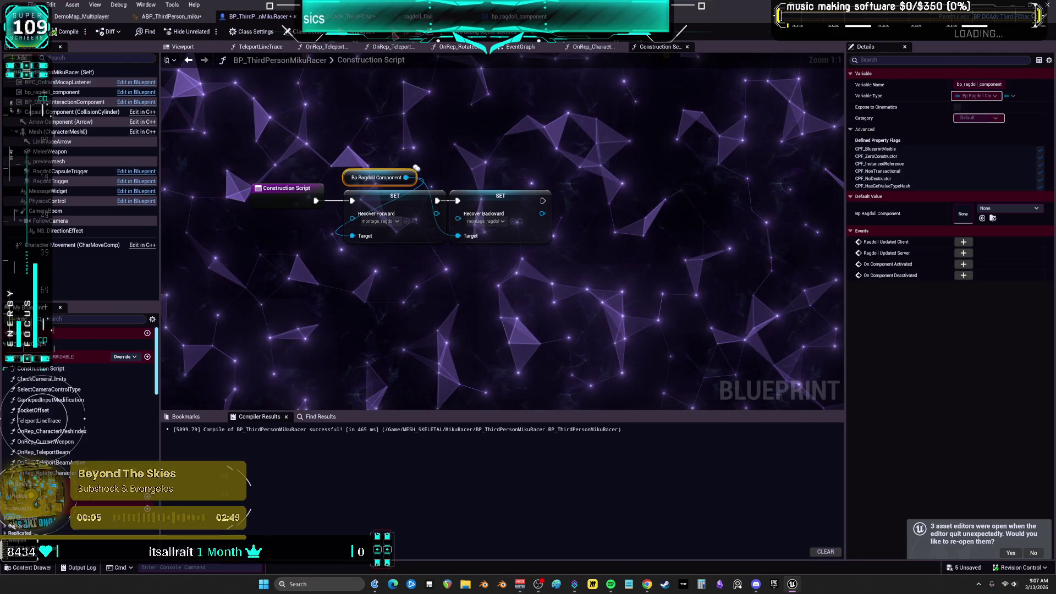
key("alt+p")
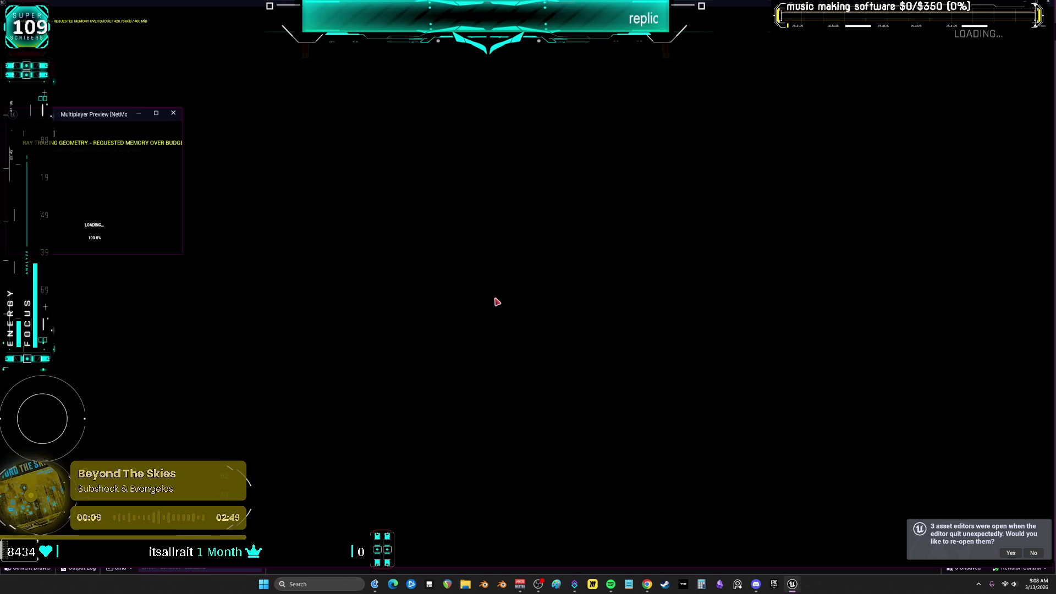
Run Miku around the garage, ragdolling and recovering her near the cars and green cube, then exit.
key("w")
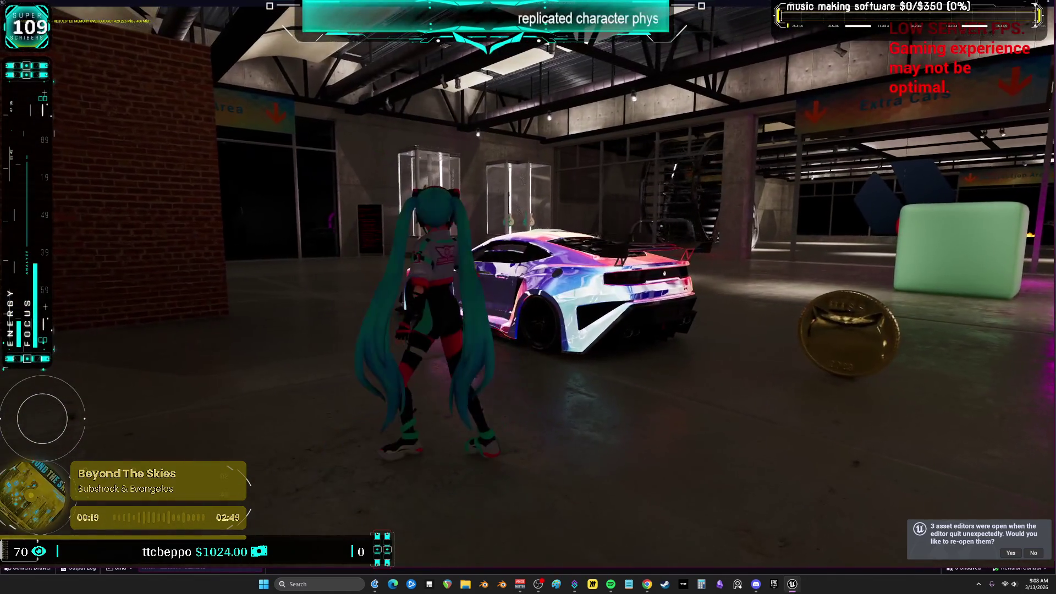
key("w")
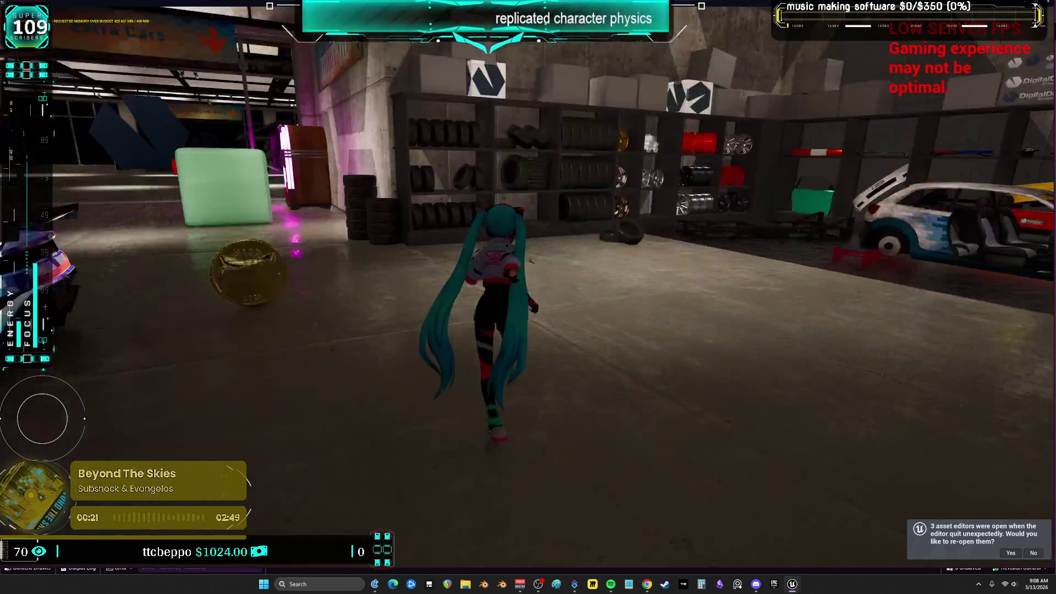
key("w")
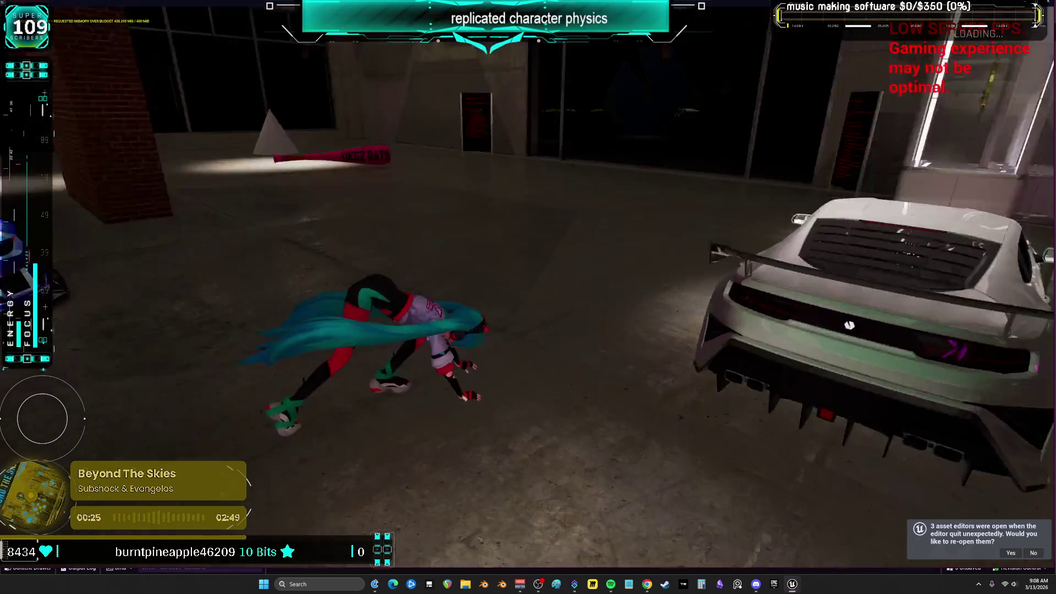
key("w")
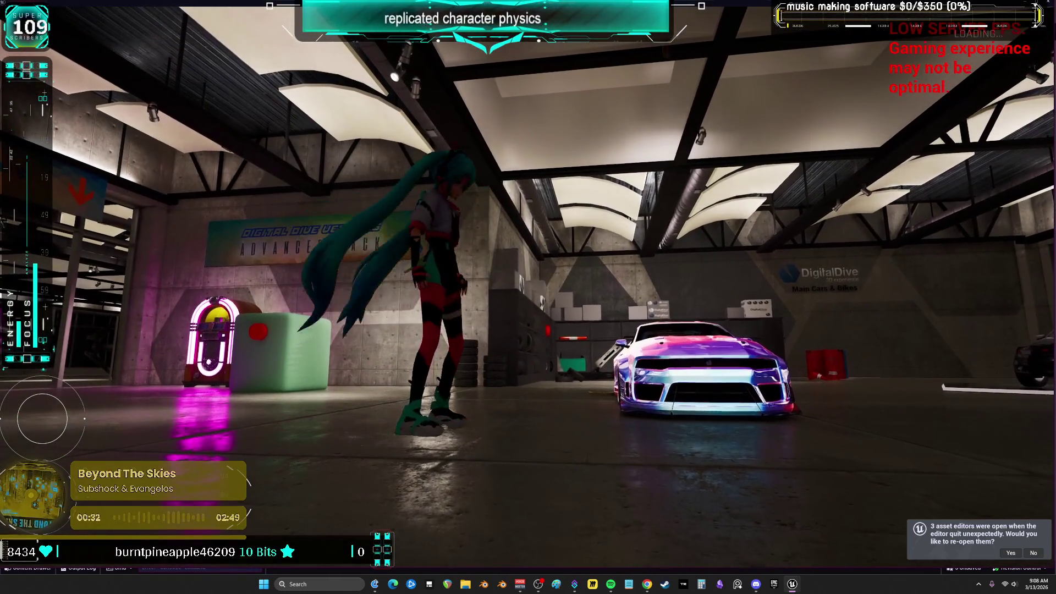
key("s")
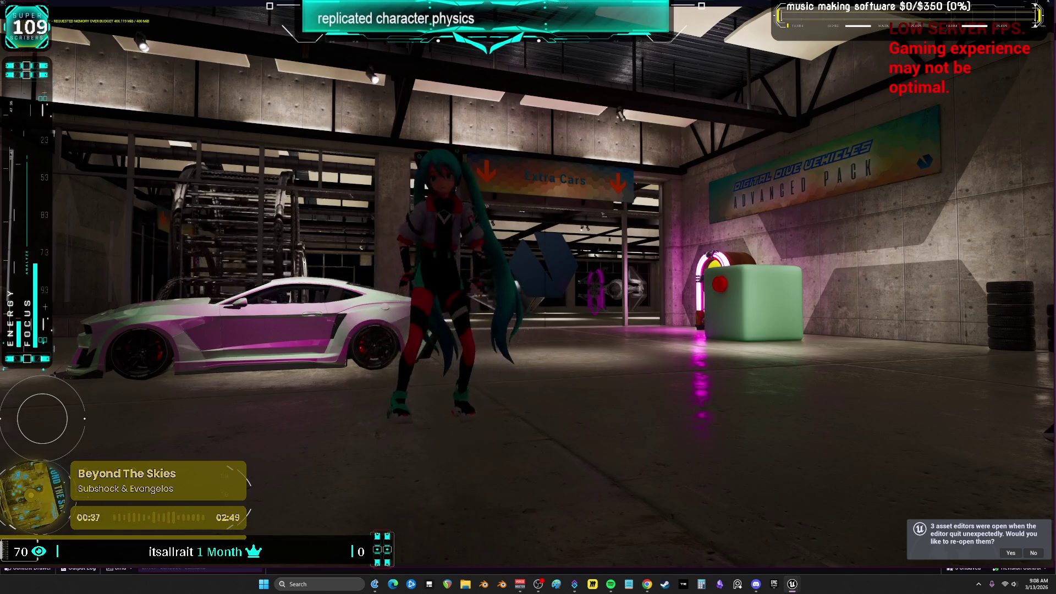
key("w")
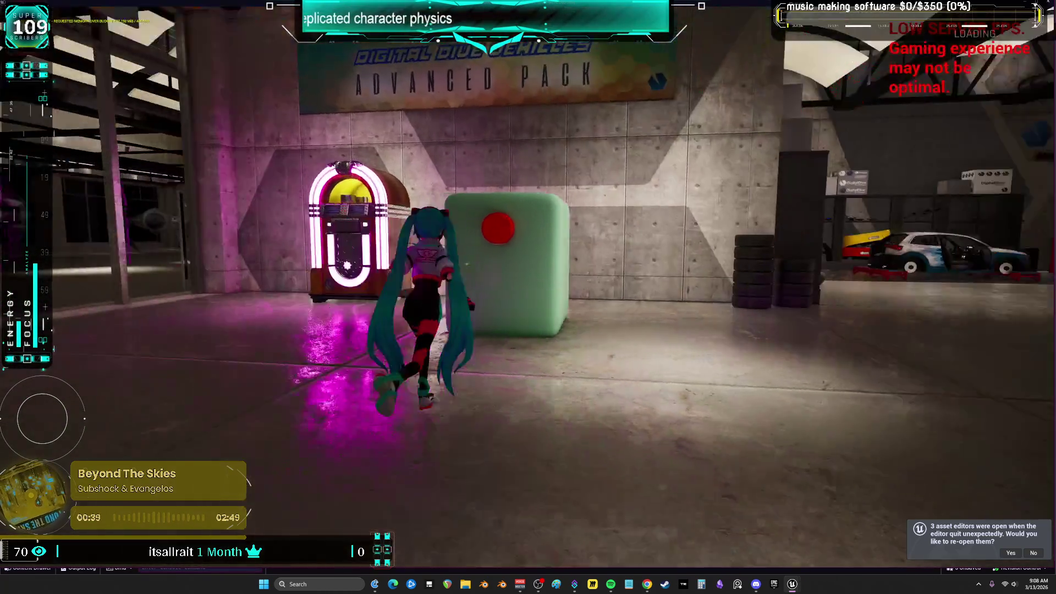
key("w")
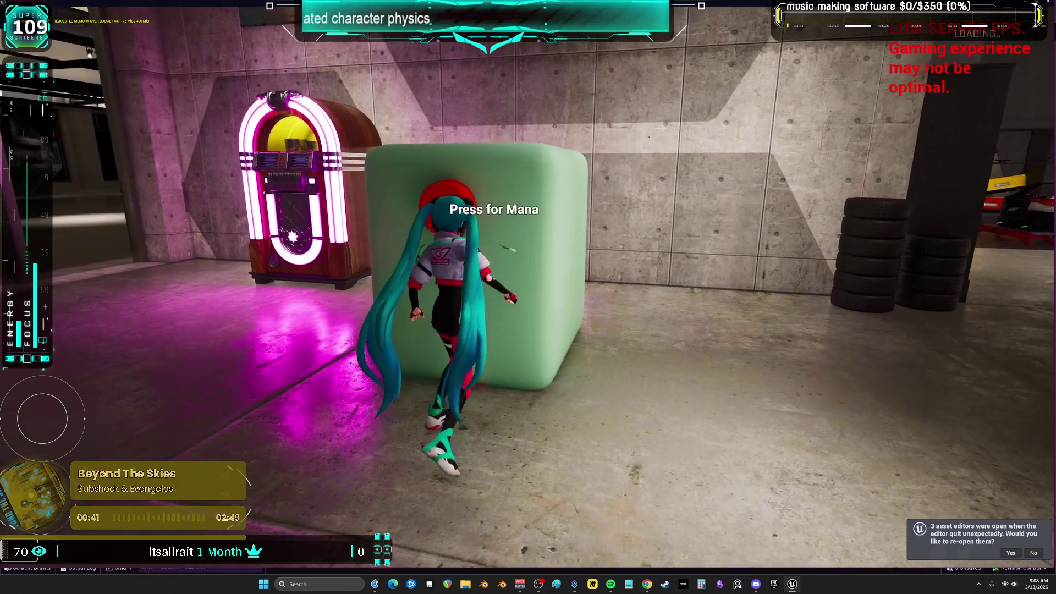
key("e")
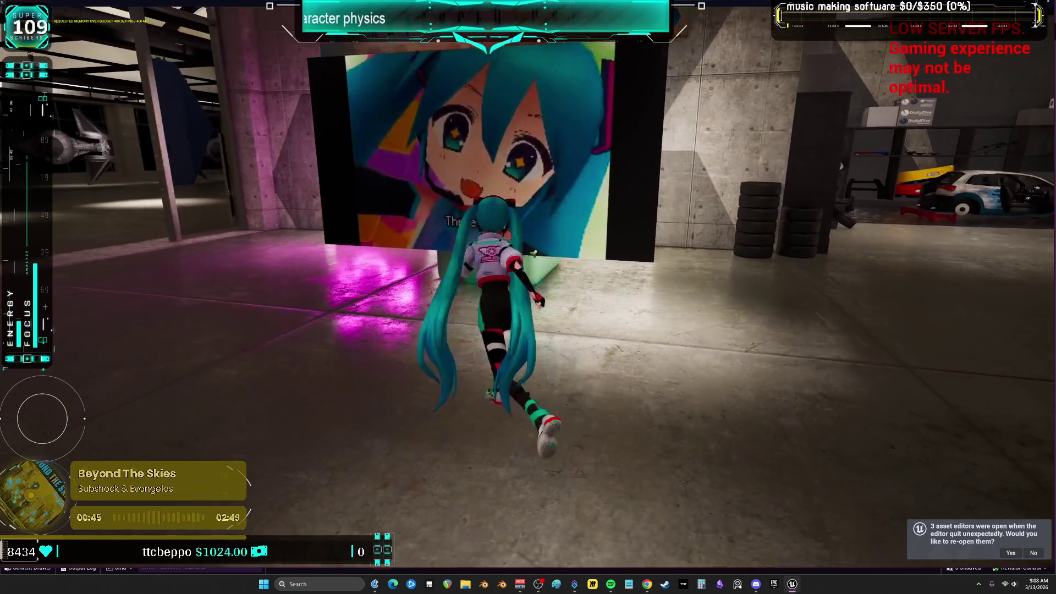
key("a")
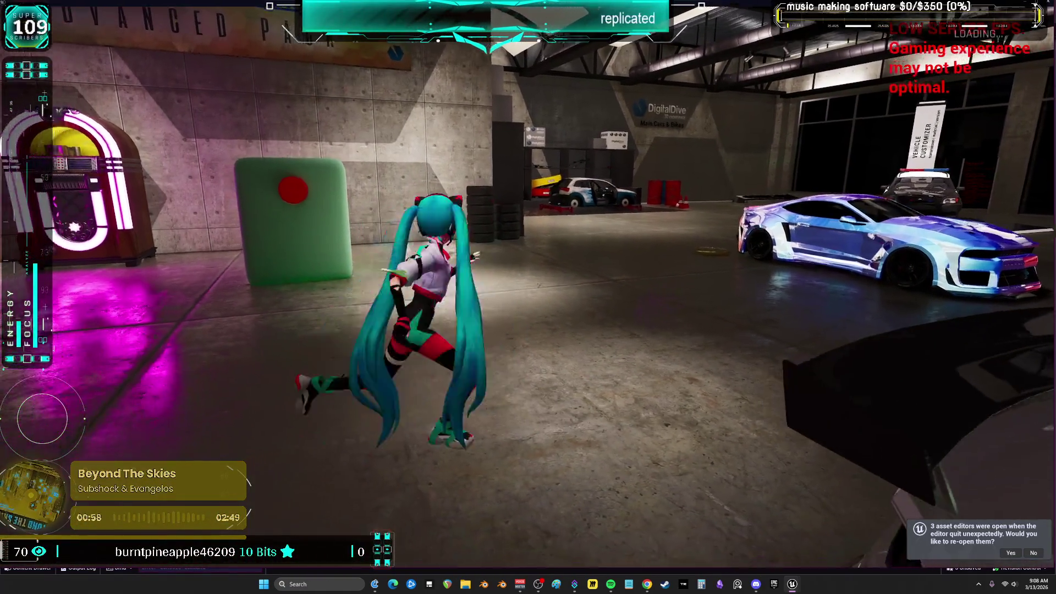
key("alt+Tab")
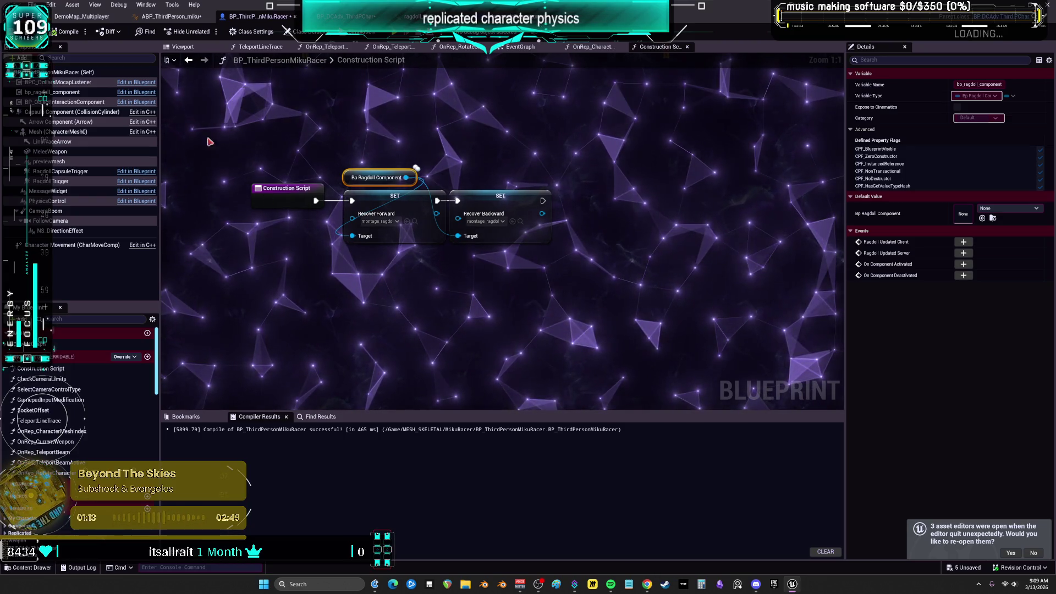
Save all modified assets with File > Save All and return to the DemoMap_Multiplayer level.
left_click(33, 4)
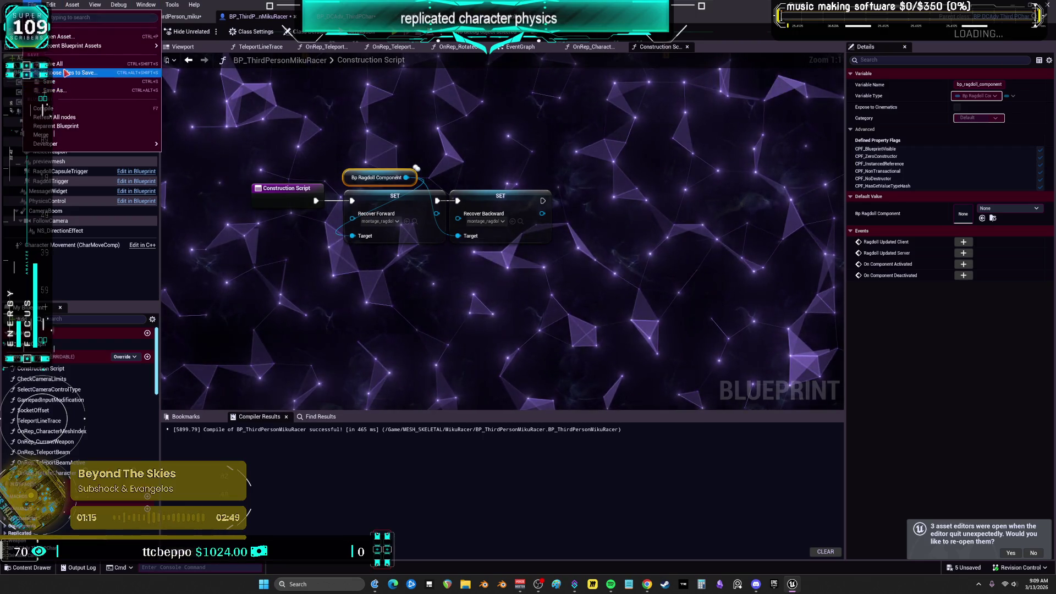
left_click(61, 64)
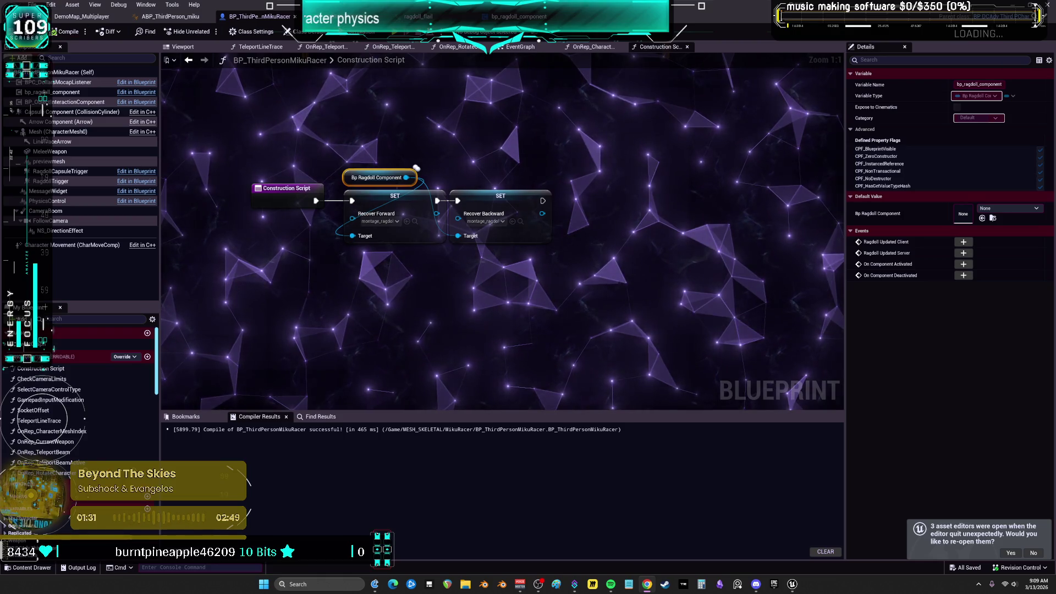
left_click(81, 16)
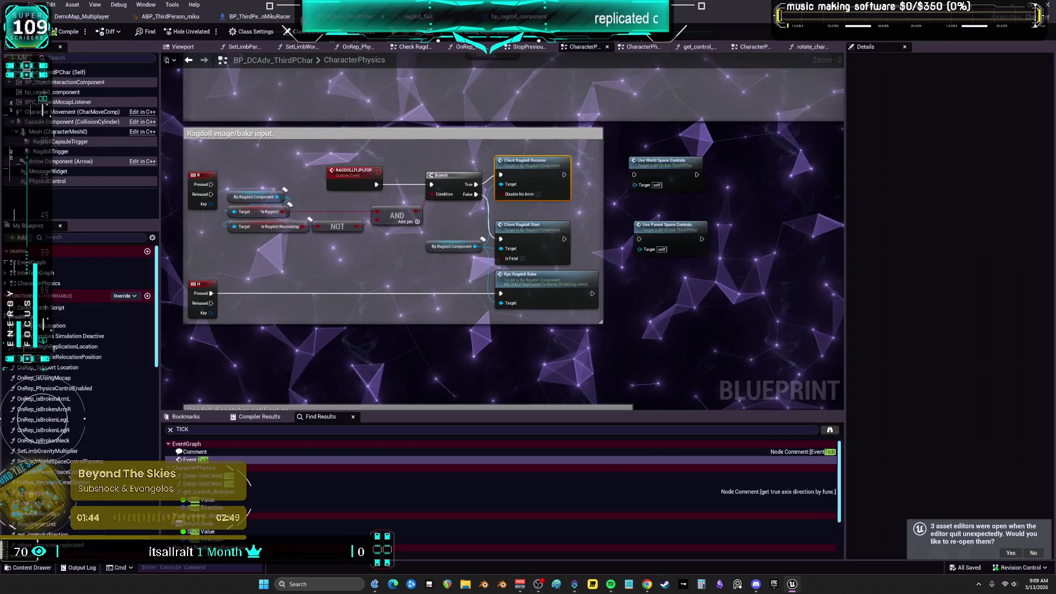
Delete the world/parent space control calls and move BEGINRAGDOLL and ENDRAGDOLL into the ragdoll input comment.
key("Delete")
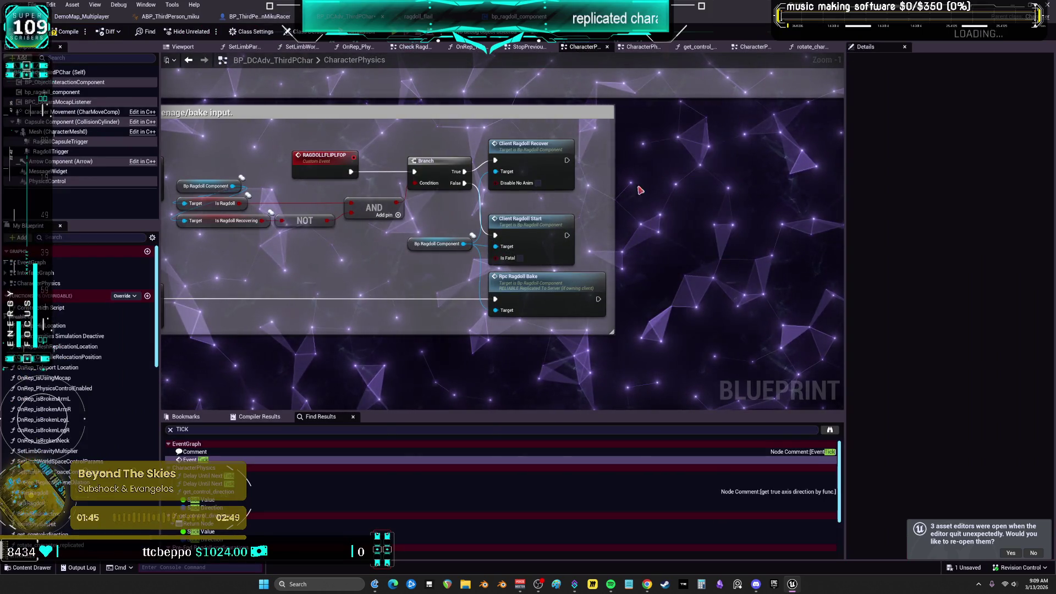
mouse_move(384, 245)
left_mouse_down()
mouse_move(701, 243)
mouse_move(668, 292)
left_mouse_up()
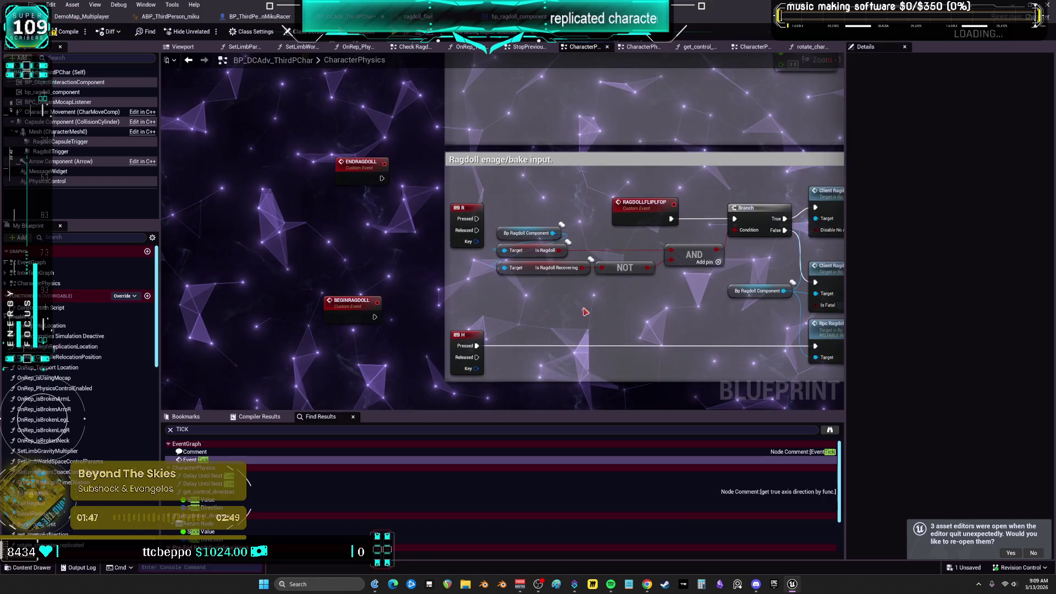
mouse_move(344, 311)
left_mouse_down()
mouse_move(360, 327)
mouse_move(299, 316)
mouse_move(558, 294)
mouse_move(608, 300)
left_mouse_up()
scroll(598, 304, "up", 1)
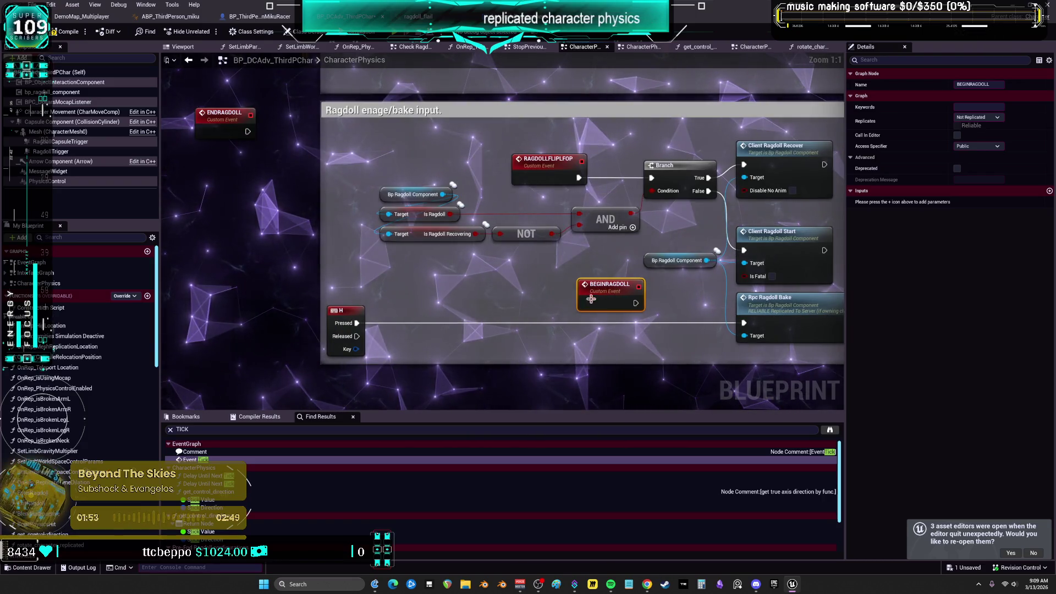
mouse_move(586, 249)
left_mouse_down()
mouse_move(484, 276)
mouse_move(507, 296)
left_mouse_up()
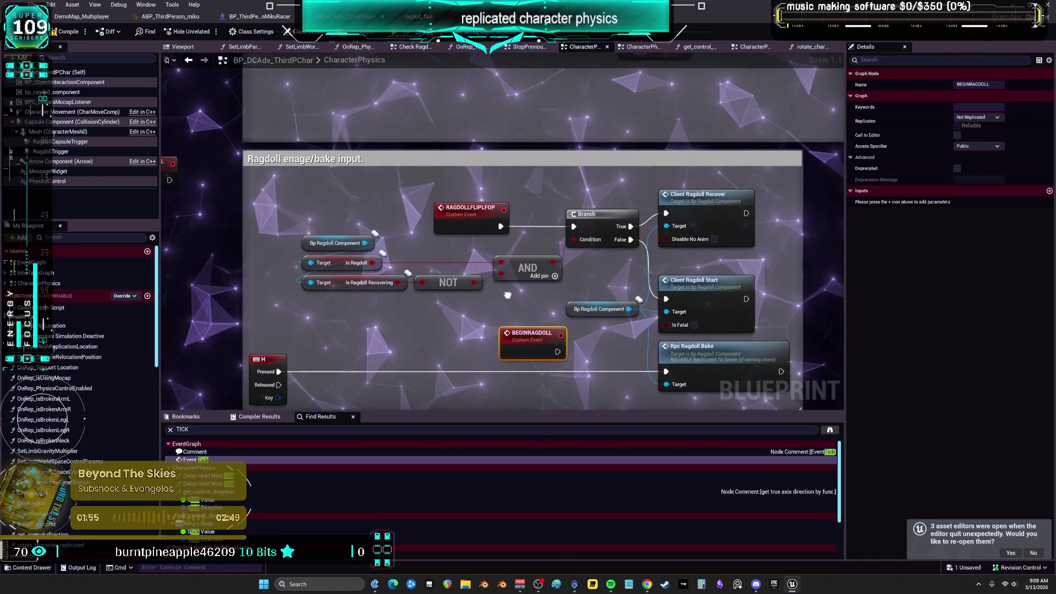
left_click_drag(481, 212, 324, 210)
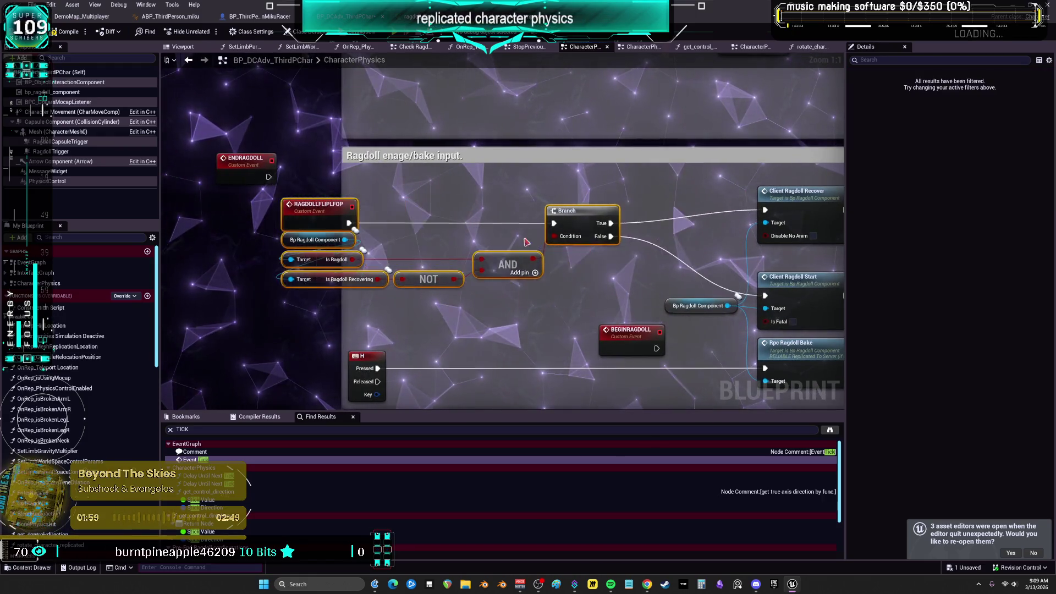
left_click_drag(531, 208, 561, 213)
left_click_drag(293, 171, 517, 197)
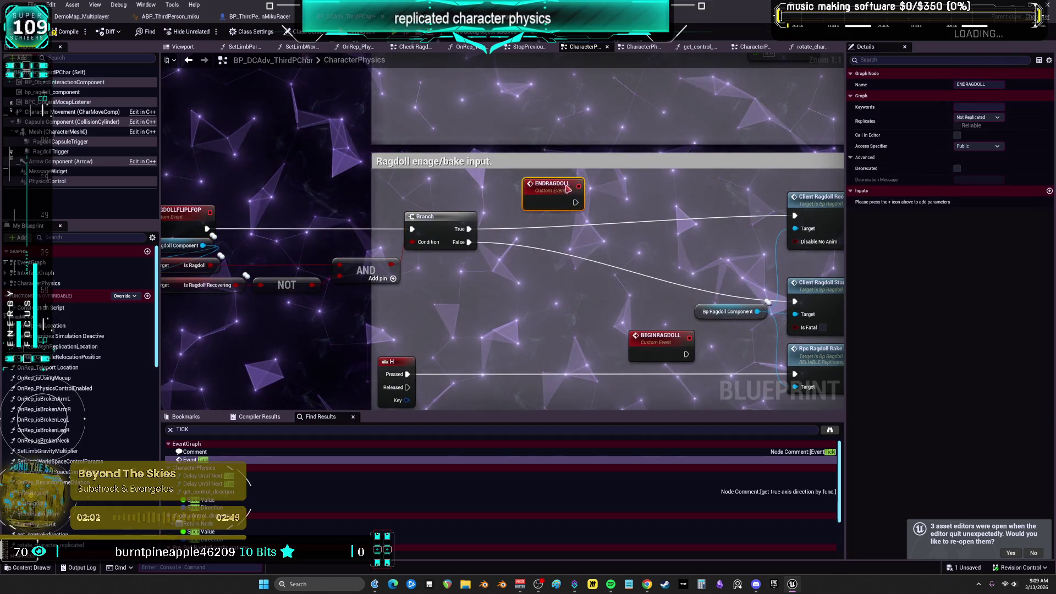
Add a Branch after ENDRAGDOLL and another beside BEGINRAGDOLL.
left_click(662, 204)
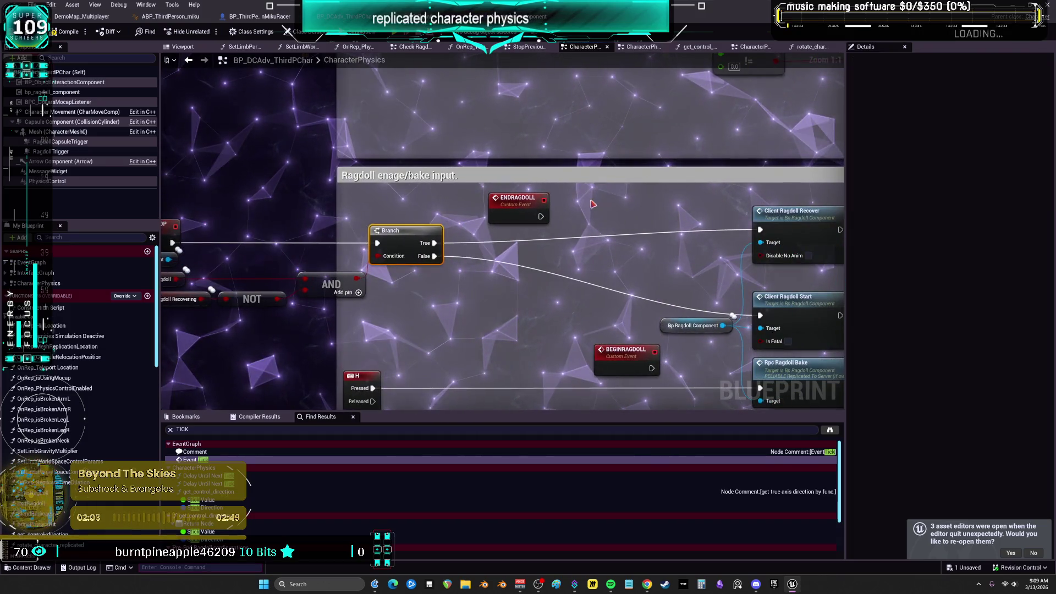
left_click_drag(601, 302, 581, 256)
left_click(592, 285)
left_click_drag(590, 324, 472, 311)
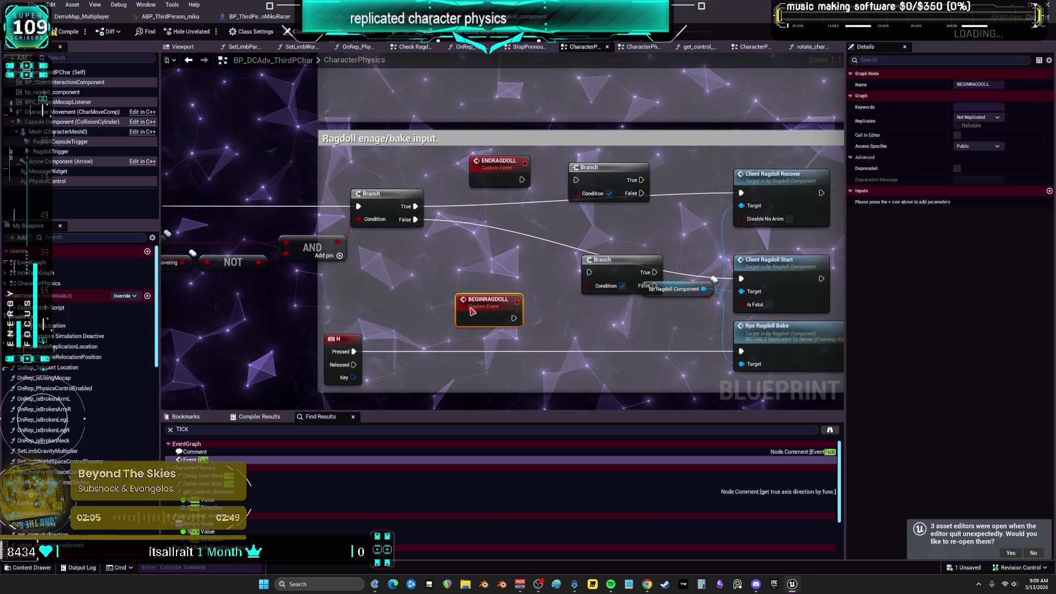
left_click_drag(604, 272, 564, 312)
left_click_drag(295, 295, 412, 302)
Copy the Is Ragdoll, NOT and AND check nodes and paste them beside ENDRAGDOLL's Branch.
left_click_drag(241, 237, 242, 236)
key("ctrl+c")
left_click_drag(748, 262, 611, 266)
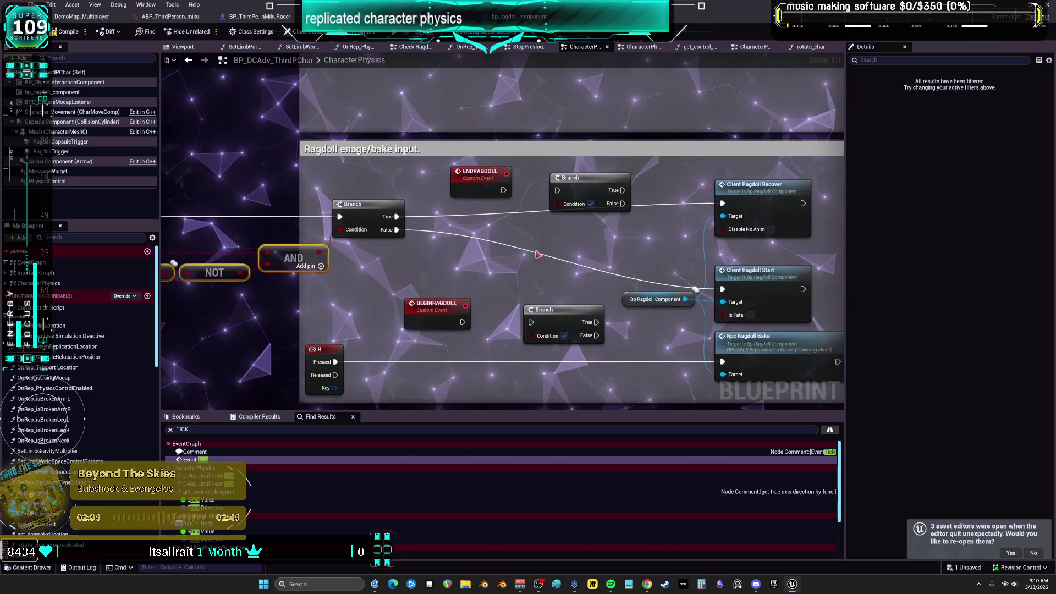
key("ctrl+v")
left_click_drag(696, 250, 670, 249)
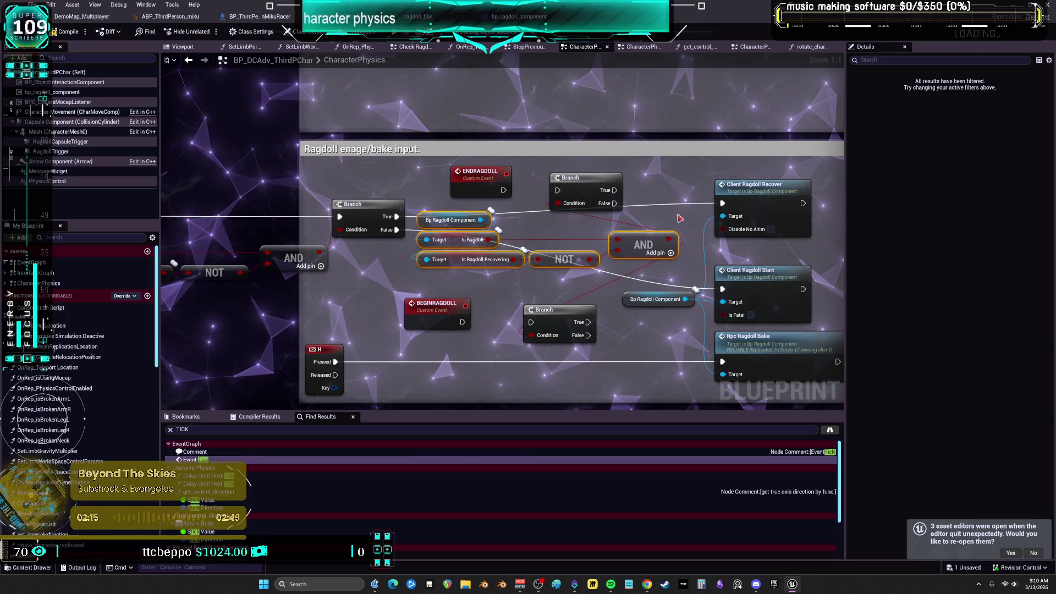
left_click_drag(491, 319, 518, 326)
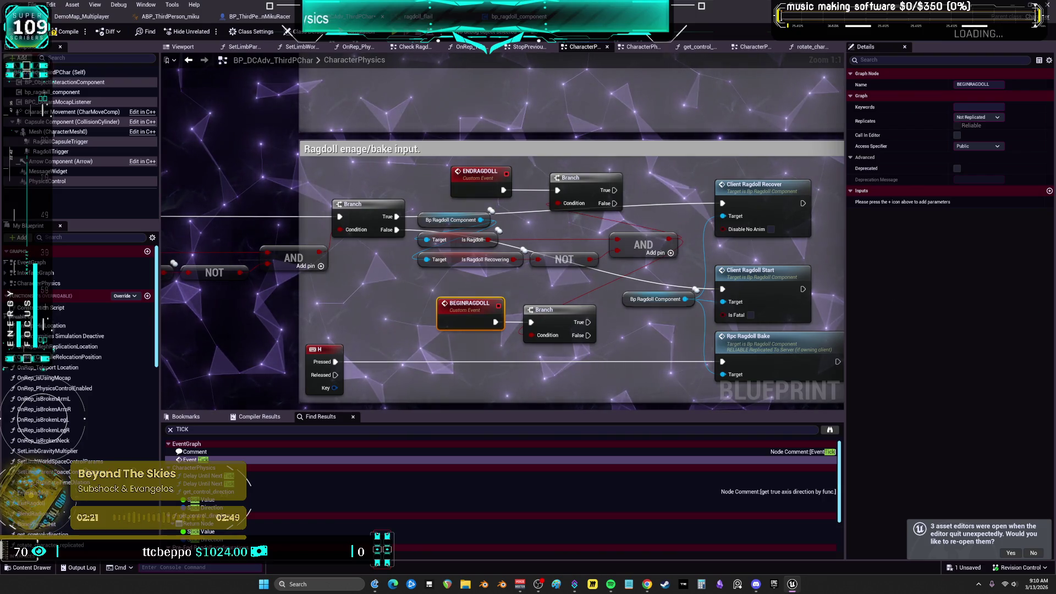
Connect the lower Branch's False output to Client Ragdoll Start.
left_click_drag(637, 210, 552, 207)
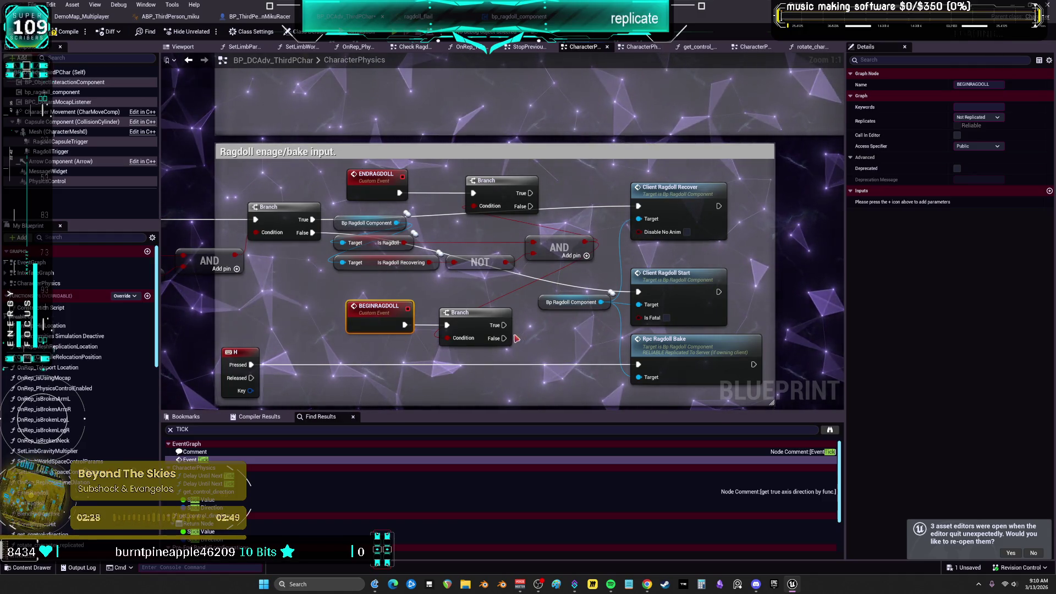
left_click_drag(463, 297, 495, 286)
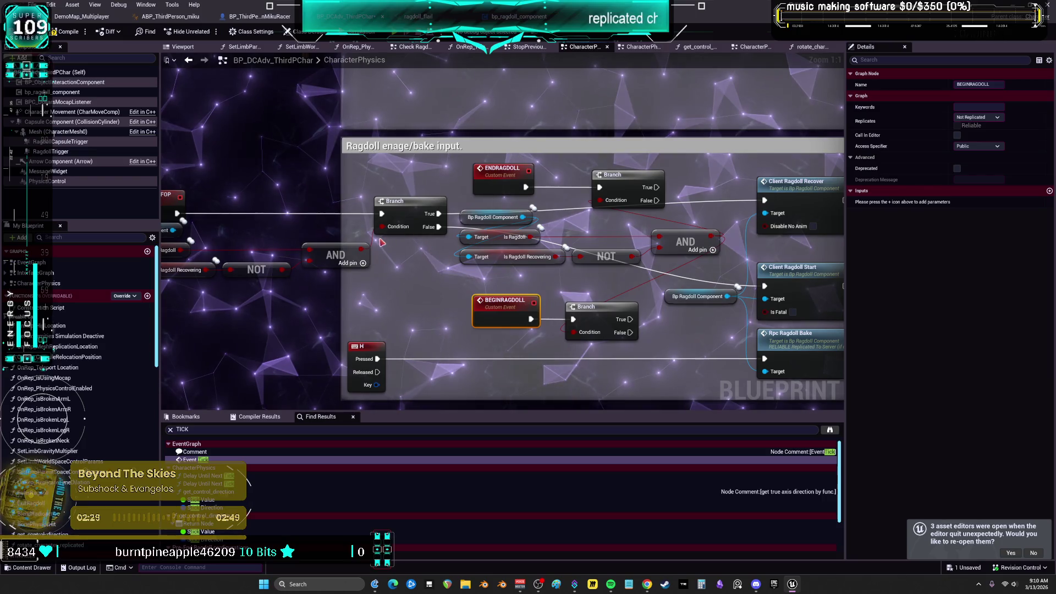
left_click_drag(630, 332, 763, 285)
left_click_drag(727, 231, 594, 222)
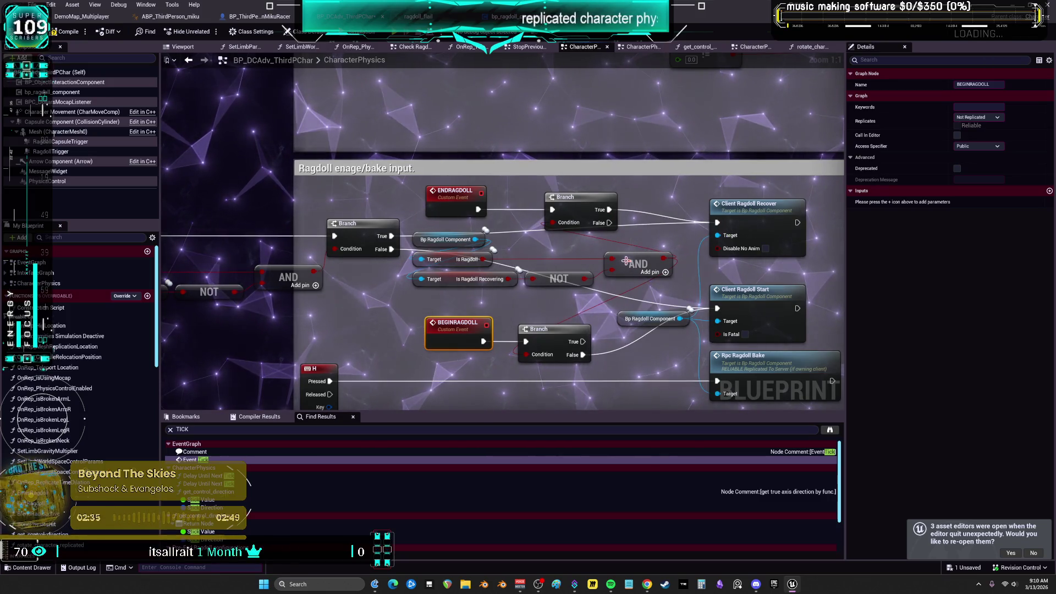
scroll(474, 338, "down", 1)
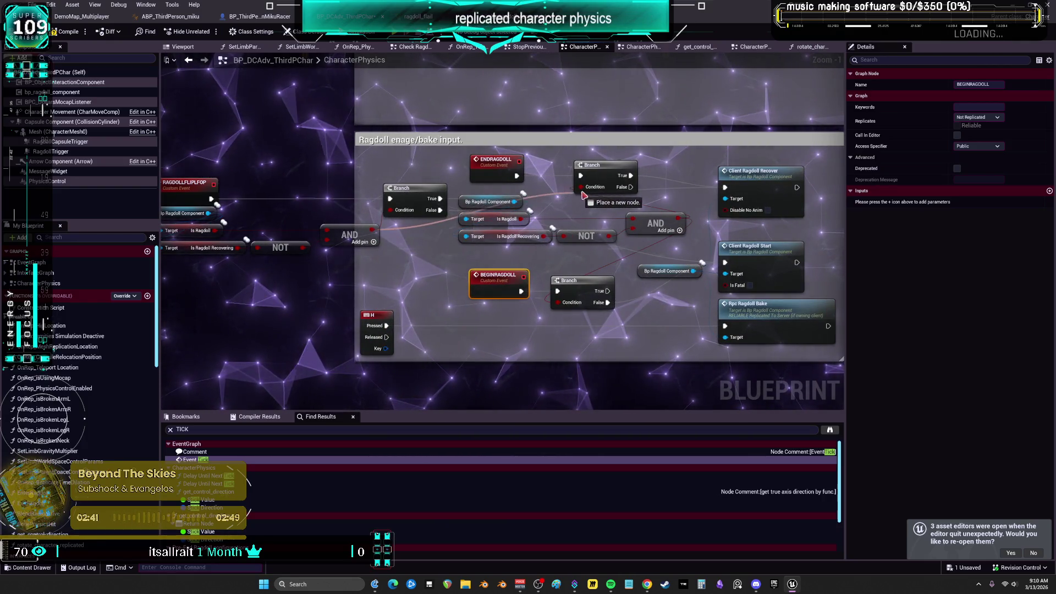
Wire BEGINRAGDOLL into its Branch, delete the duplicated check nodes, and raise ENDRAGDOLL slightly.
left_click_drag(526, 296, 562, 304)
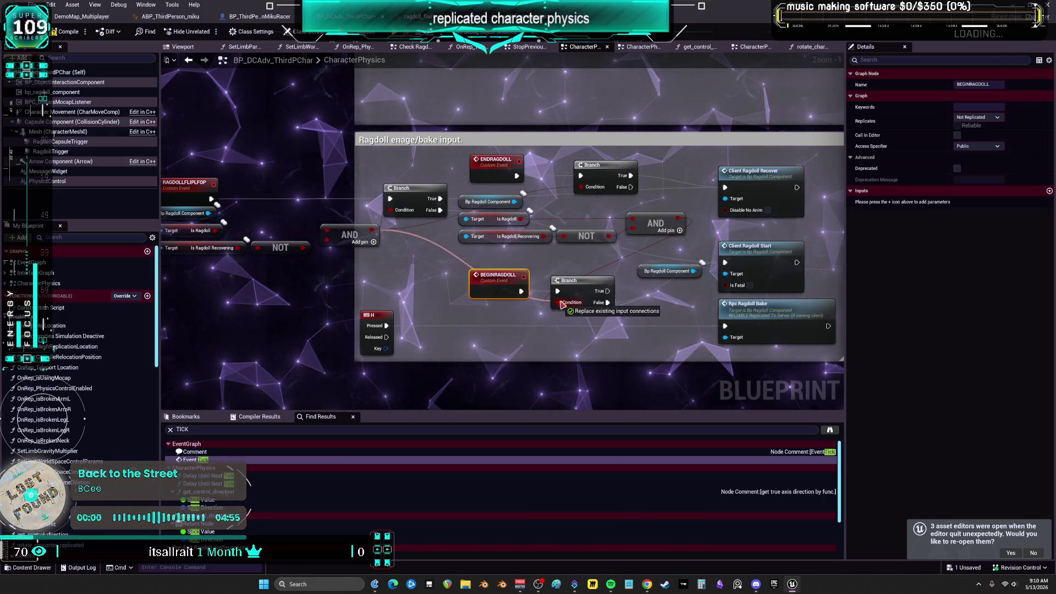
key("Delete")
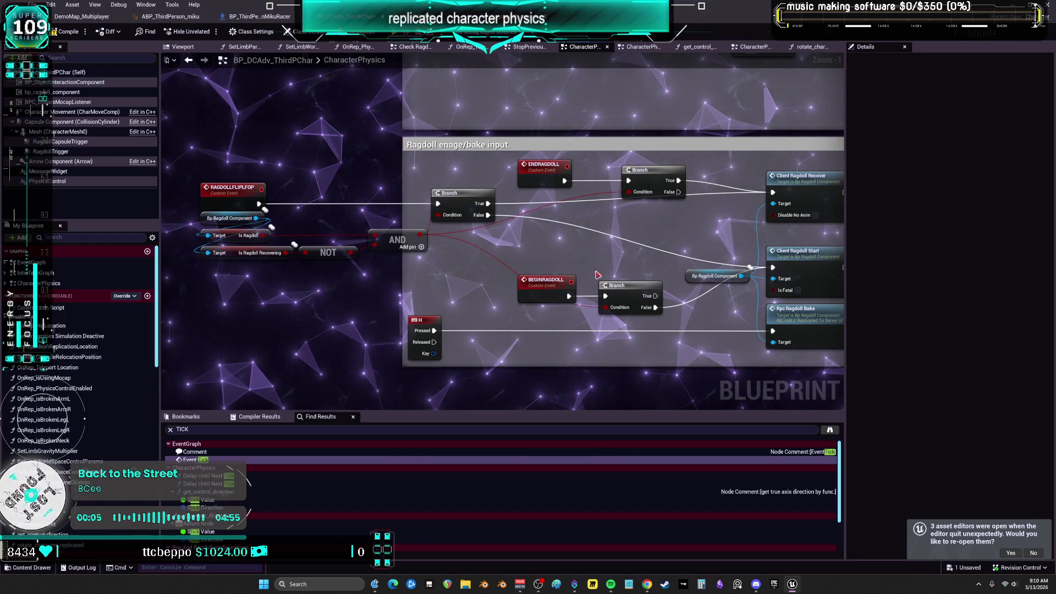
left_click_drag(567, 281, 483, 251)
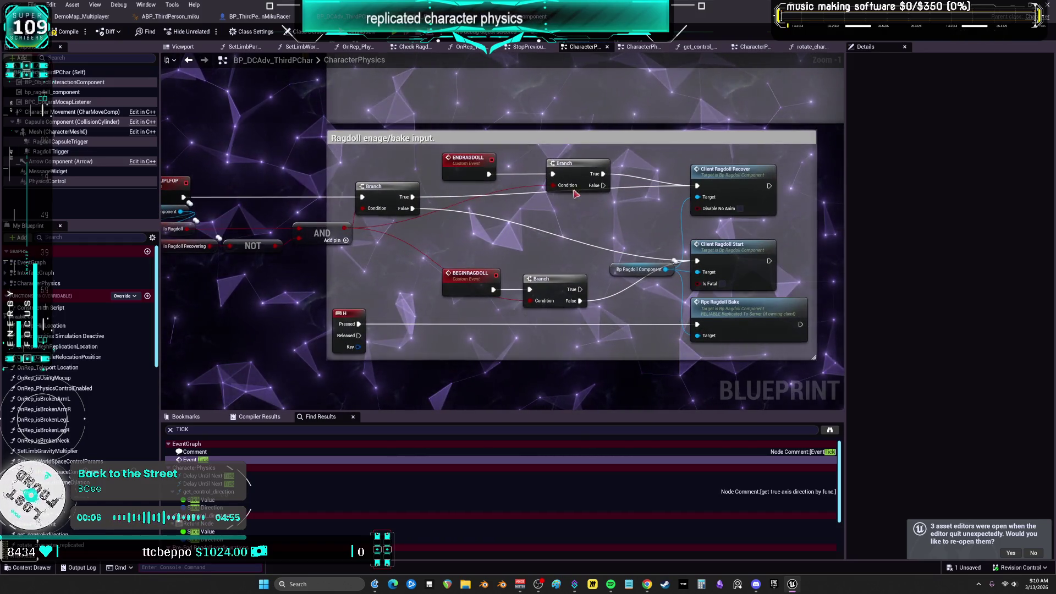
left_click_drag(575, 193, 467, 162)
left_click_drag(466, 161, 466, 156)
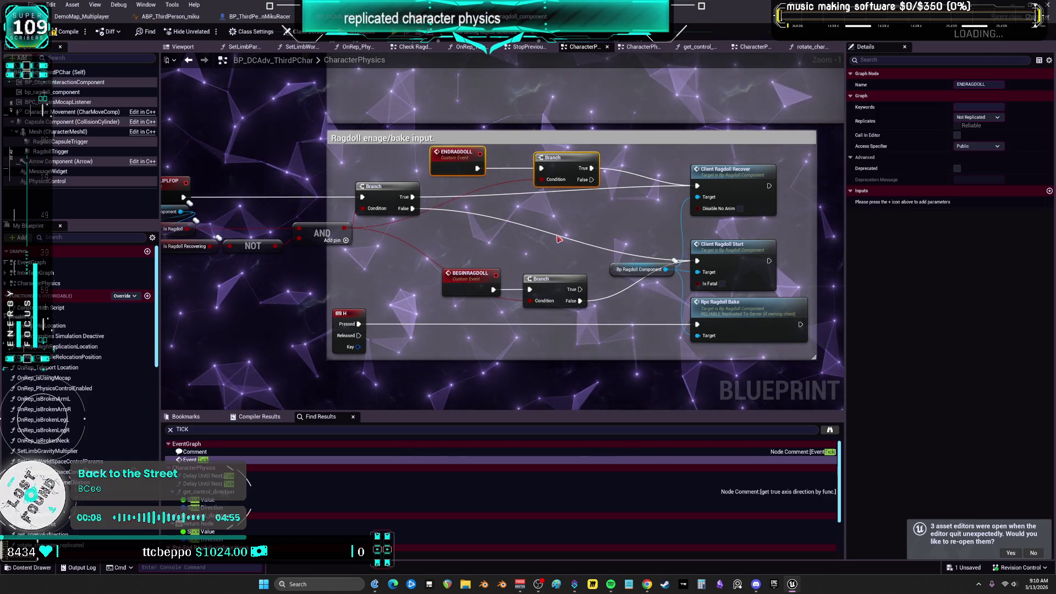
left_click_drag(559, 238, 517, 249)
Zoom and pan the CharacterPhysics graph over to the Example ImpulseRagdoll section.
scroll(506, 247, "up", 3)
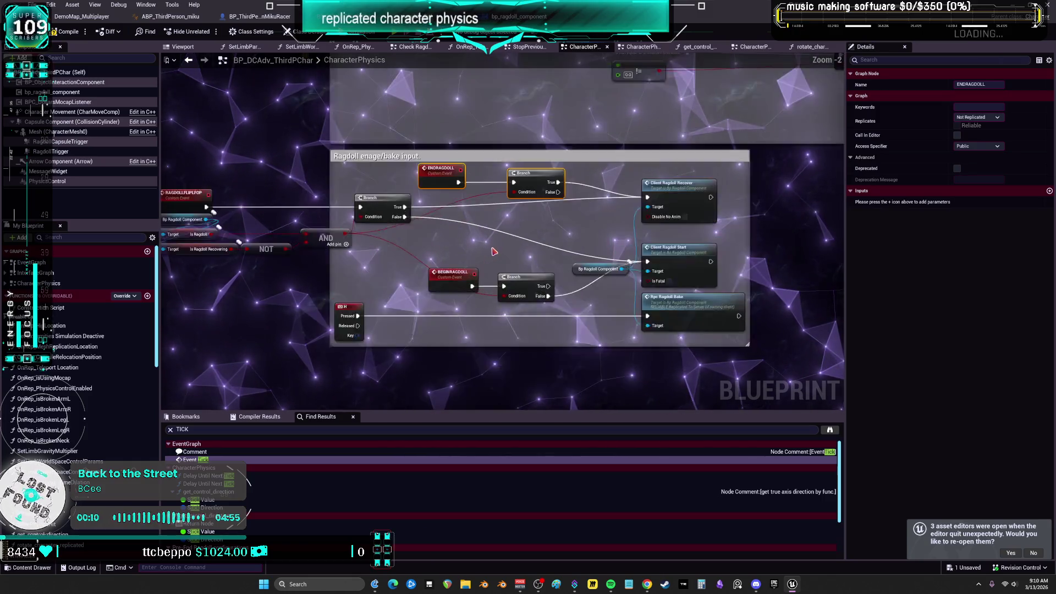
scroll(547, 263, "down", 5)
scroll(546, 262, "up", 5)
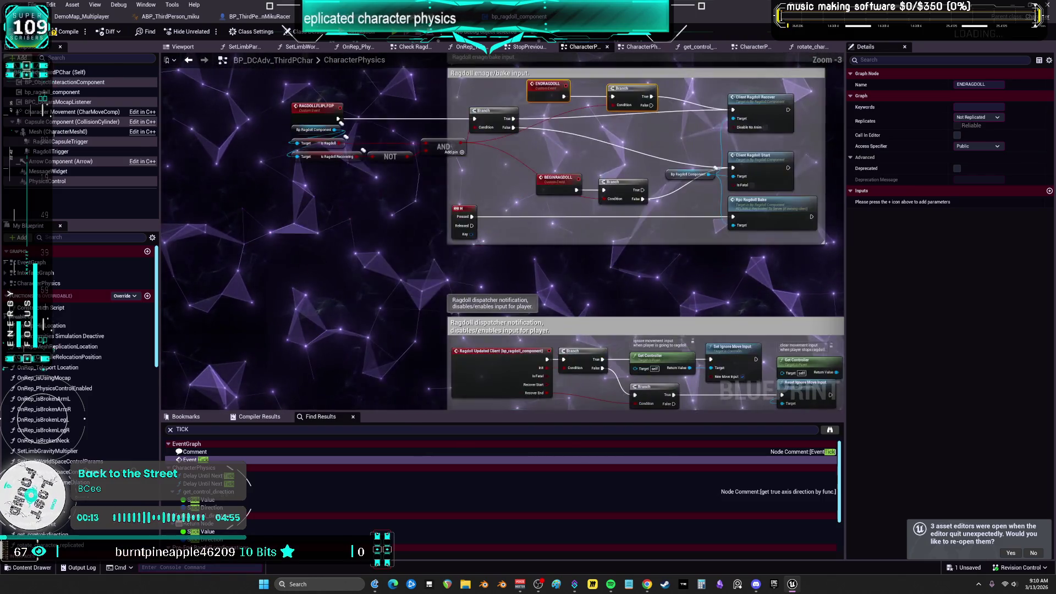
scroll(311, 258, "down", 4)
scroll(575, 224, "up", 9)
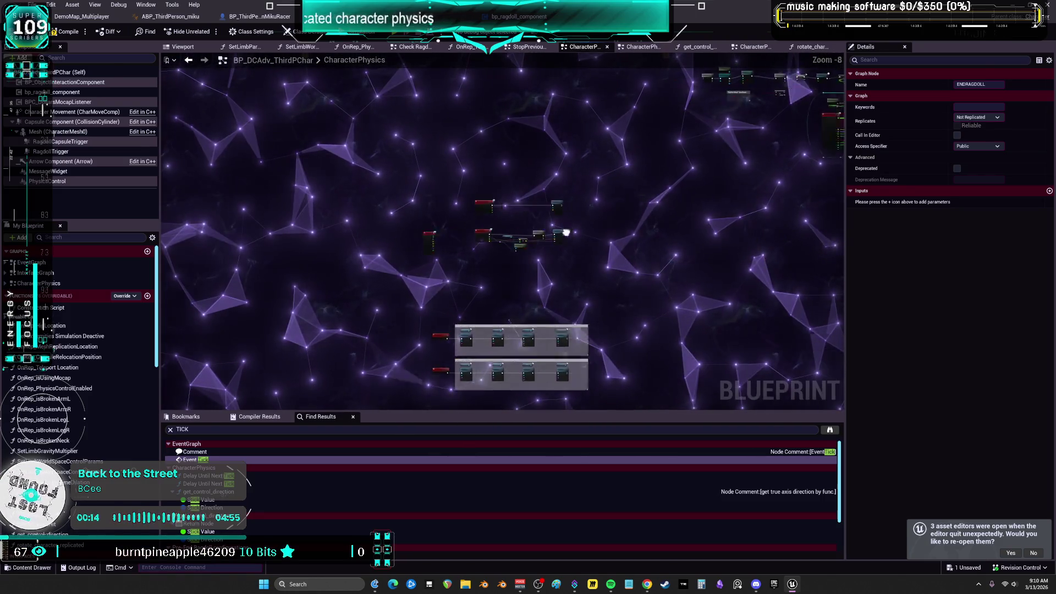
mouse_move(534, 199)
left_mouse_down()
mouse_move(486, 215)
mouse_move(329, 155)
left_mouse_up()
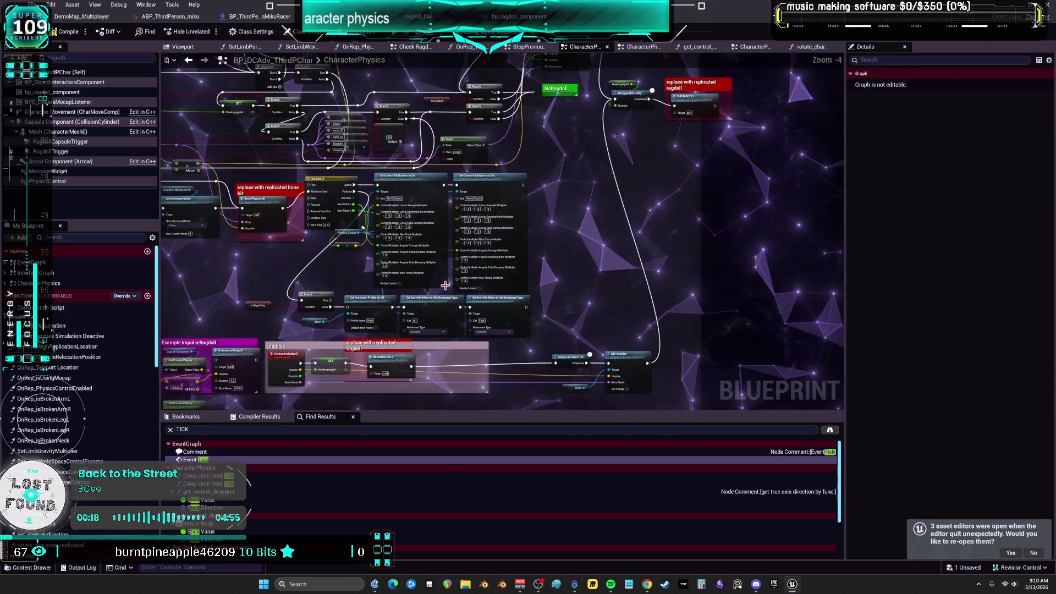
left_click_drag(445, 285, 550, 159)
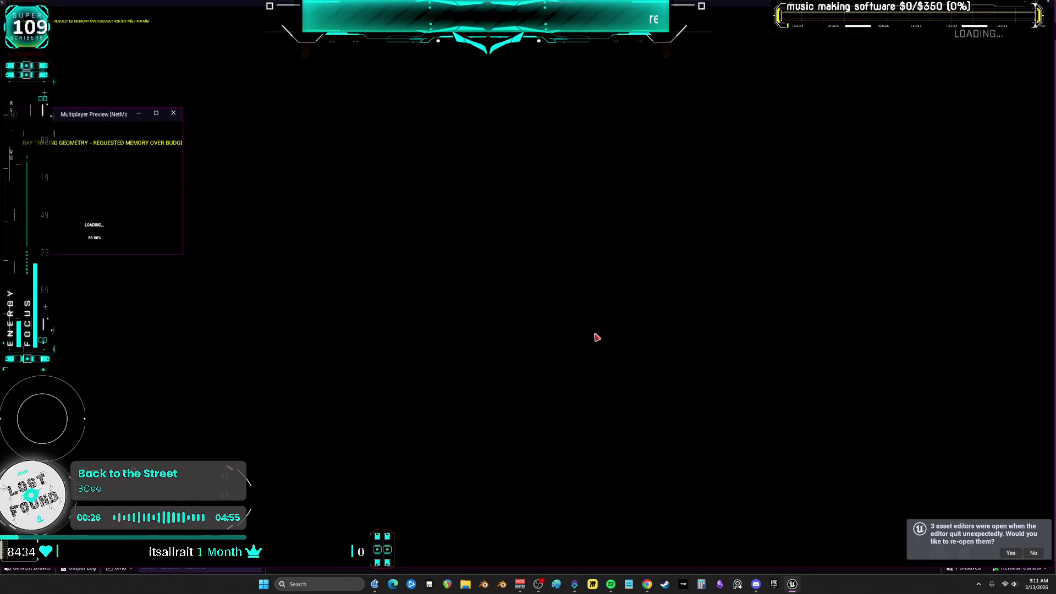
Run the character into the lit garage, ragdoll and recover her, then stop the session.
key("w")
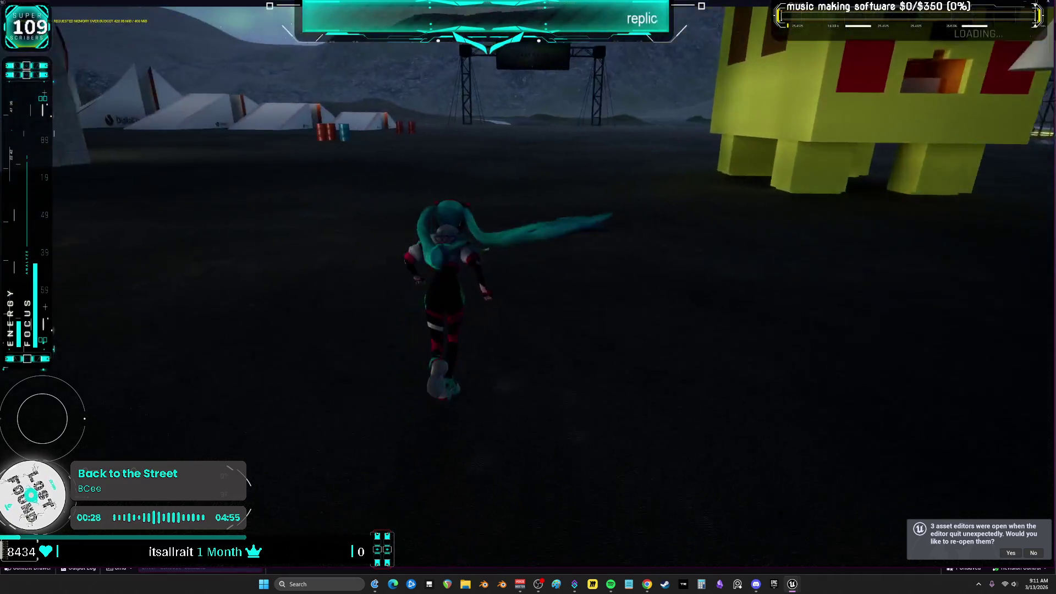
key("w")
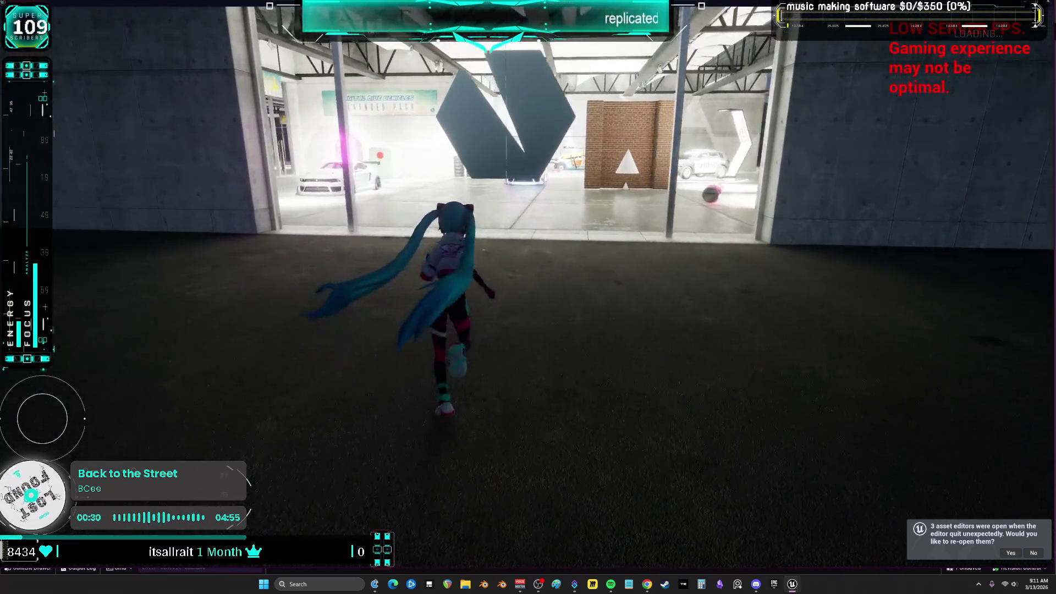
key("w")
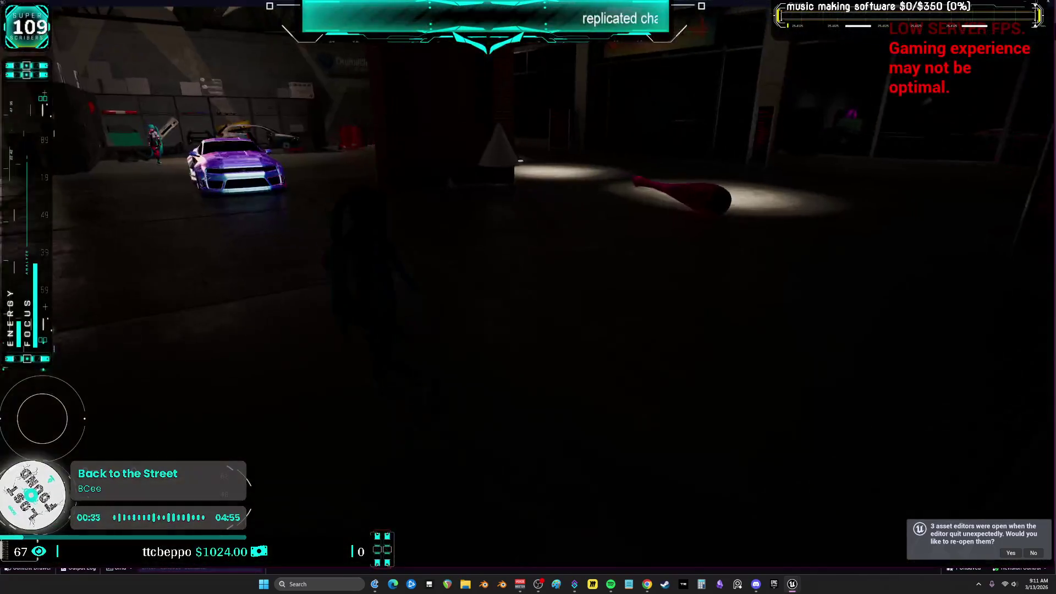
key("w")
key("w")
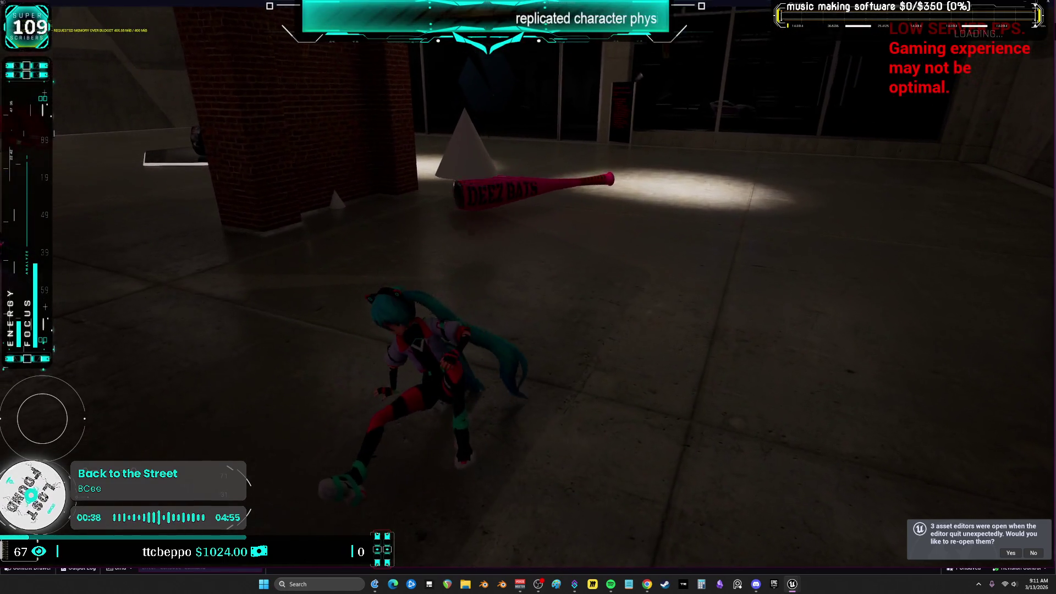
key("w")
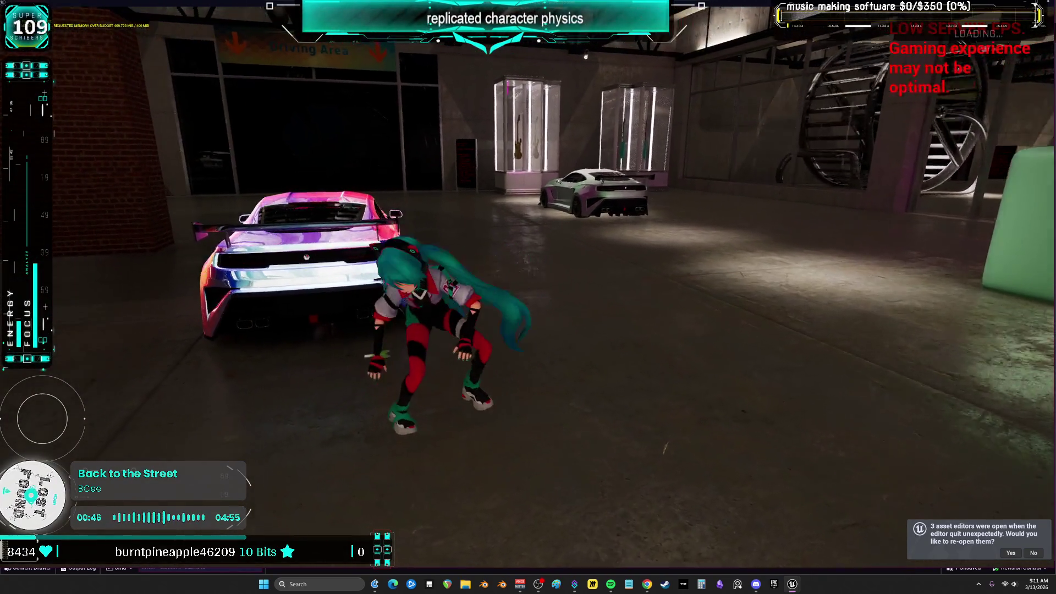
key("w")
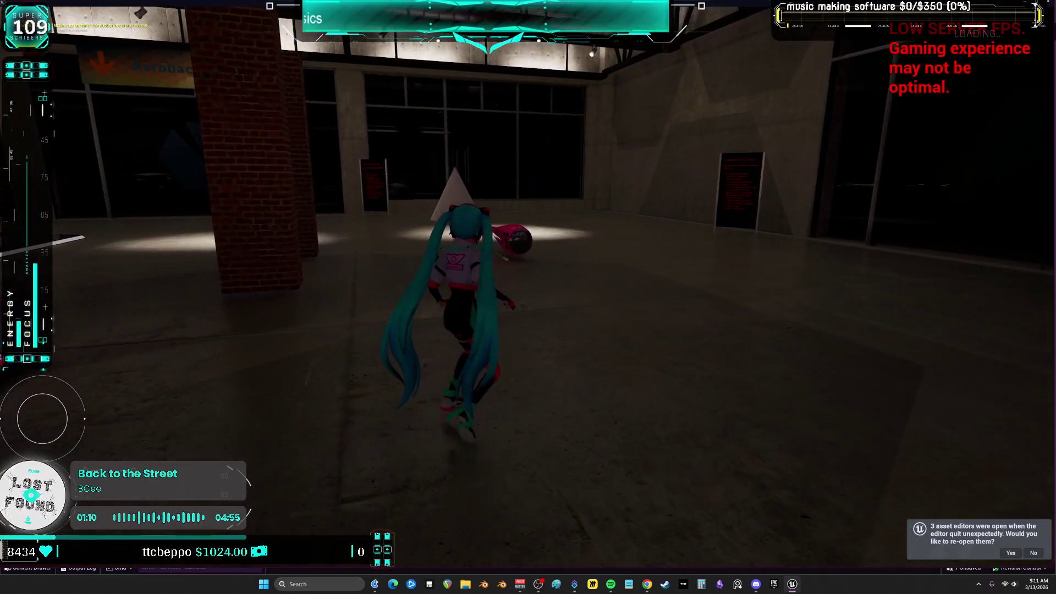
key("Escape")
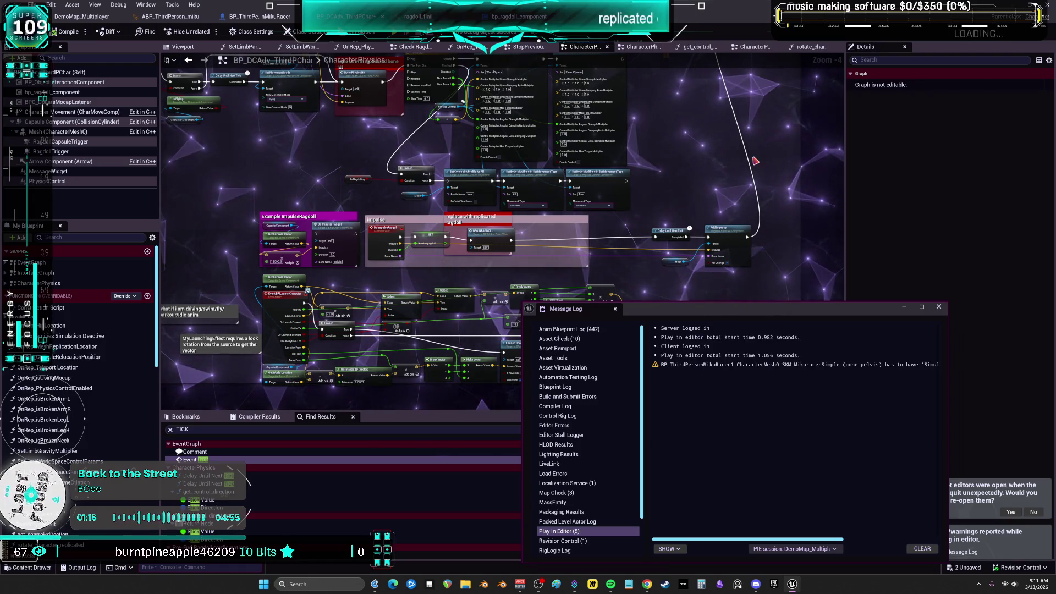
Close the message log, select the ROS_InitializeCharacterPhysics event, then return to MikuRacer's Construction Script.
left_click(929, 307)
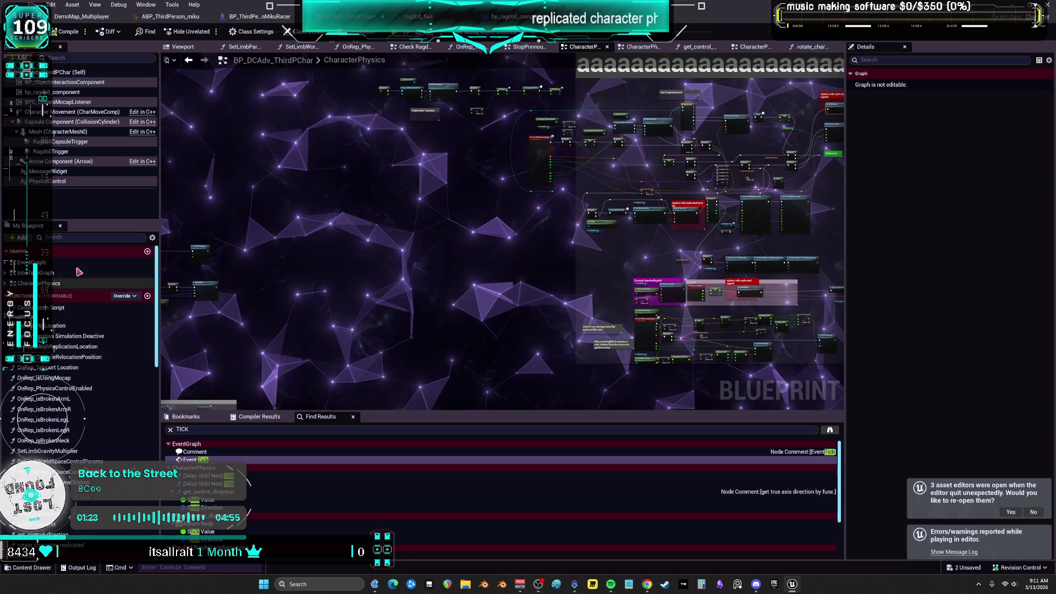
scroll(313, 209, "up", 7)
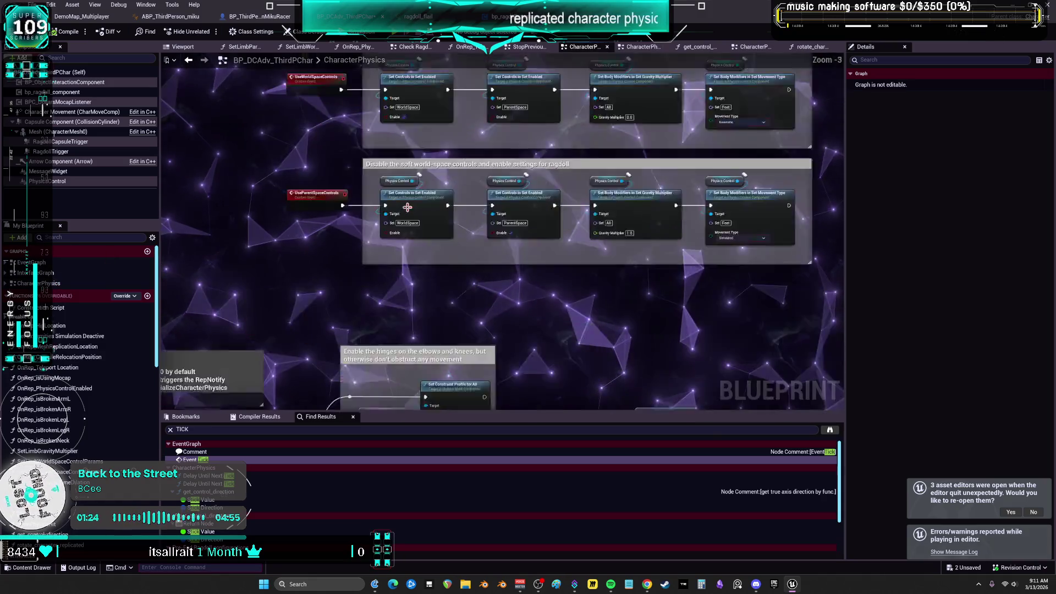
left_click_drag(280, 220, 291, 204)
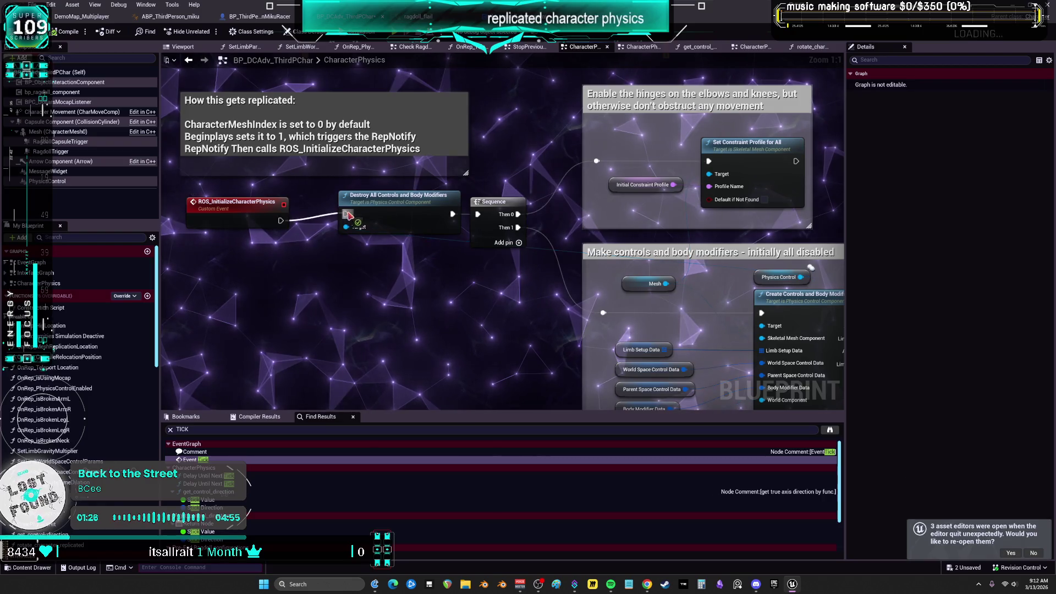
scroll(478, 201, "down", 1)
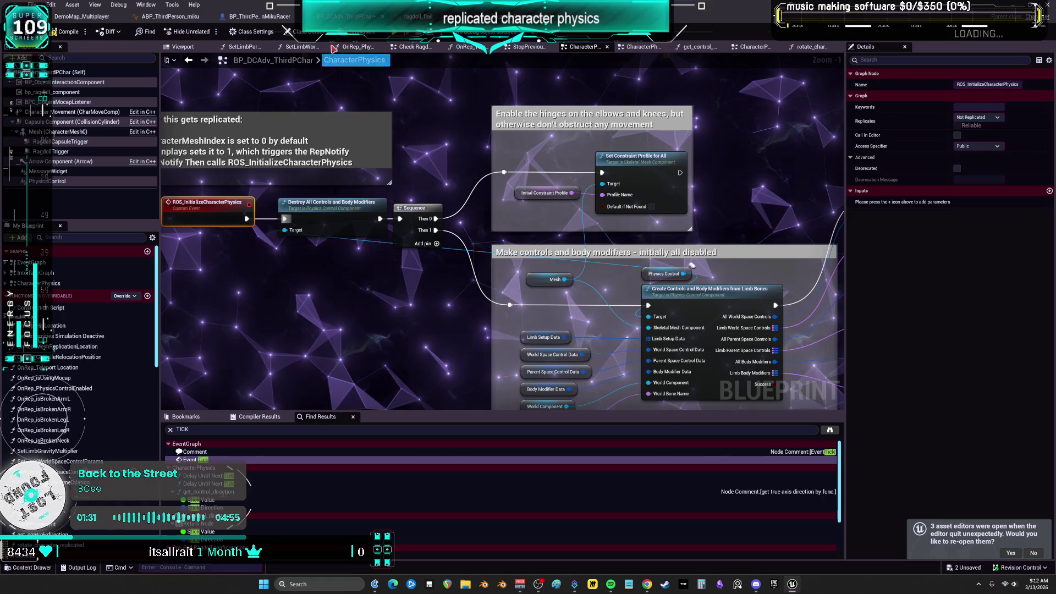
left_click(272, 21)
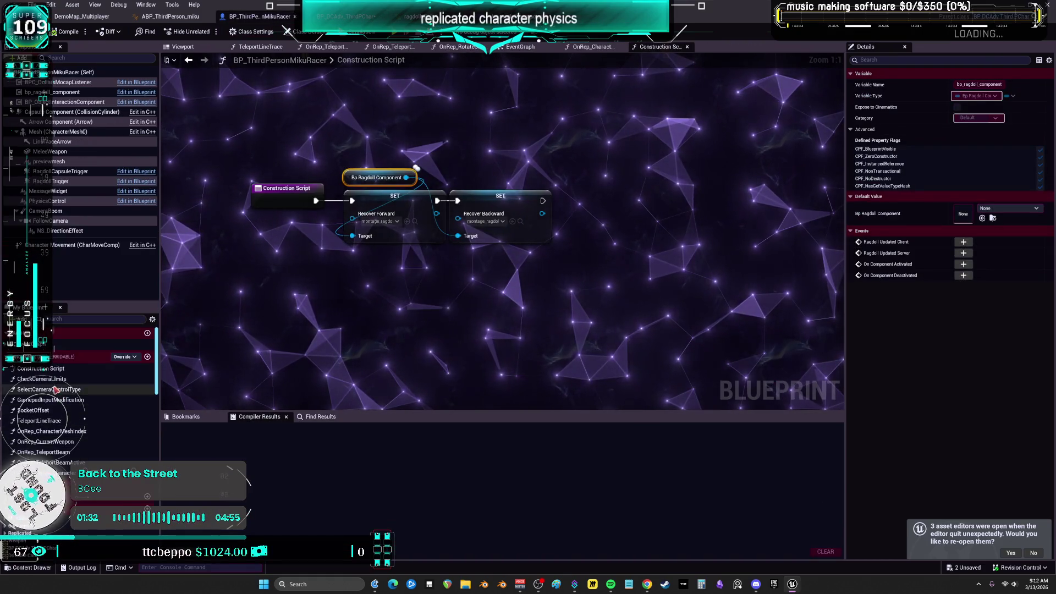
Open the OnRep_CharacterMeshIndex graph while the multiplayer preview loads.
double_click(67, 432)
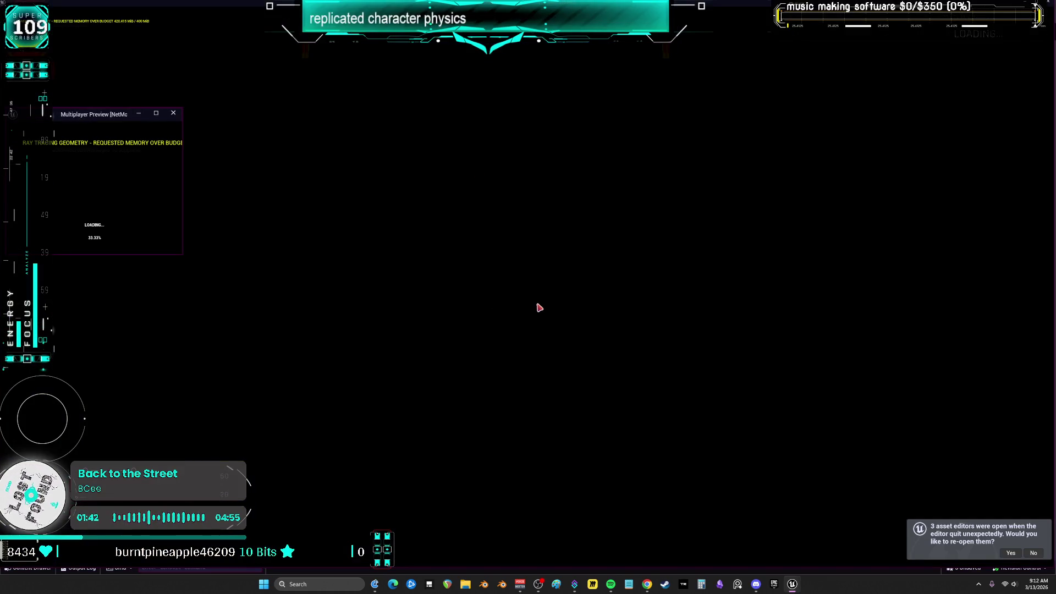
Run Miku through the car showroom and into the yellow block creature.
key("w")
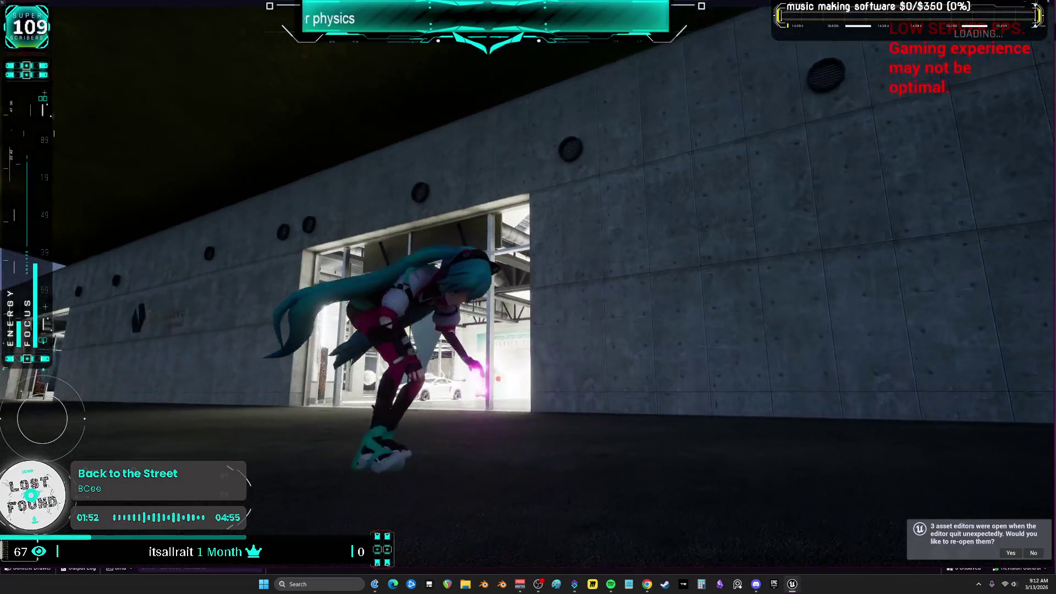
key("w")
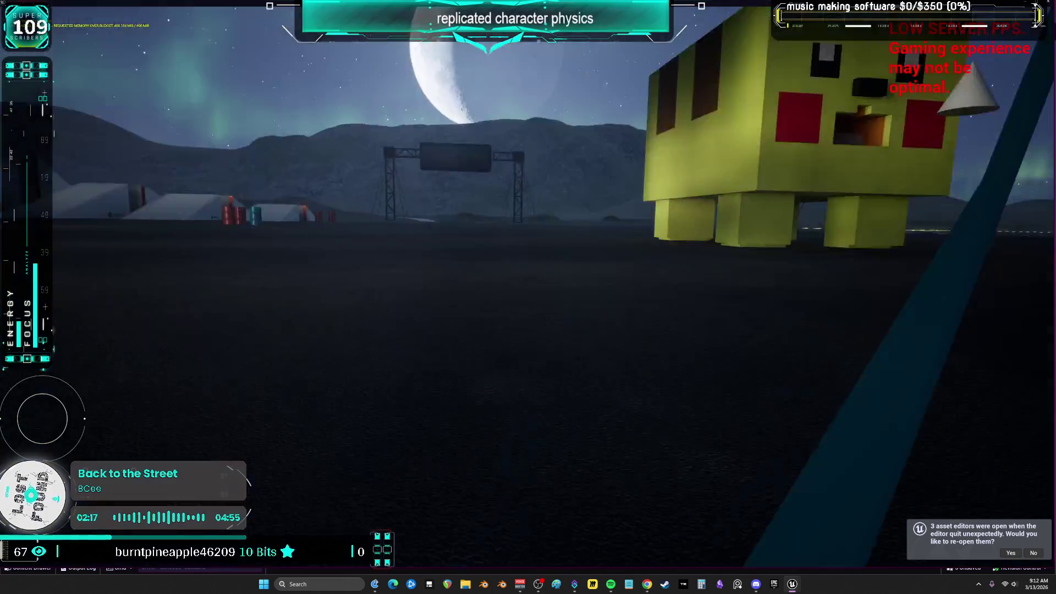
key("w")
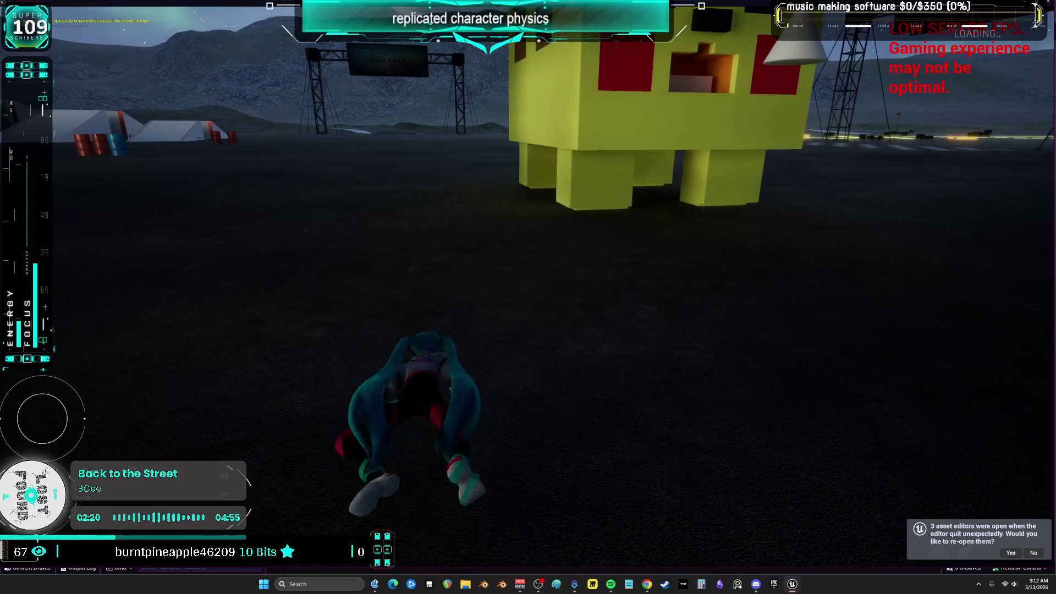
key("w")
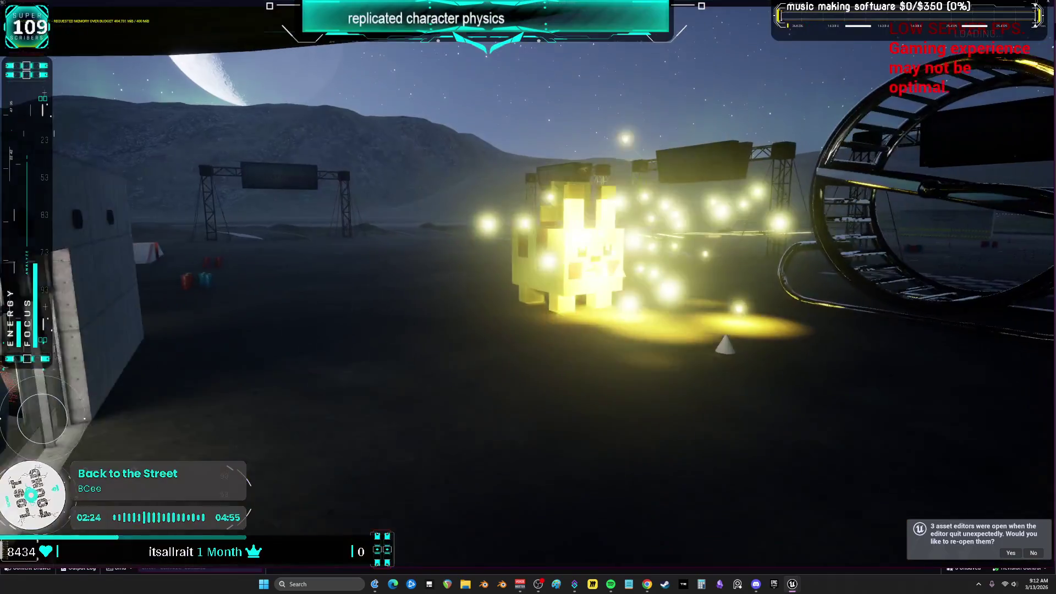
Run Miku across the lot to the yellow Pikachu figure and jump off it.
key("w")
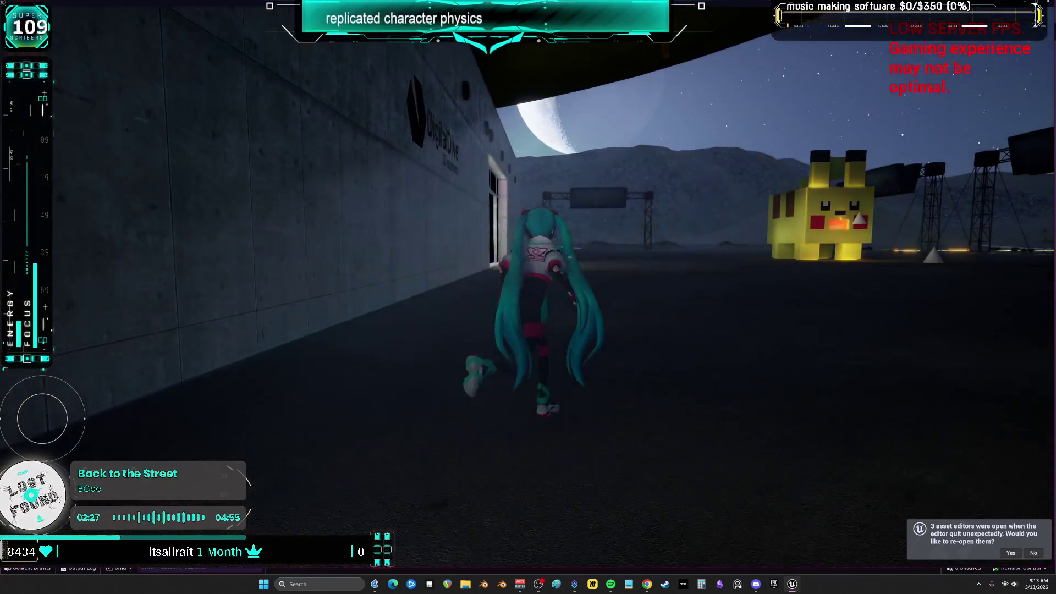
key("w")
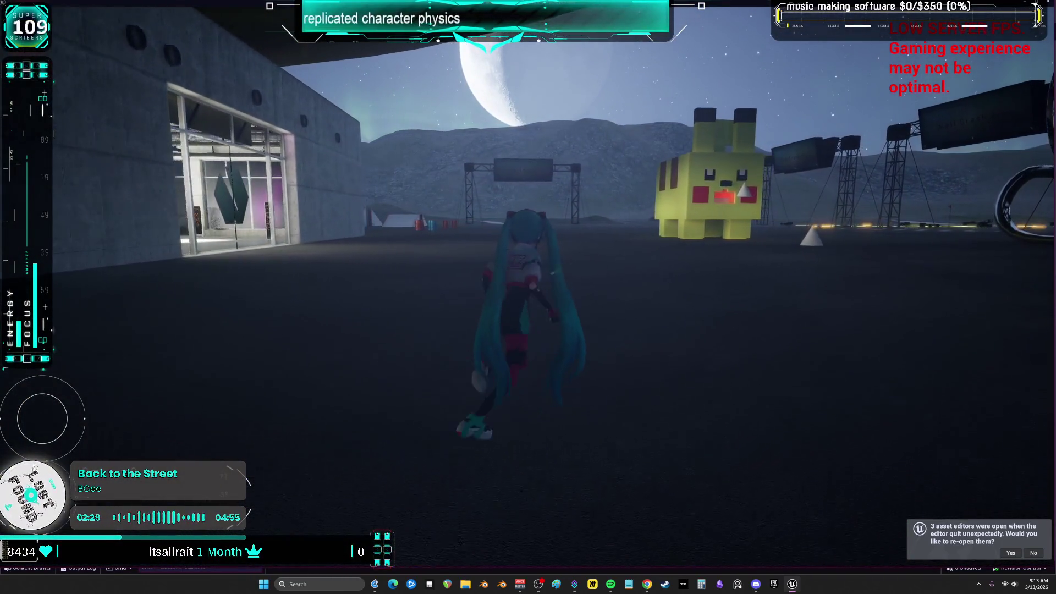
key("w")
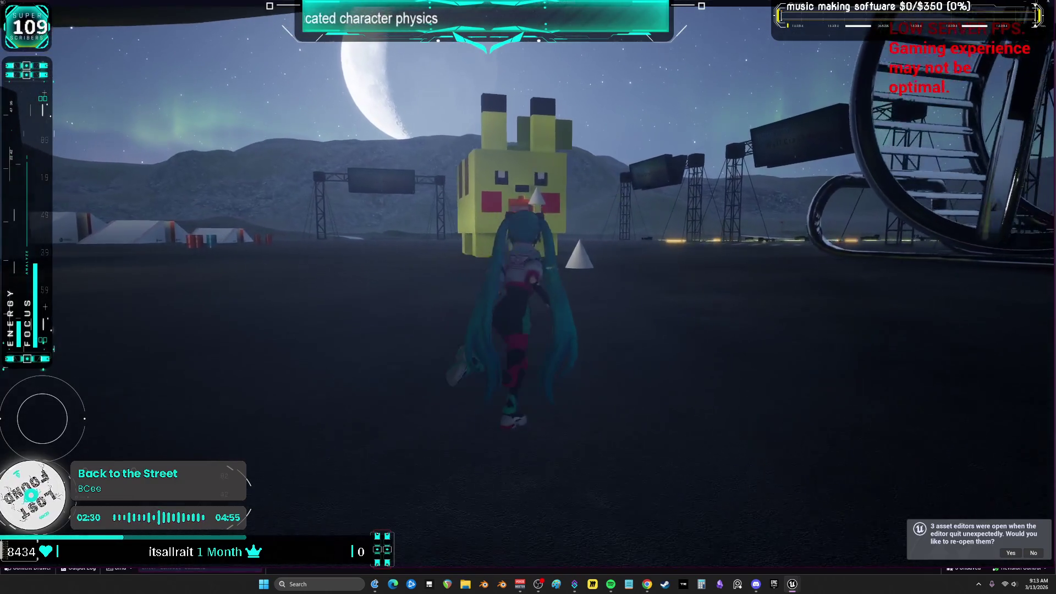
key("w")
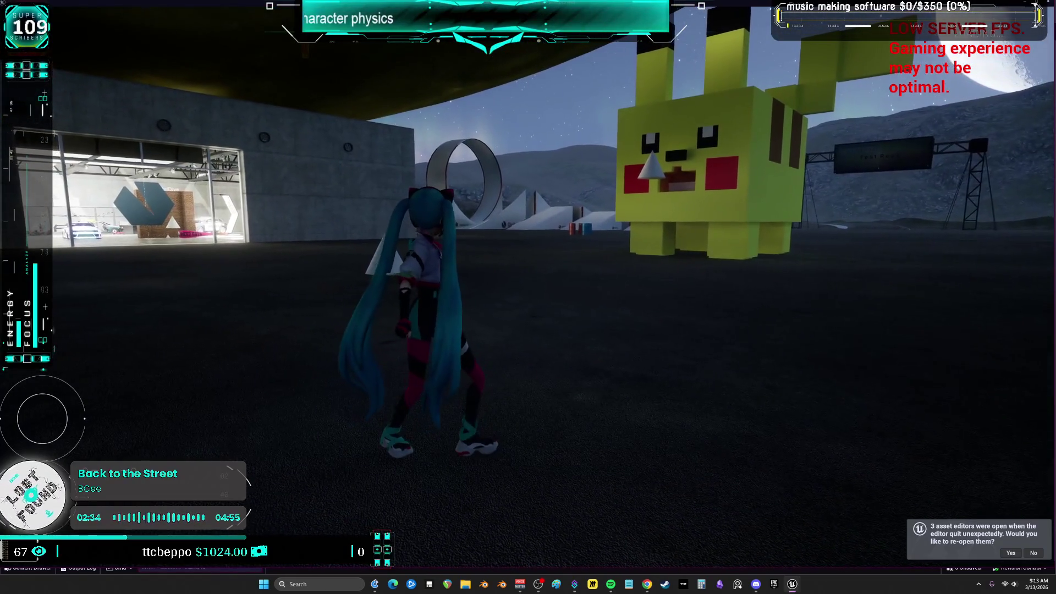
key("w")
key("w")
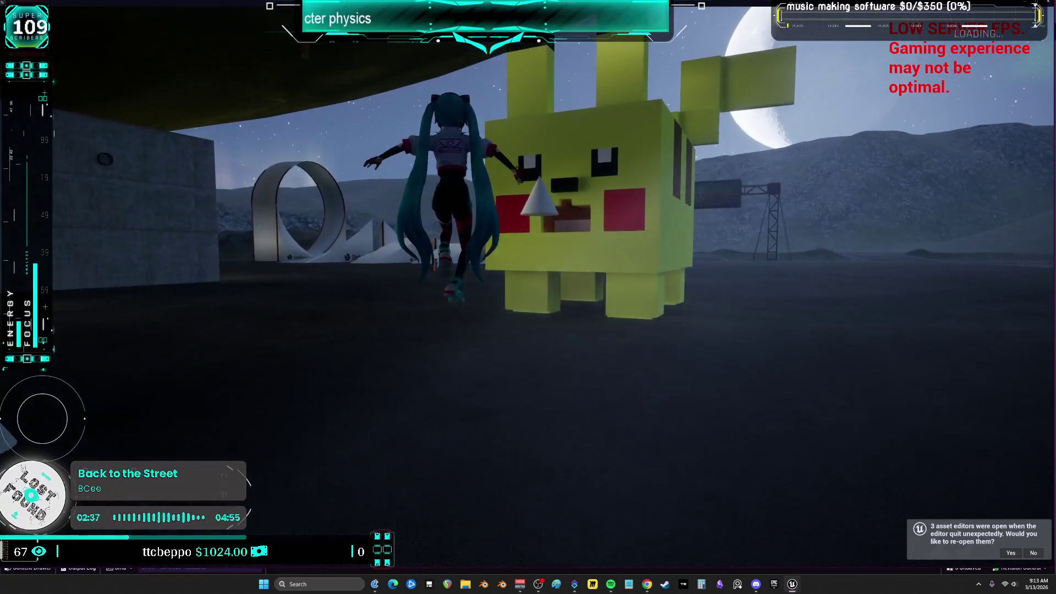
key("w")
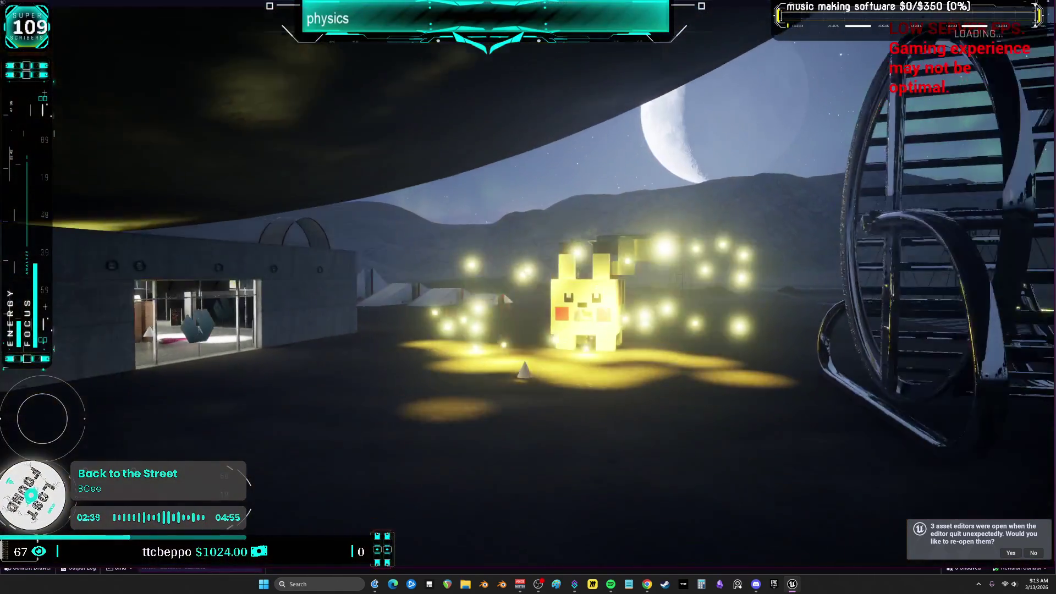
key("w")
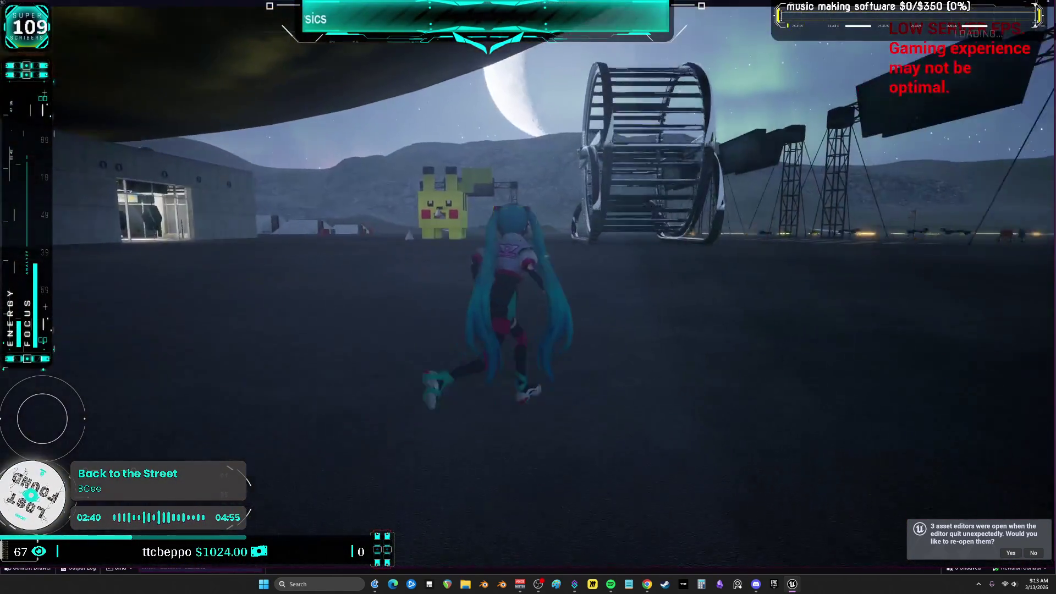
key("w")
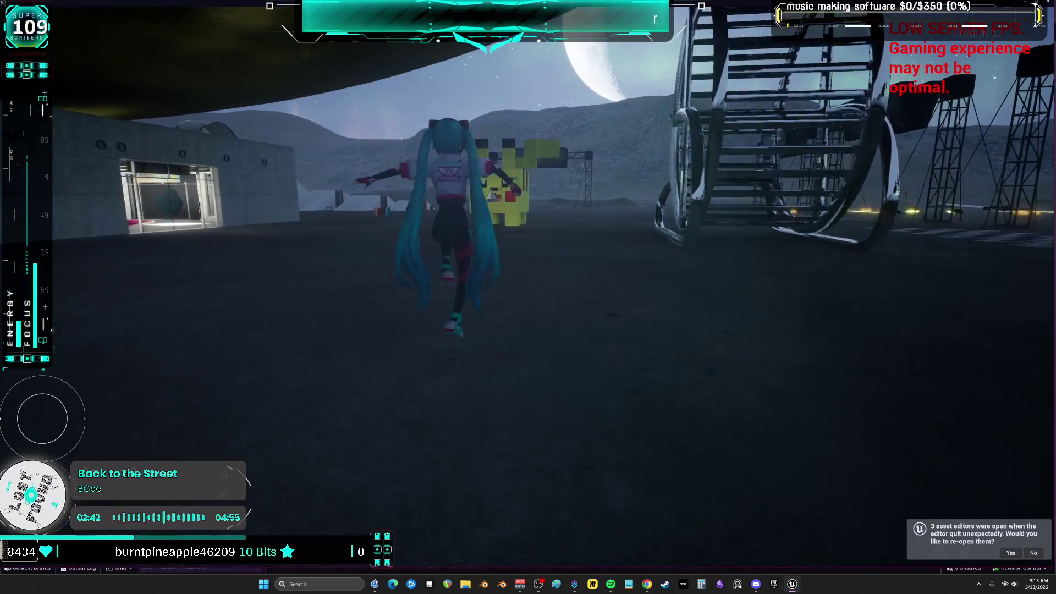
key("w")
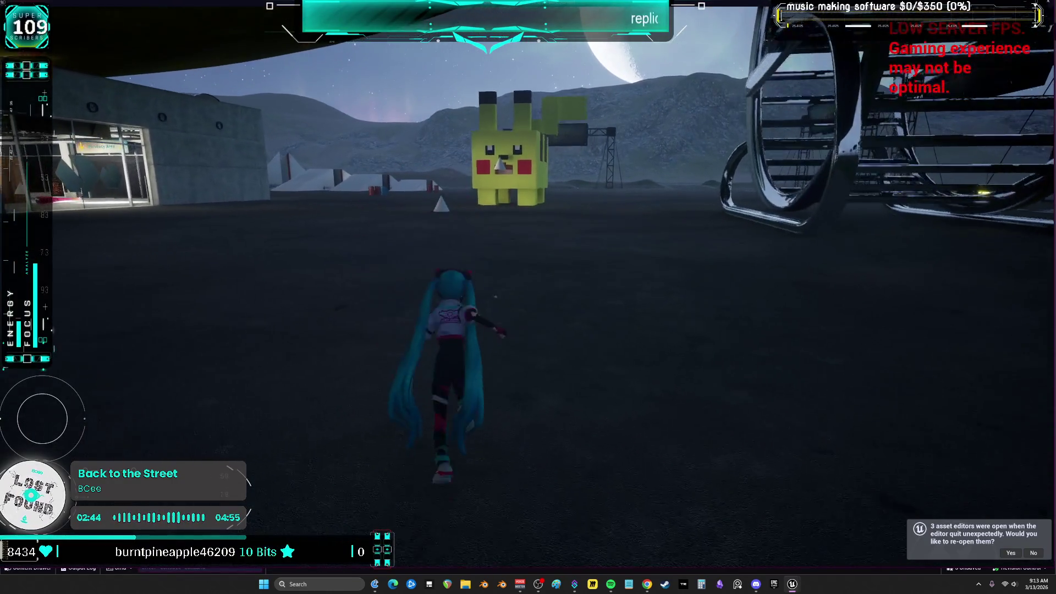
key("w")
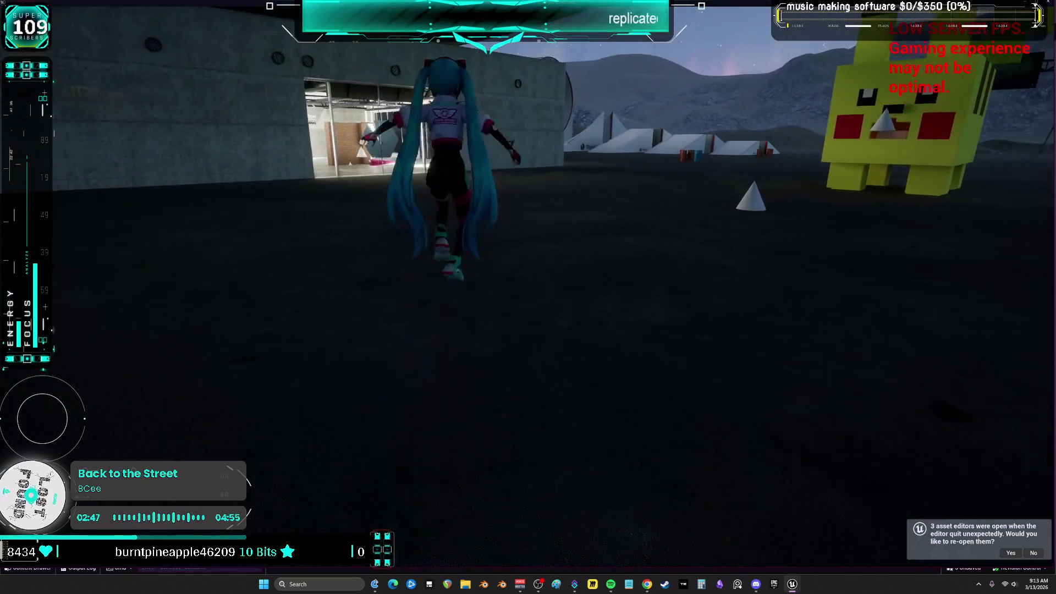
key("w")
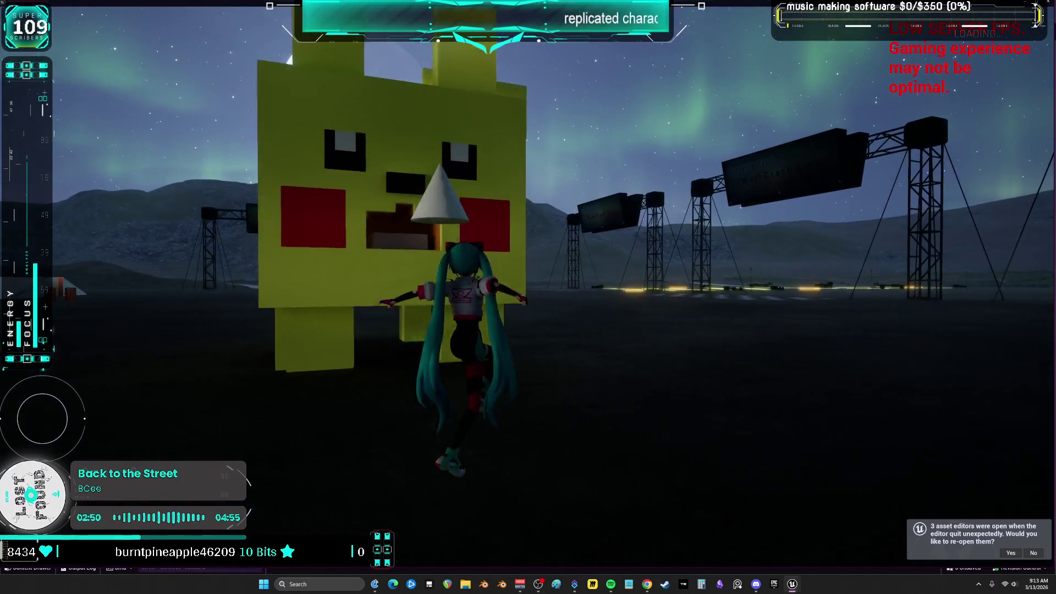
key("space")
Run Miku into the Pikachu figure to trigger the ragdoll, then circle around it.
key("w")
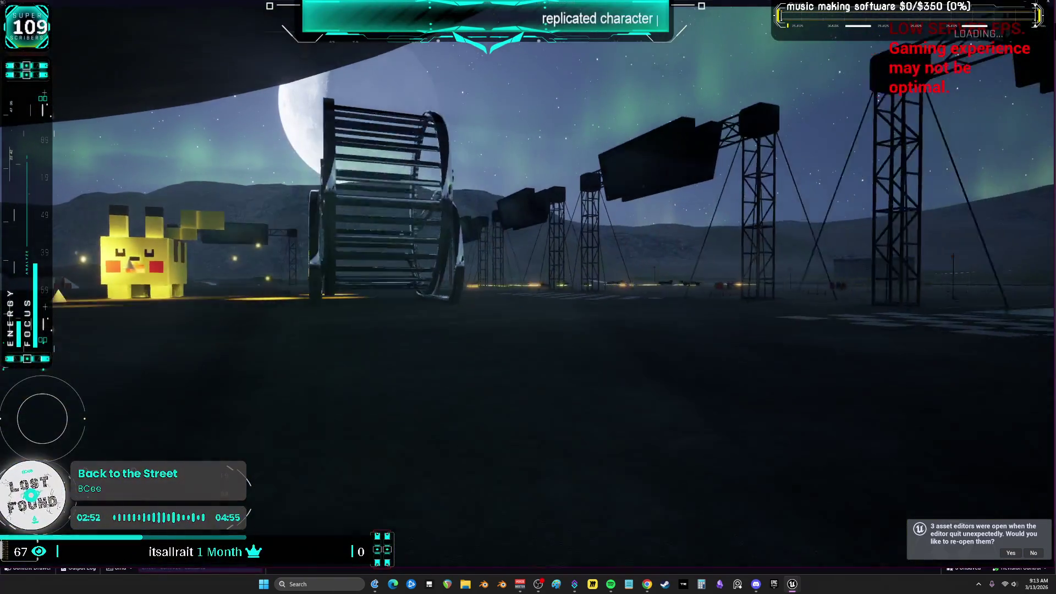
key("w")
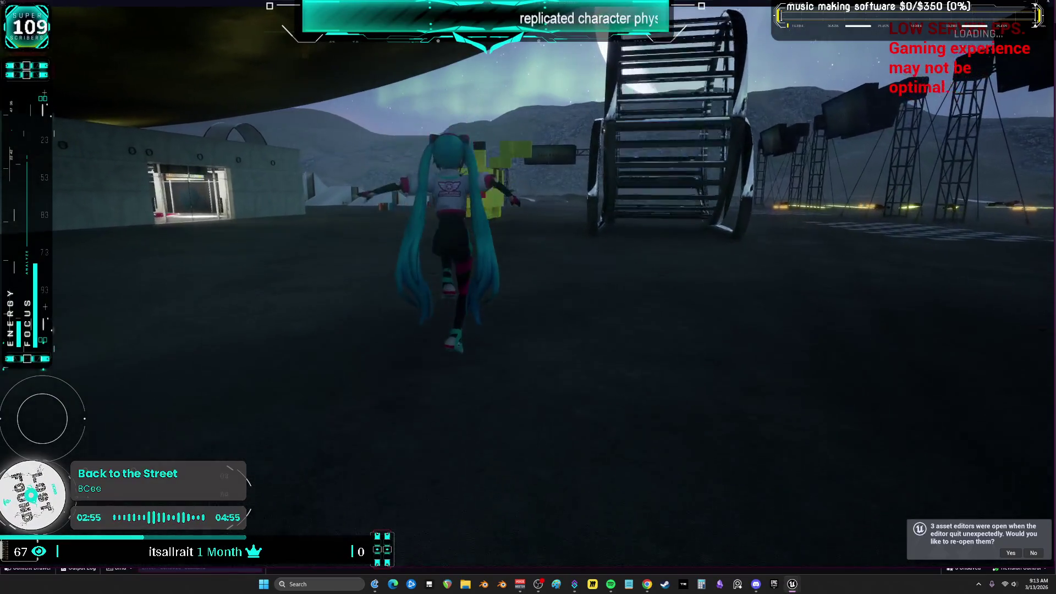
key("w")
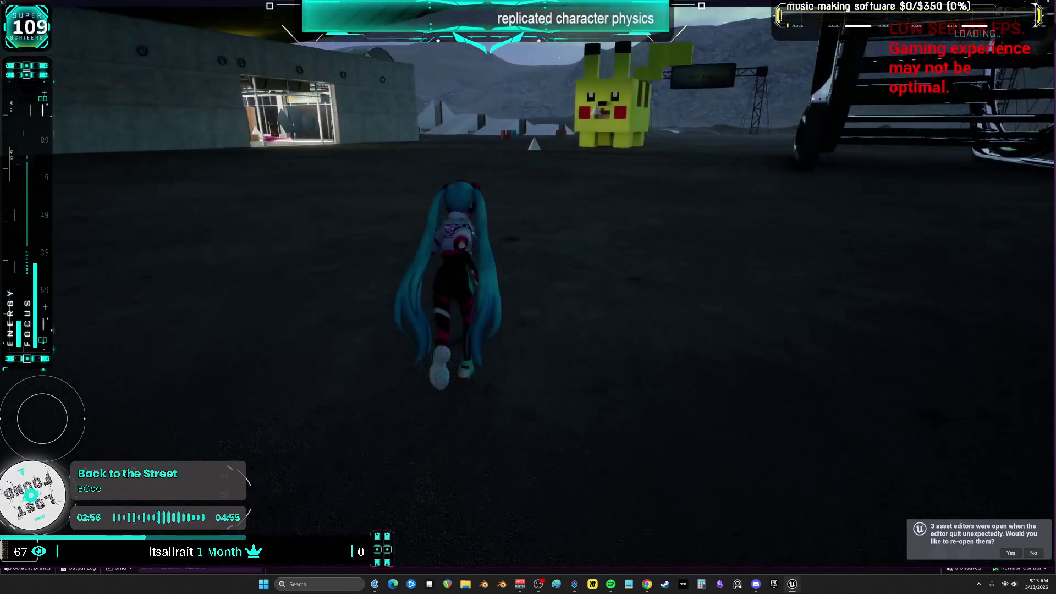
key("w")
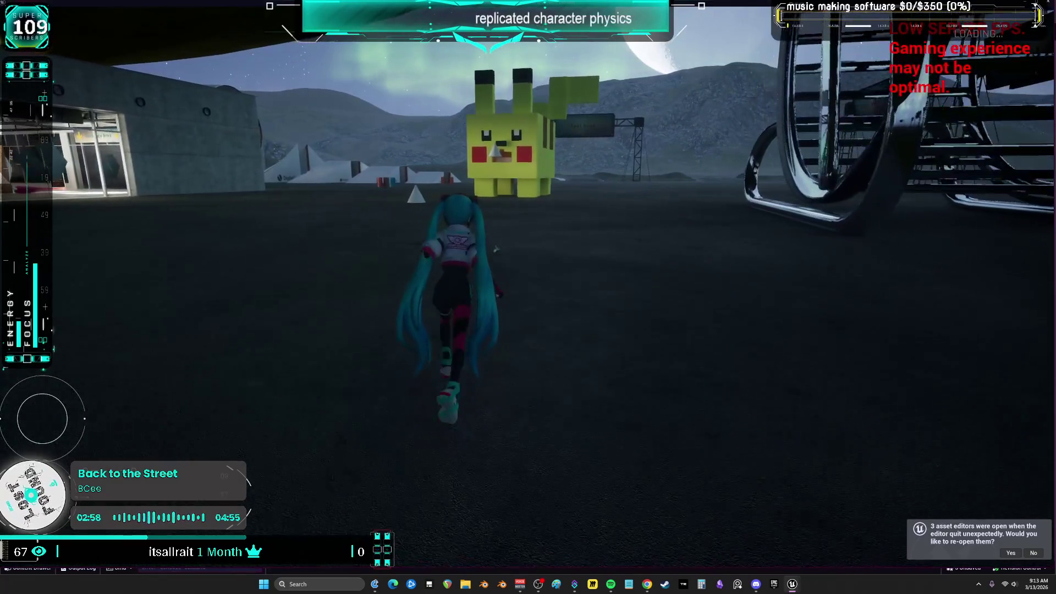
key("w")
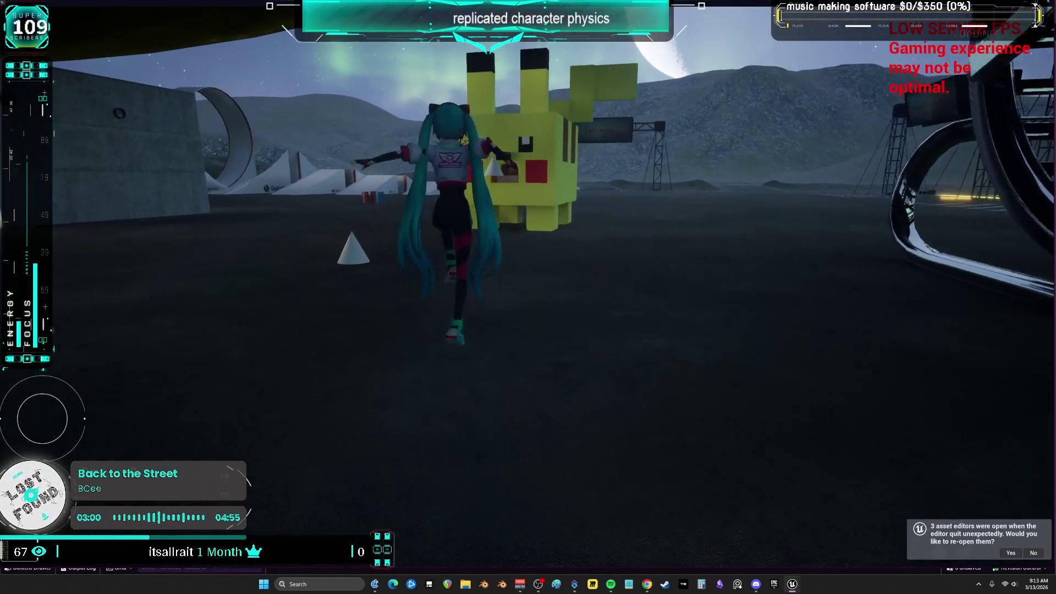
key("w")
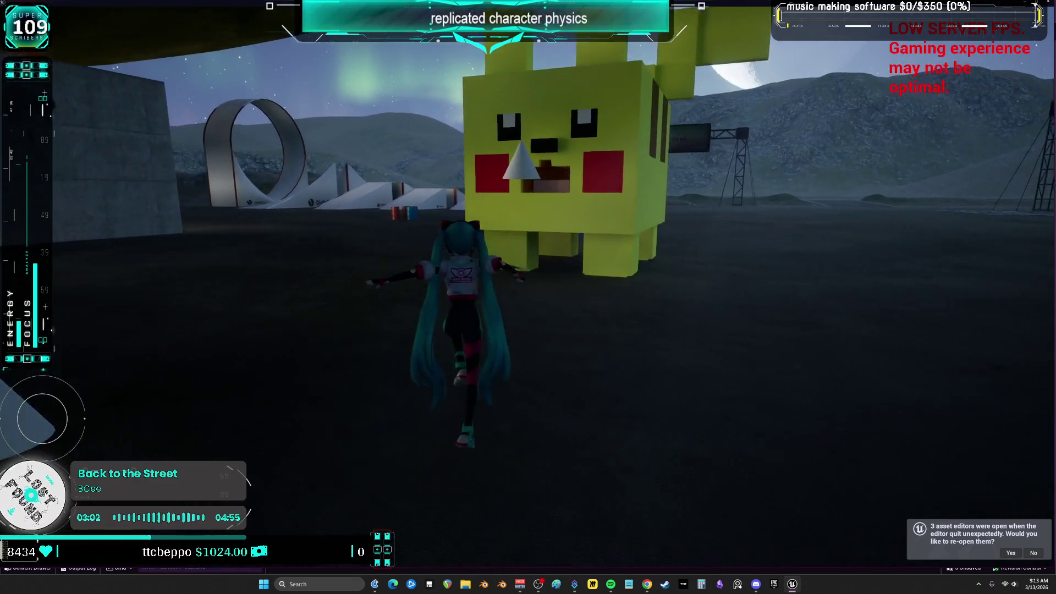
key("w")
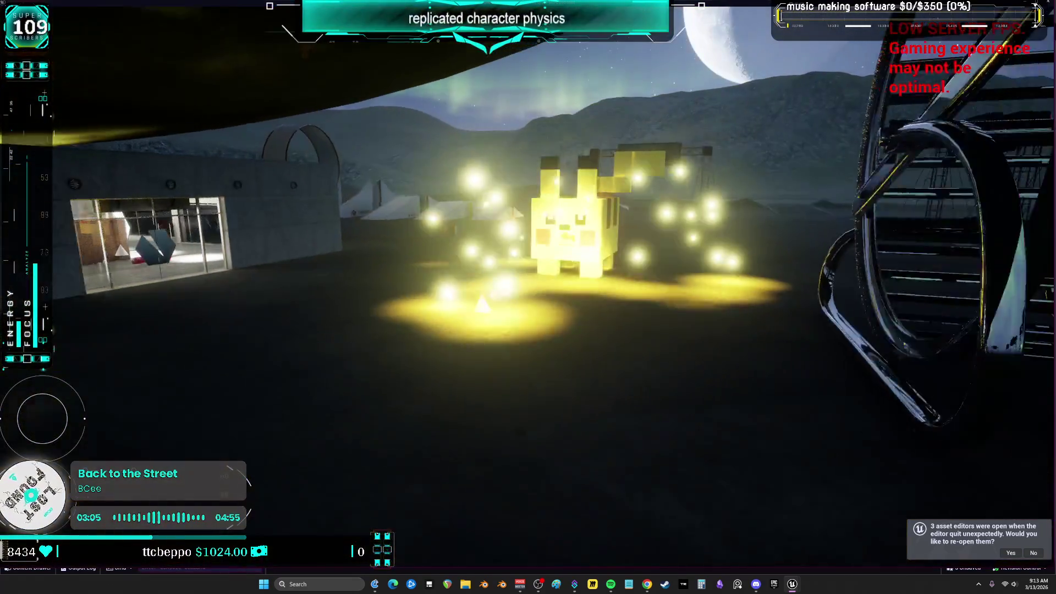
key("w")
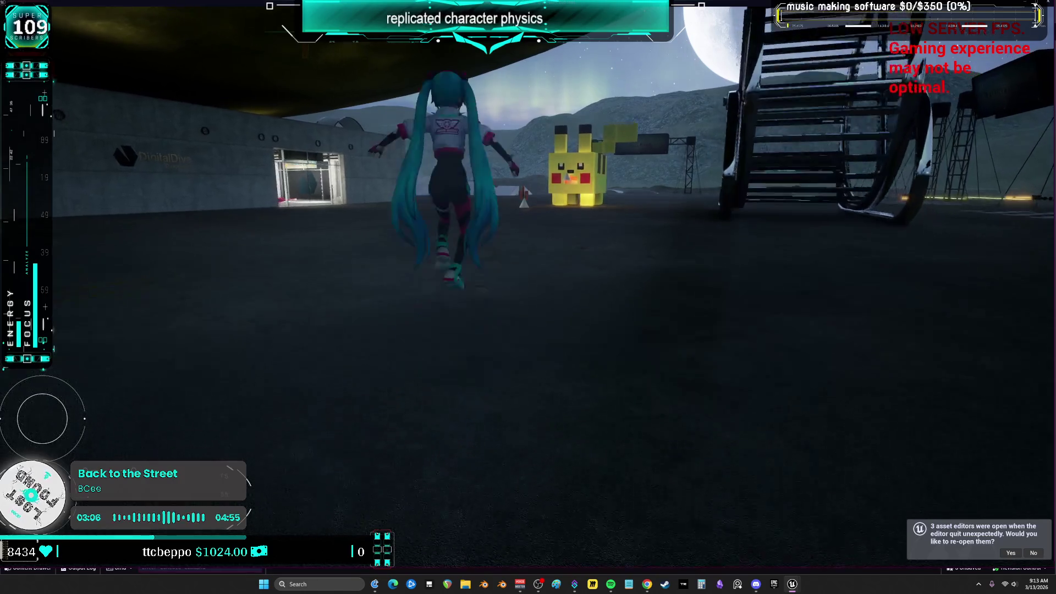
key("w")
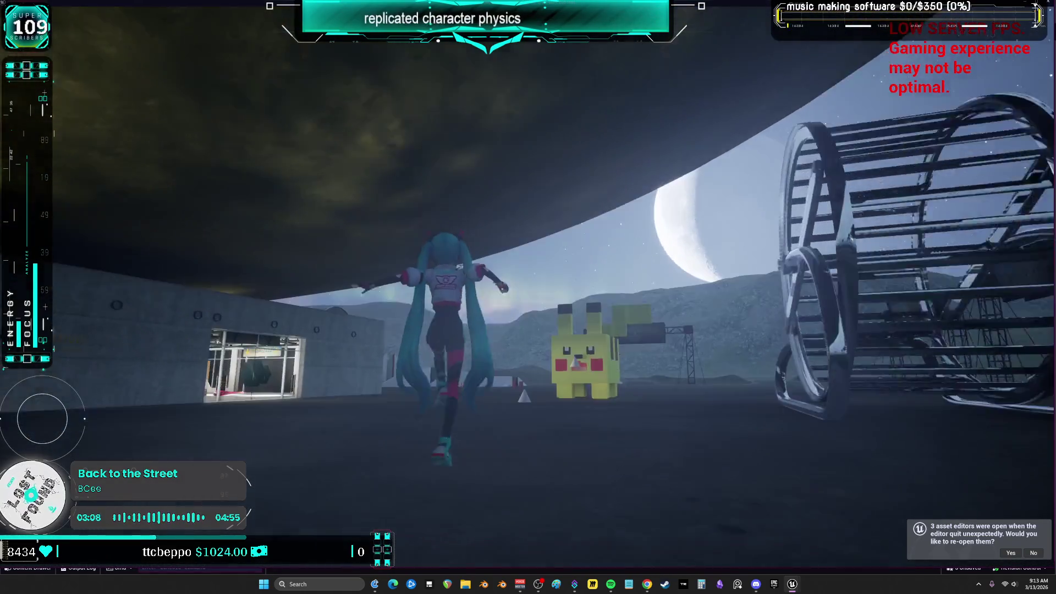
key("w")
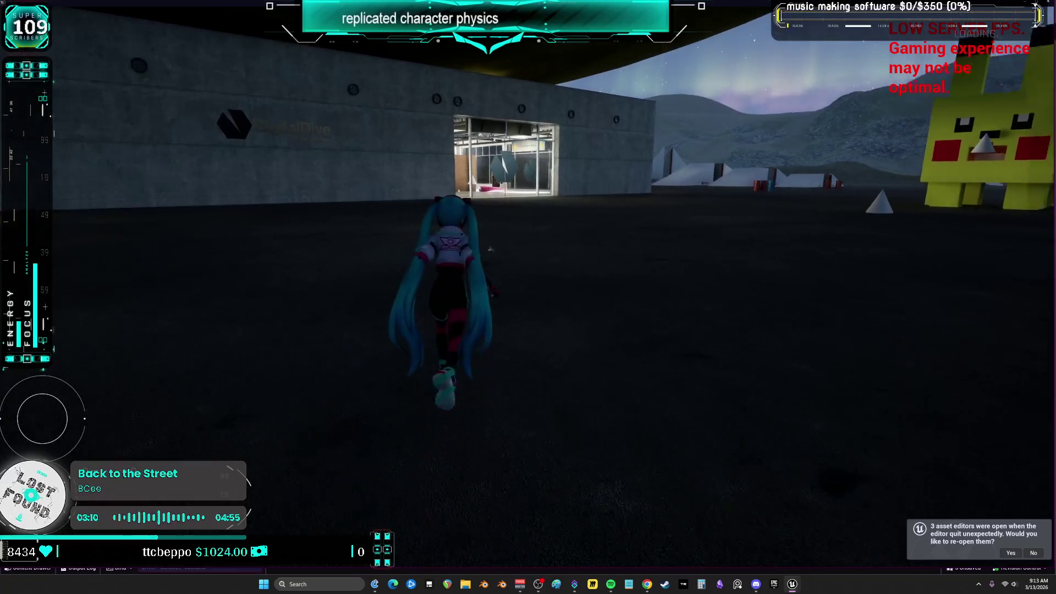
key("w")
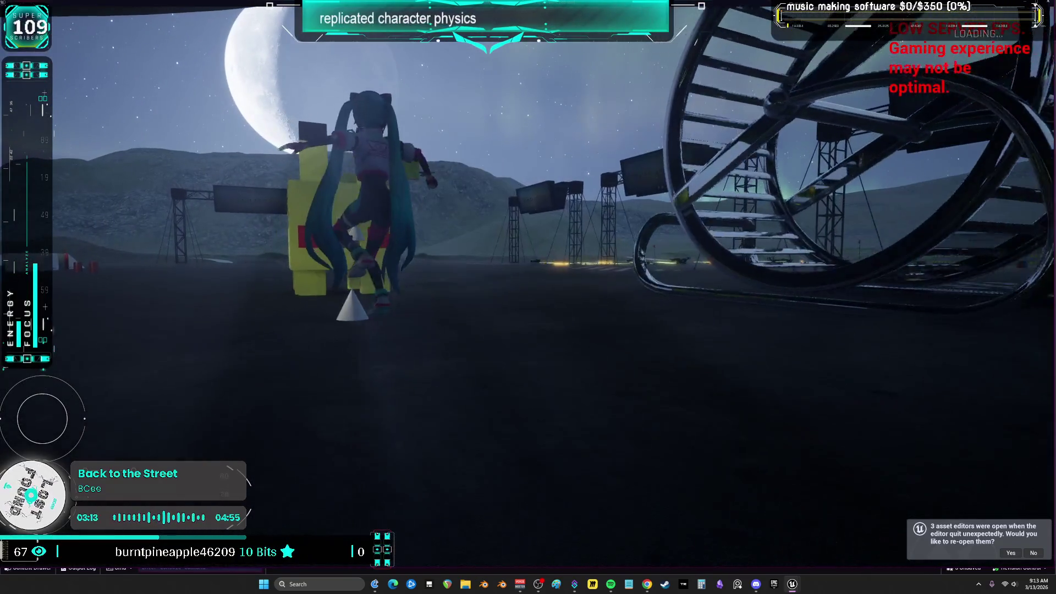
key("w")
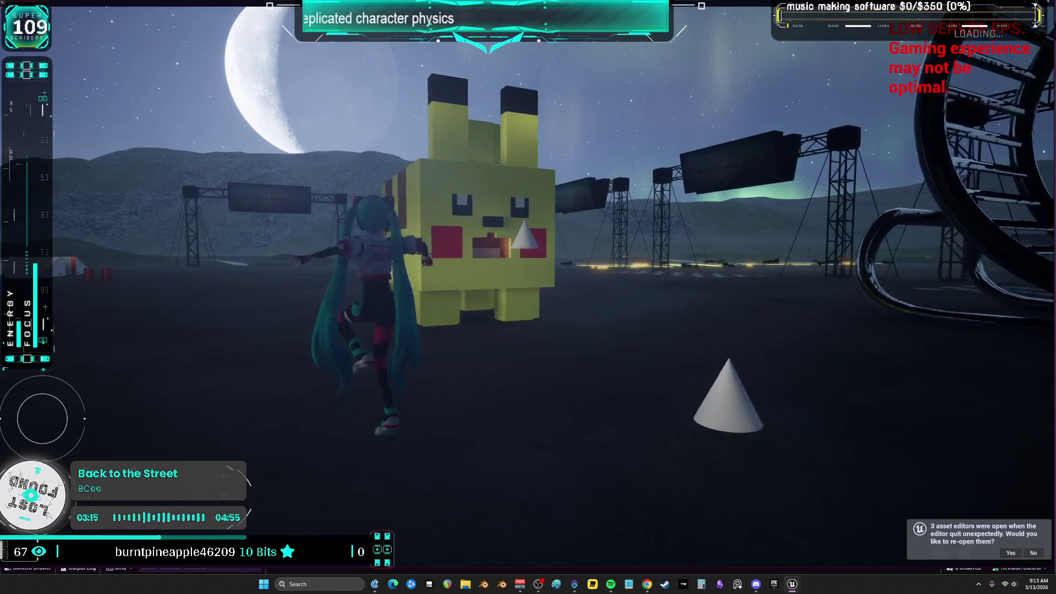
key("w")
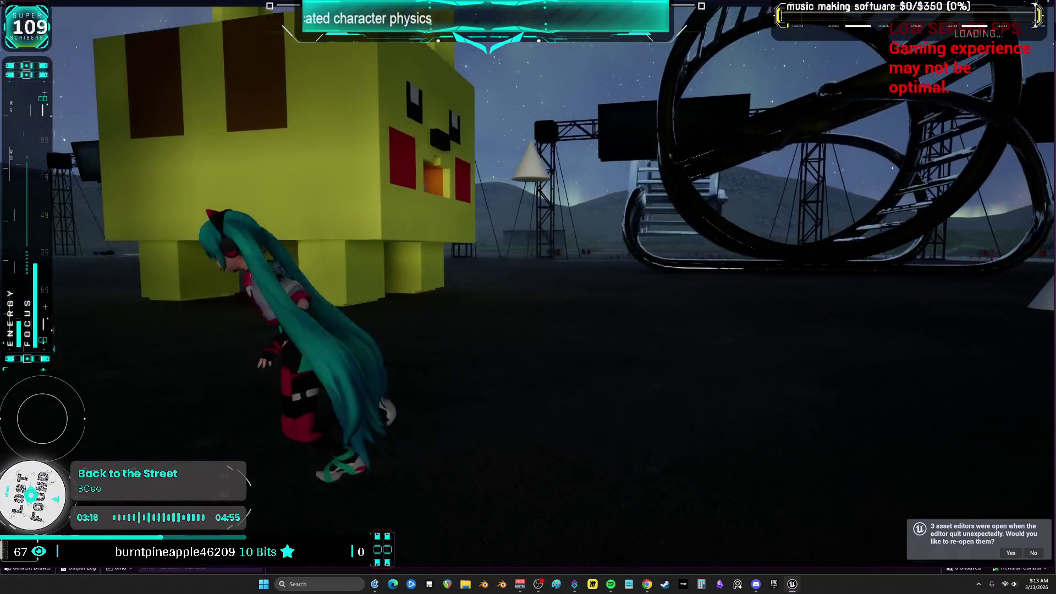
key("w")
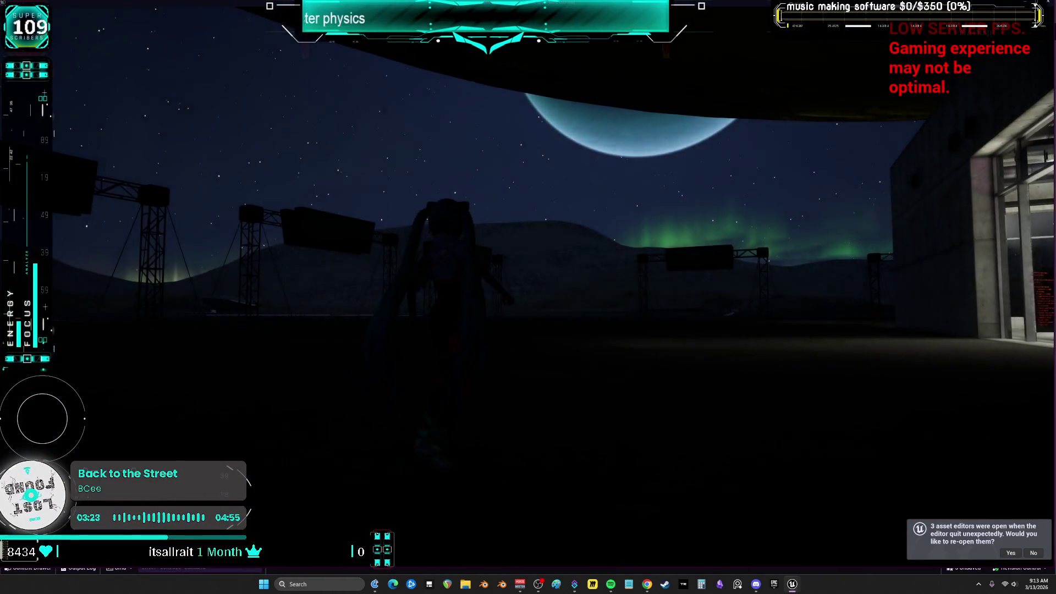
Run Miku into the lit garage up to the brick wall, then leave play for the editor.
key("w")
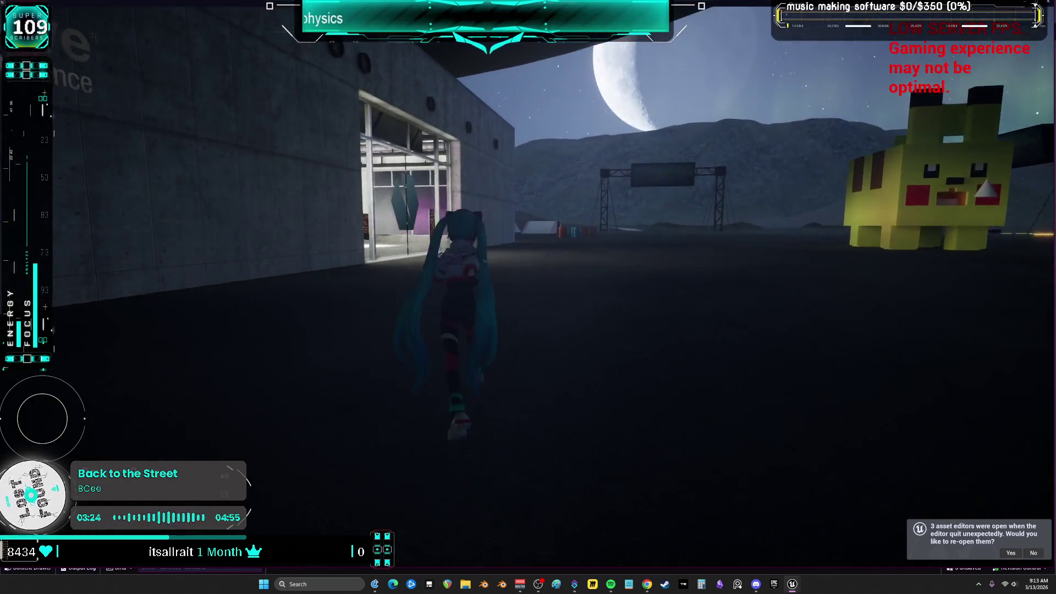
key("w")
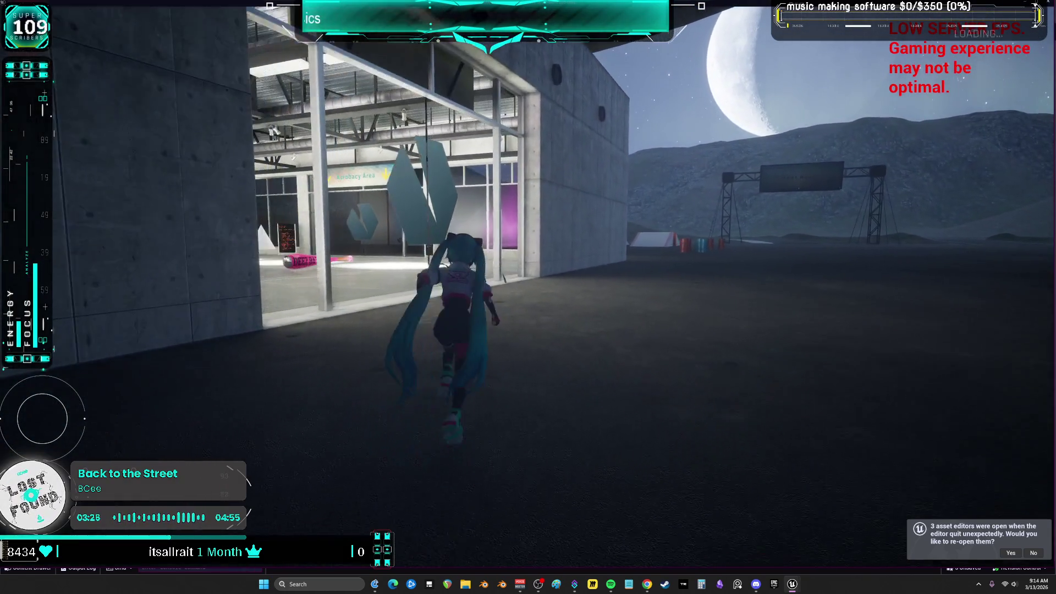
key("w")
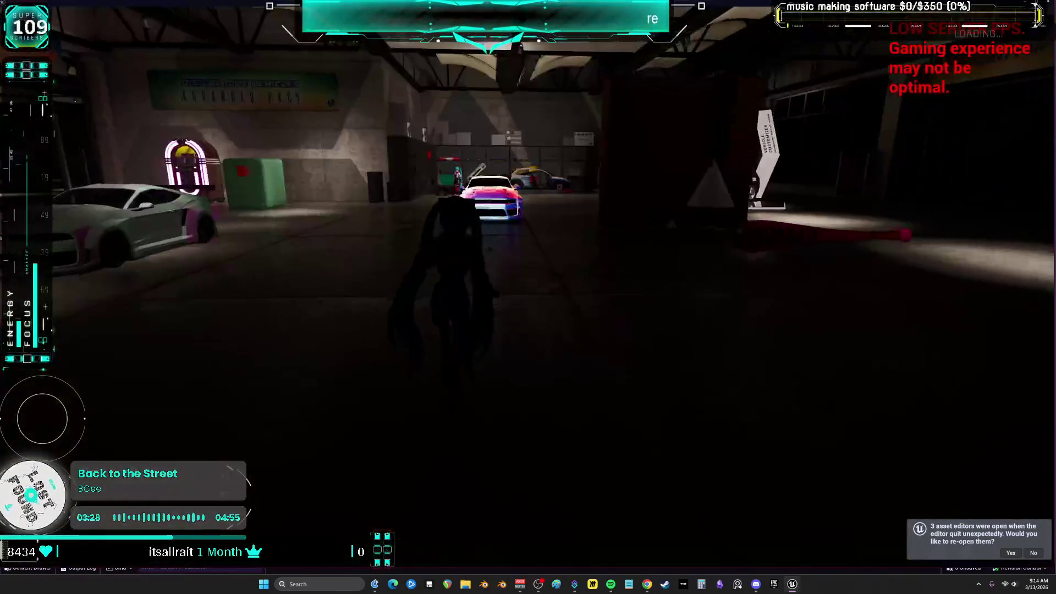
key("w")
key("w")
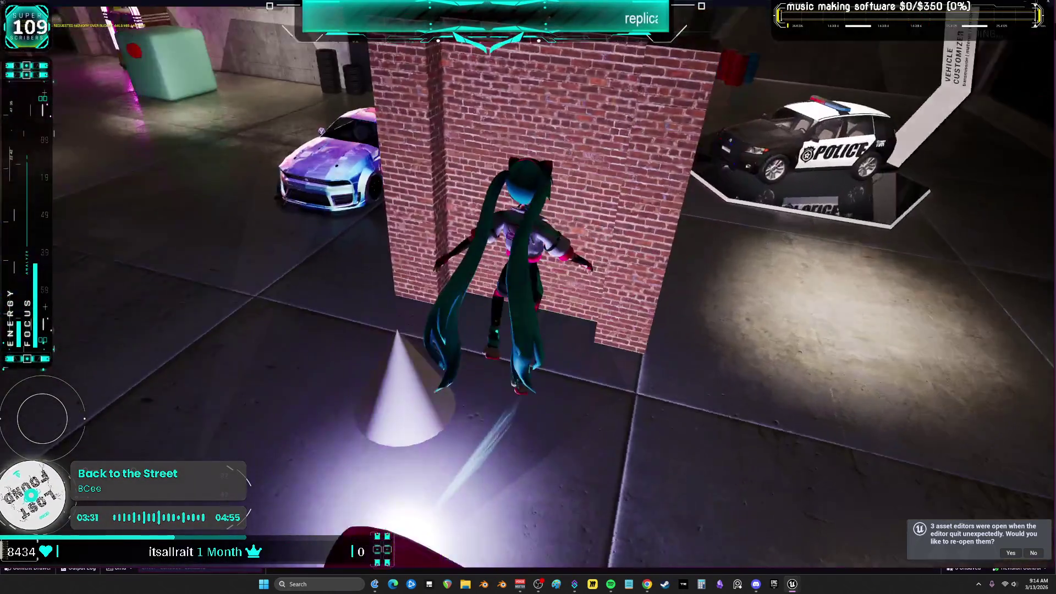
key("w")
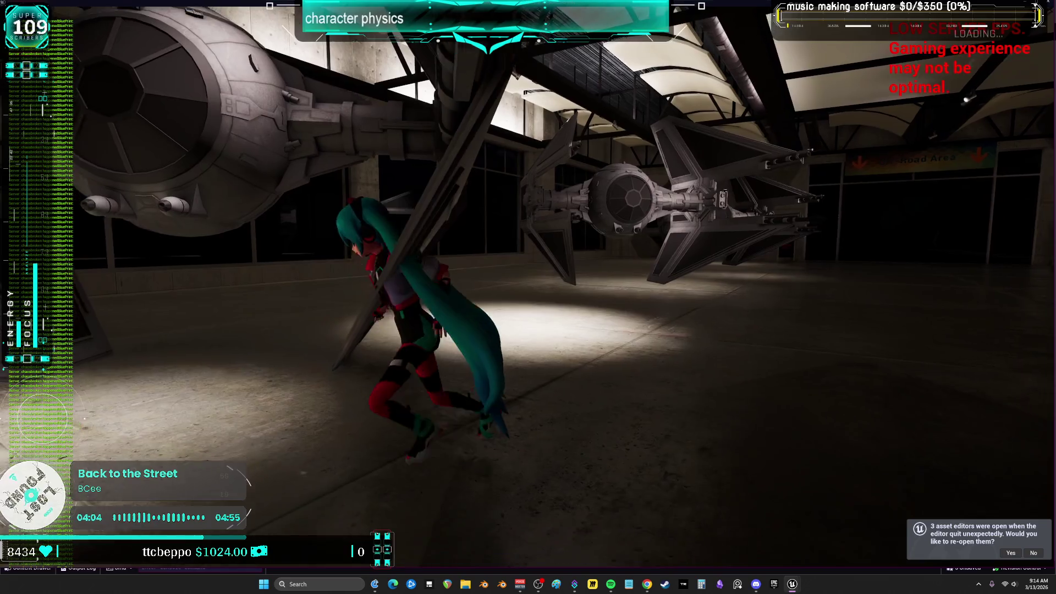
key("alt+Tab")
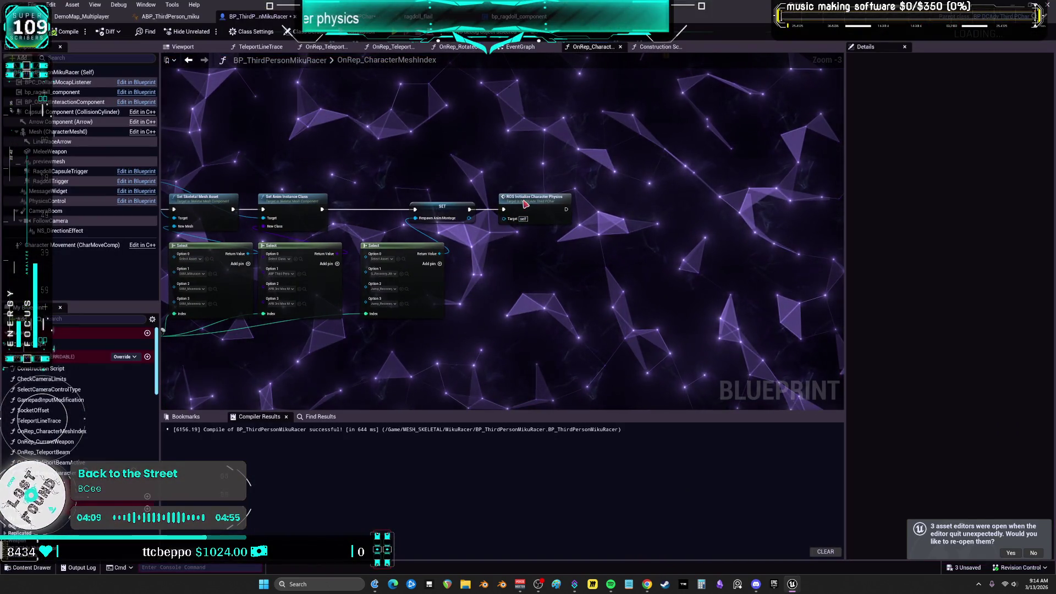
Open the ROS Initialize Character Physics graph and review its pink comment box.
double_click(524, 203)
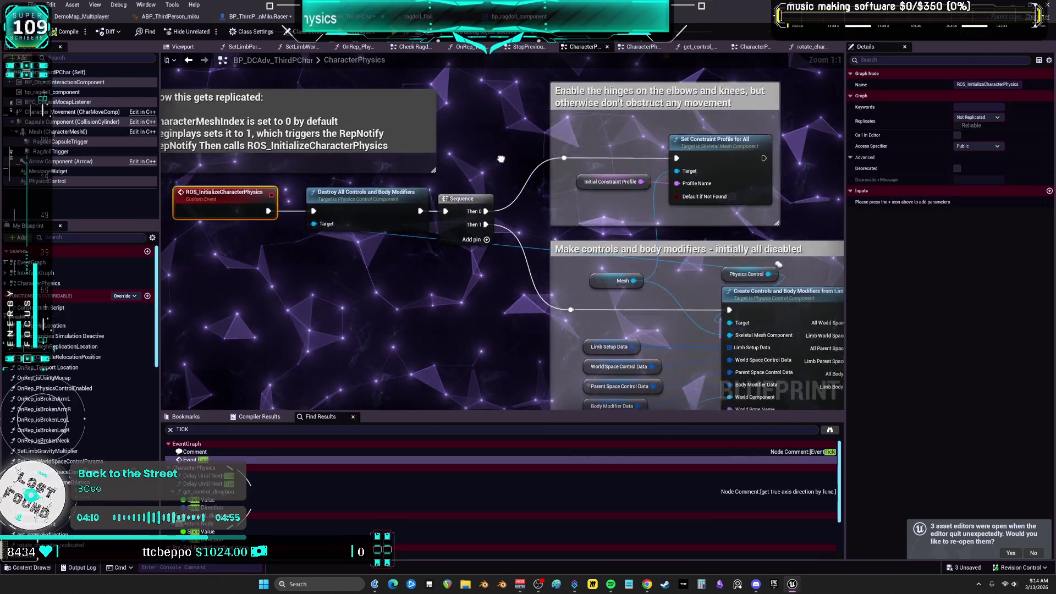
scroll(557, 307, "down", 6)
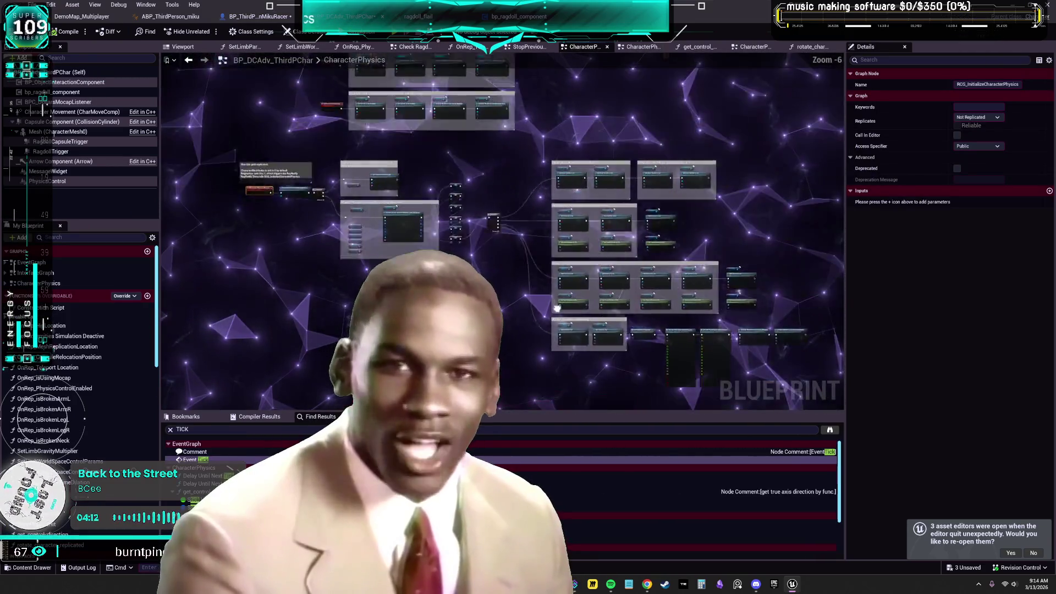
mouse_move(556, 308)
left_mouse_down()
mouse_move(511, 216)
mouse_move(509, 176)
mouse_move(508, 214)
left_mouse_up()
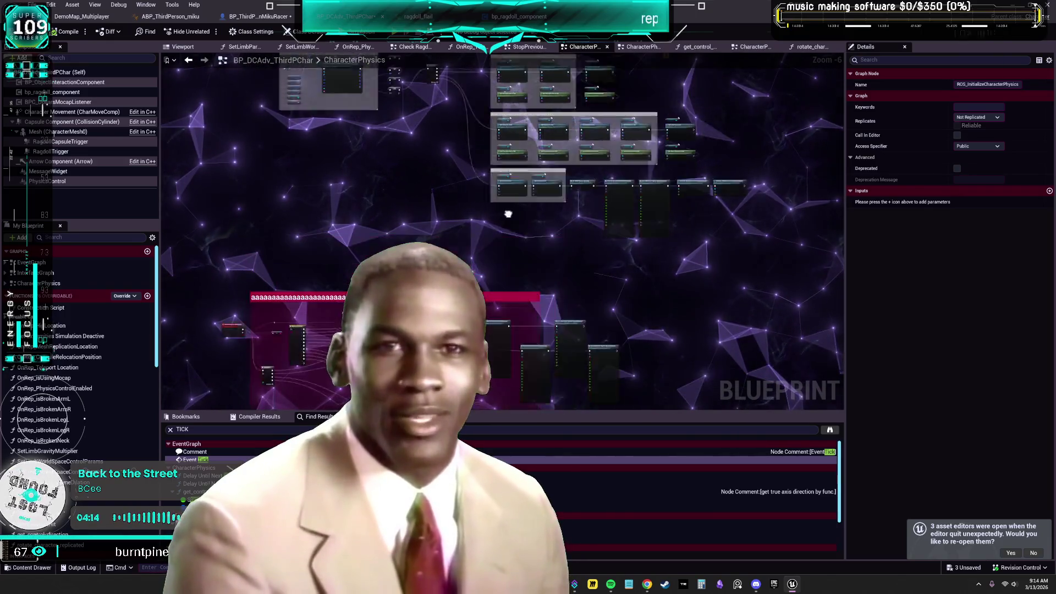
scroll(508, 214, "up", 2)
scroll(508, 214, "down", 1)
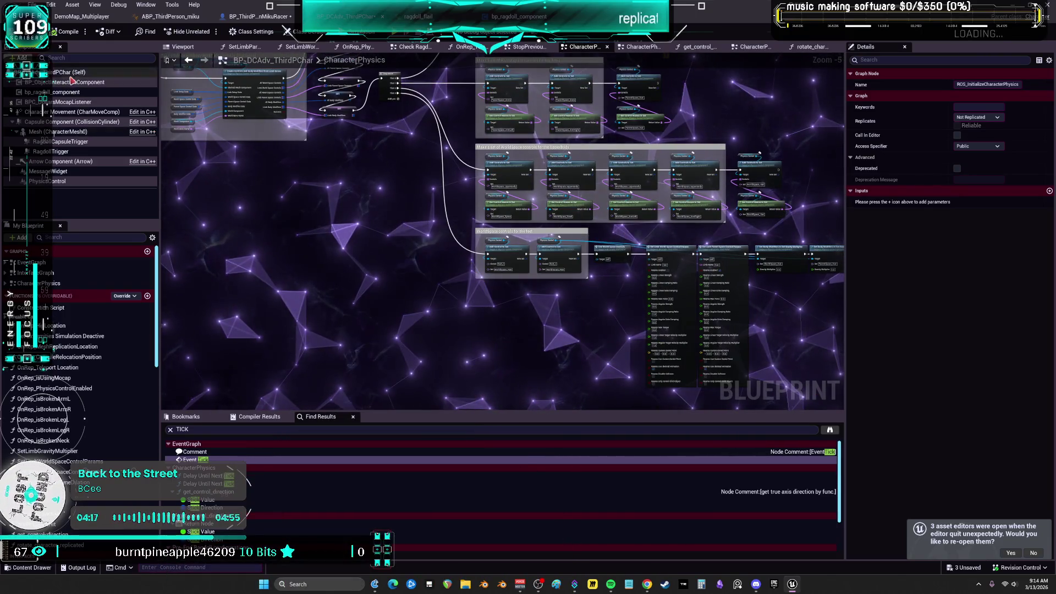
Inspect the PhysicsControl component's properties, then launch multiplayer PIE with Alt+P.
left_click(62, 183)
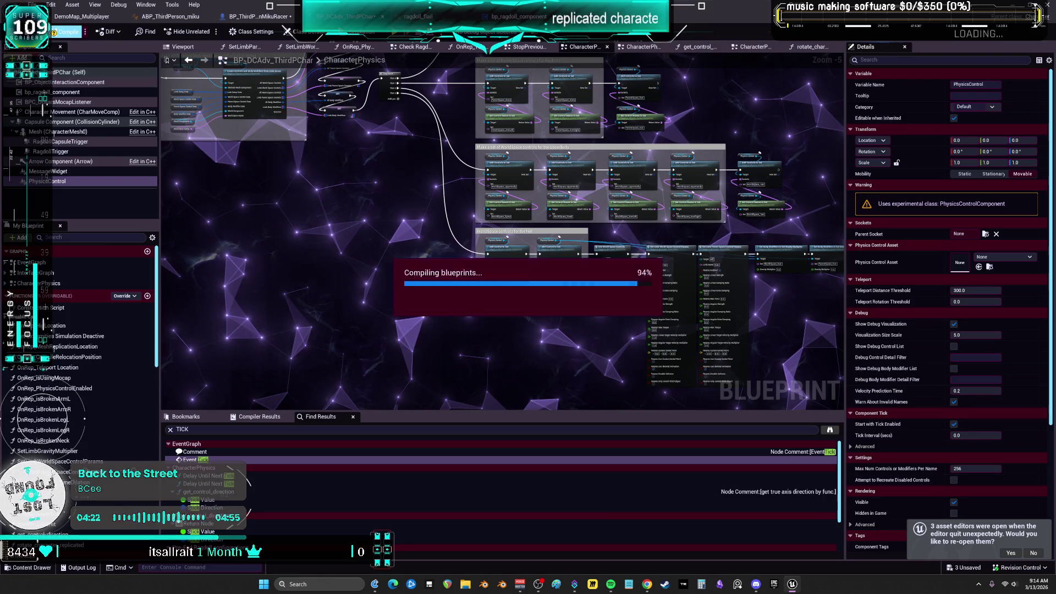
left_click(265, 19)
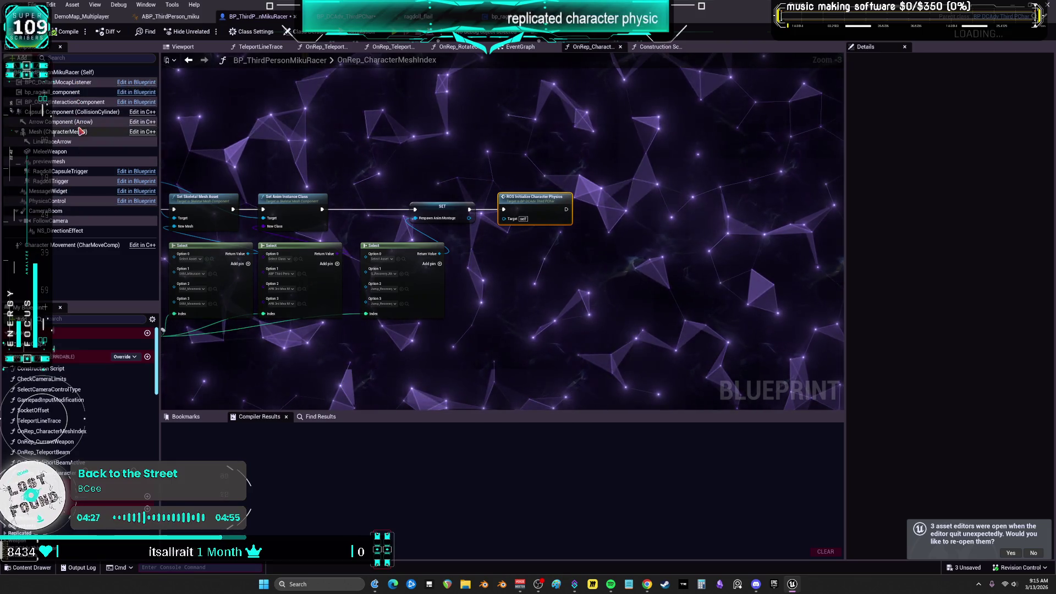
left_click(78, 206)
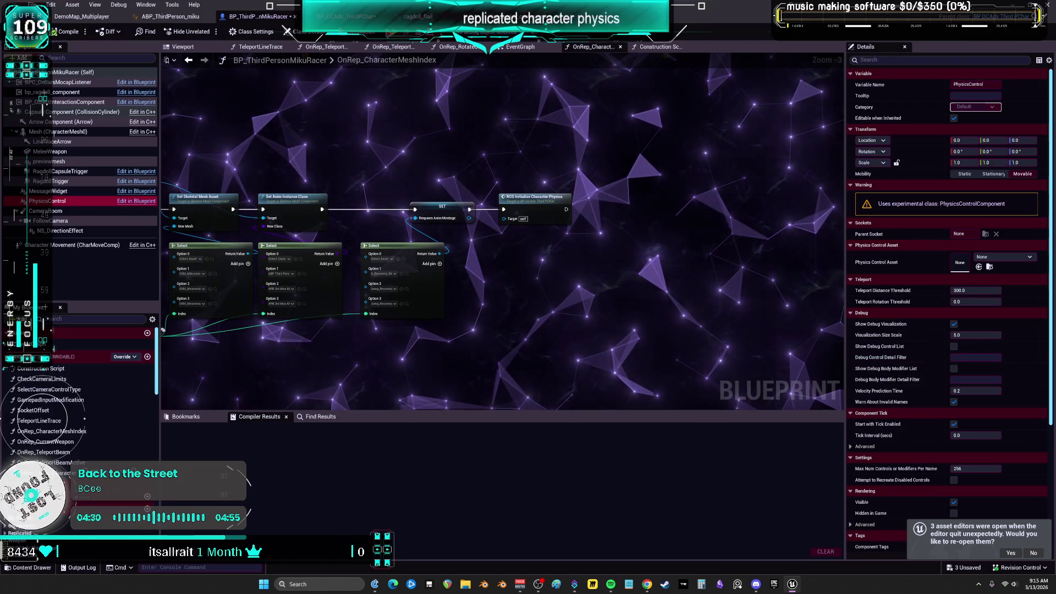
key("alt+p")
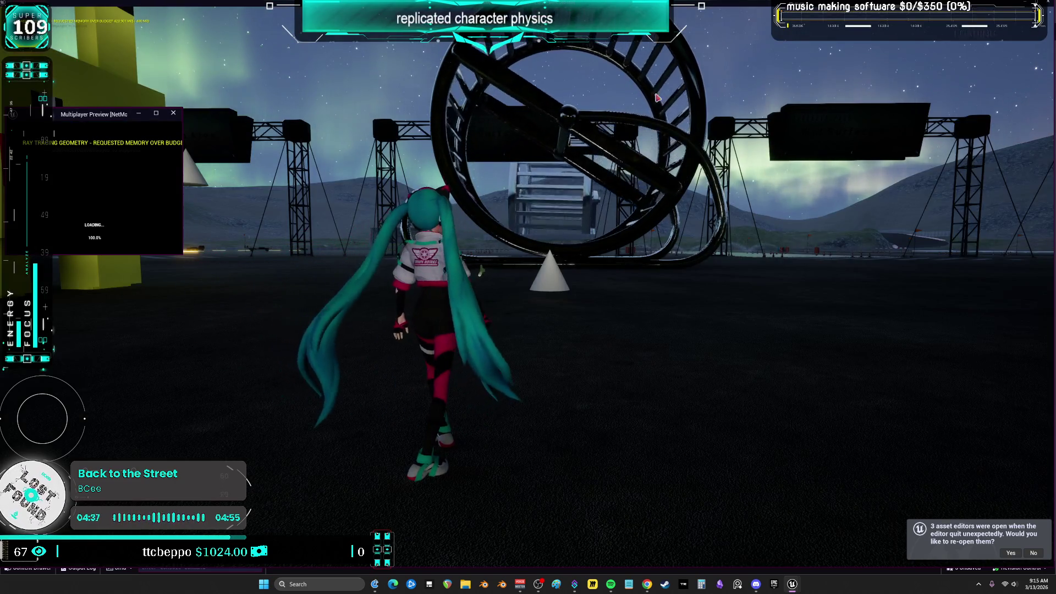
Launch Miku into the air and let her tumble, then run into the showroom and stop play.
key("w")
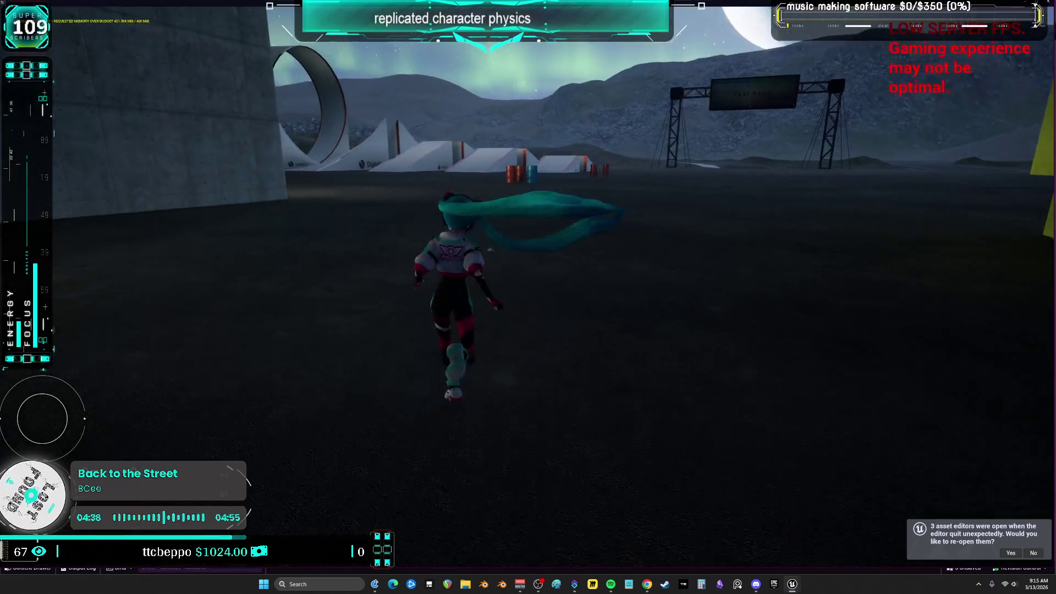
key("space")
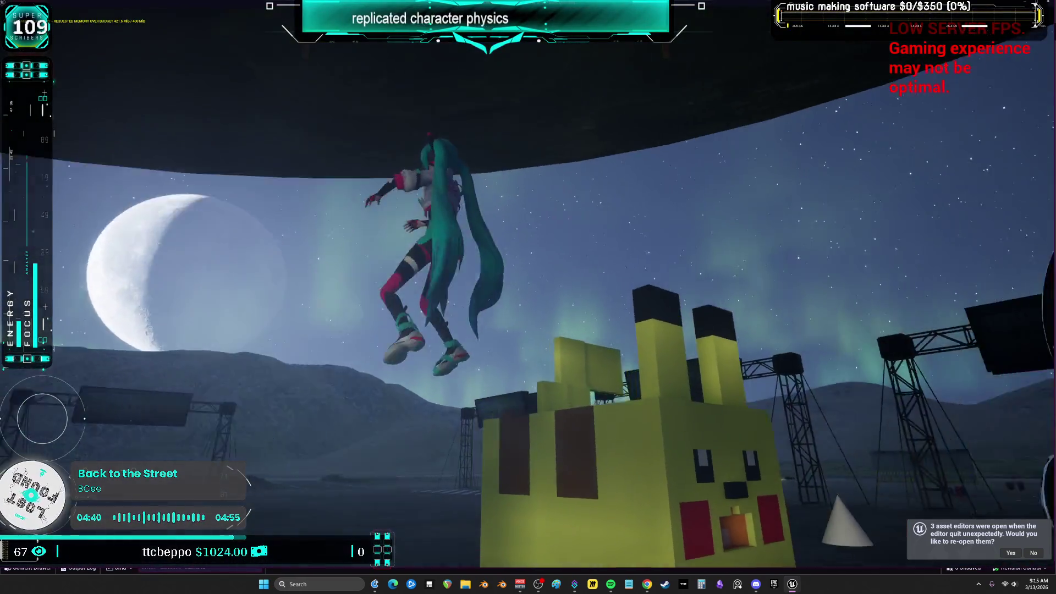
key("w")
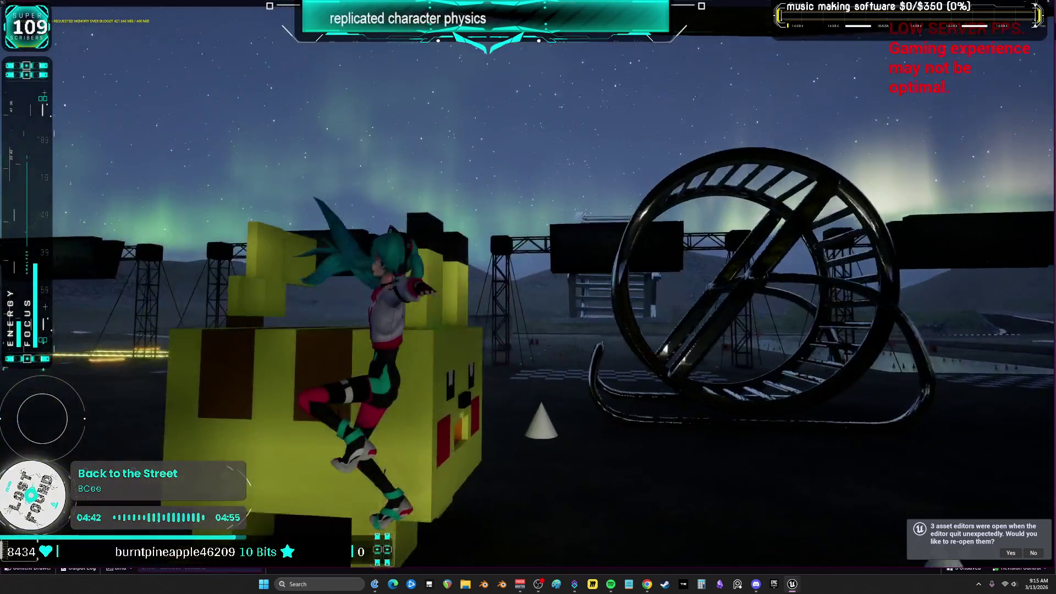
key("w")
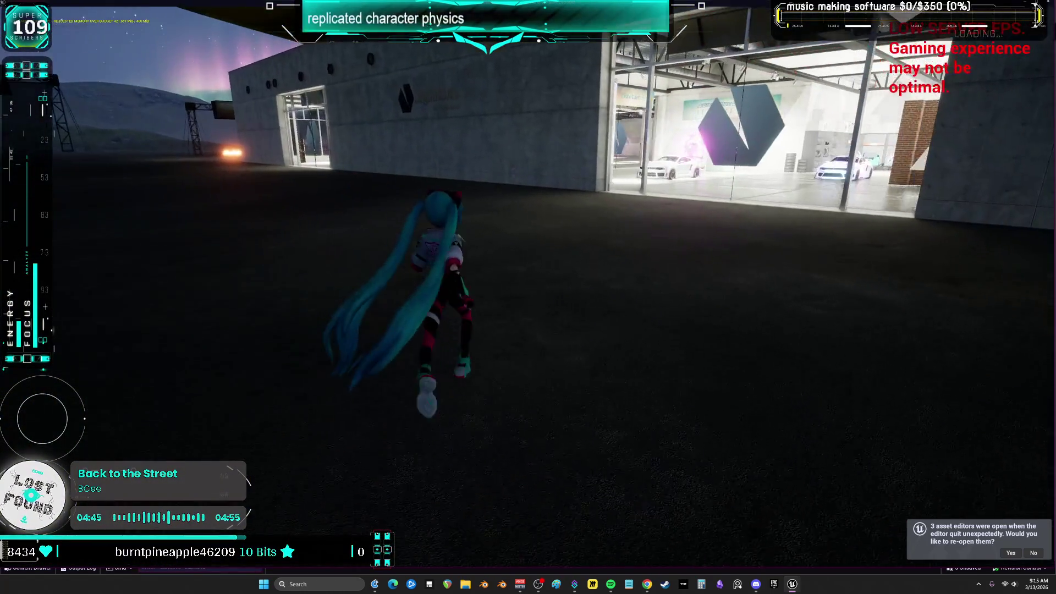
key("w")
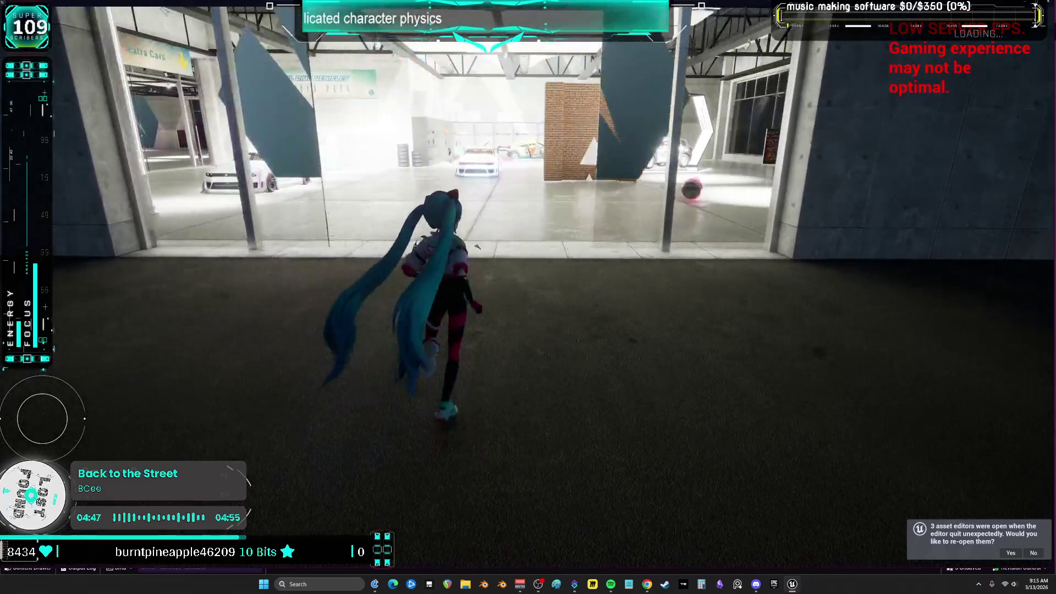
key("w")
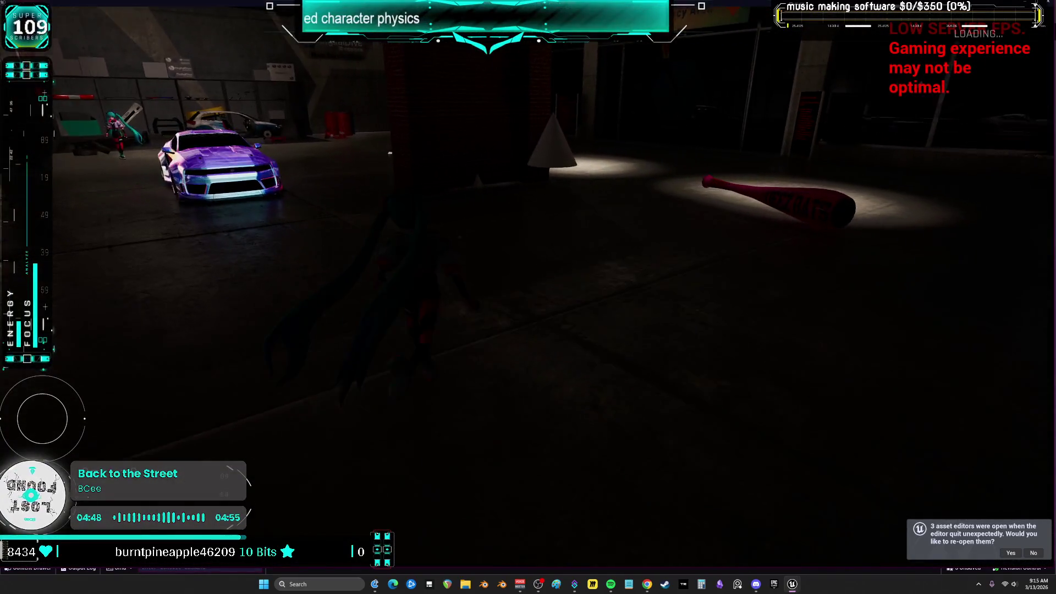
key("w")
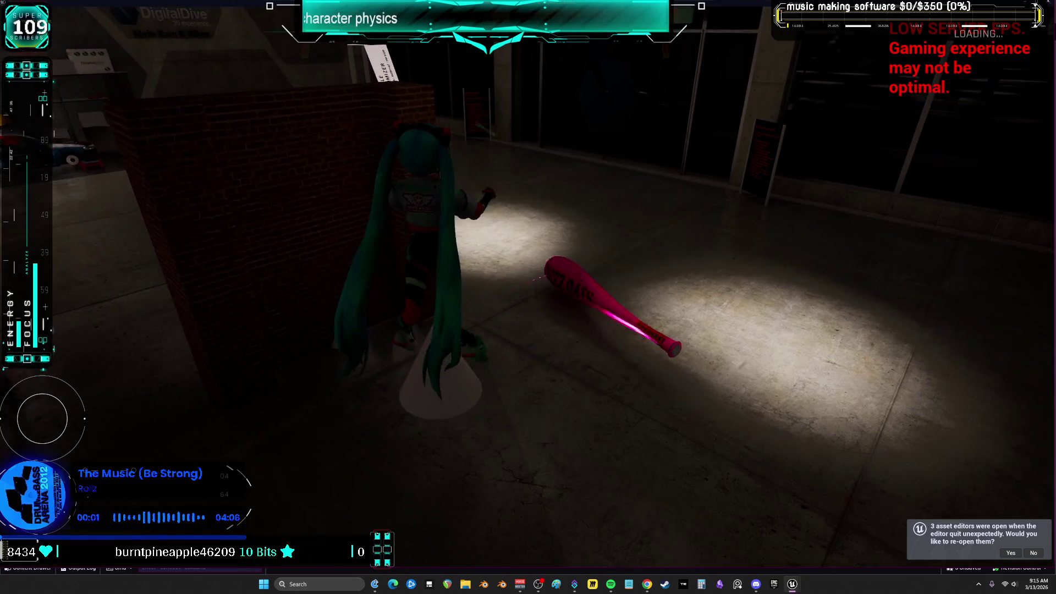
key("Escape")
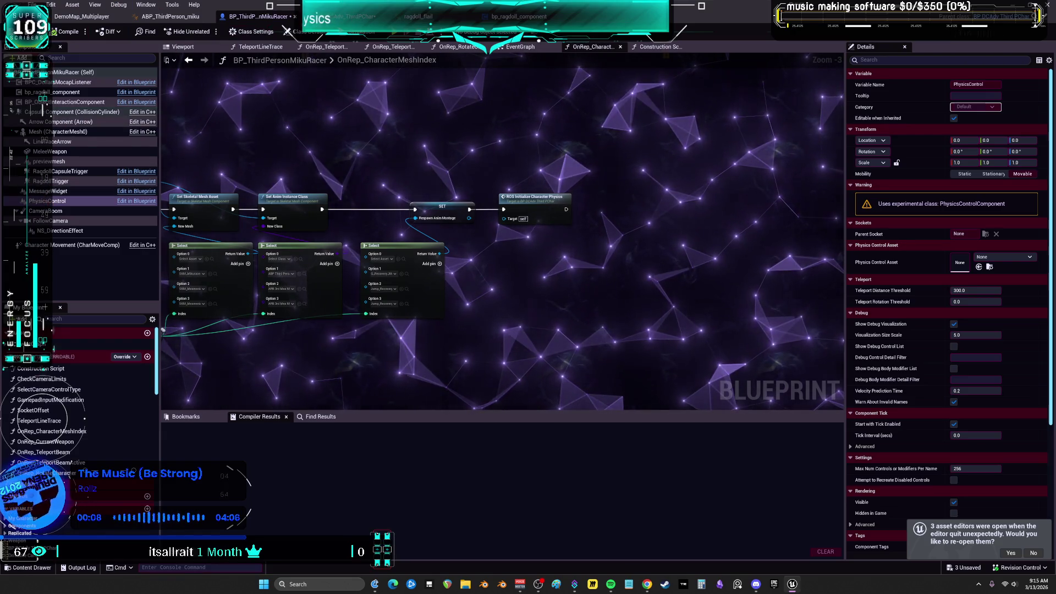
Switch to BP_DCAdv_ThirdPChar's CharacterPhysics graph and drop a Physics Control reference node near the ragdoll logic.
key("ctrl+Tab")
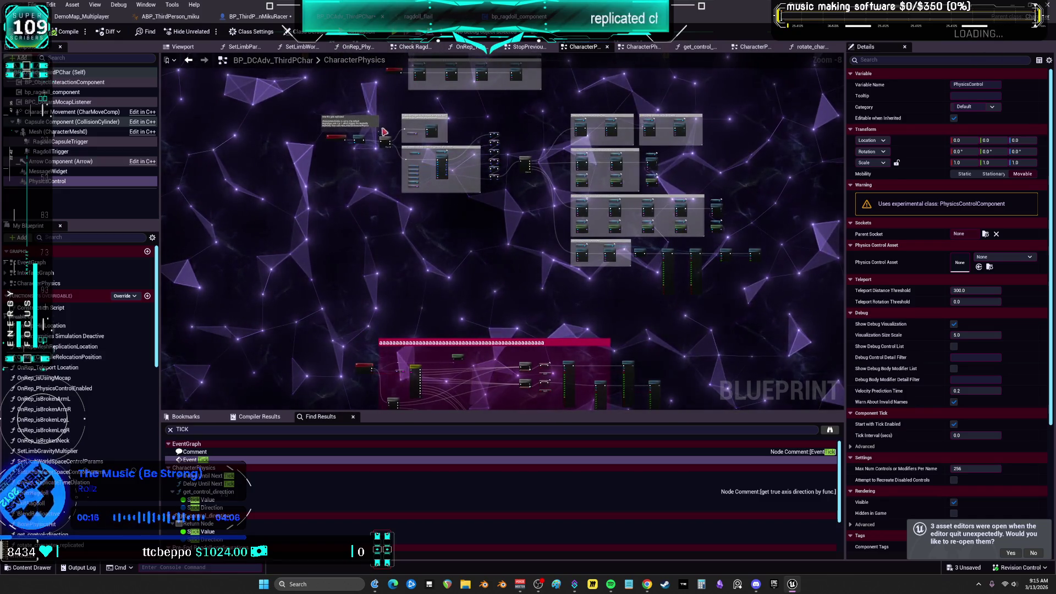
scroll(383, 132, "up", 4)
scroll(498, 279, "down", 4)
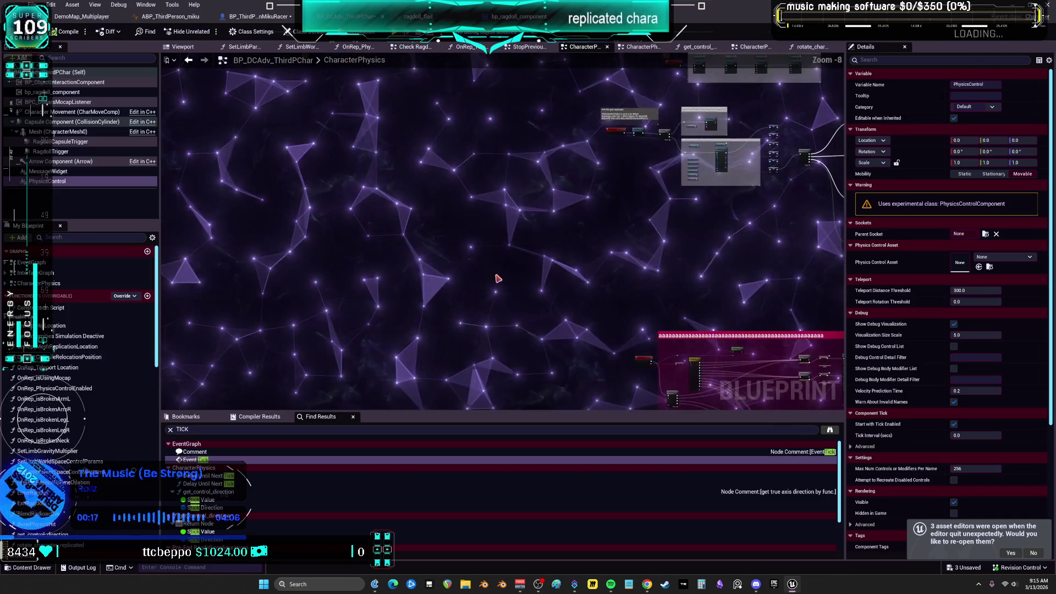
mouse_move(246, 93)
left_mouse_down()
mouse_move(717, 190)
mouse_move(464, 182)
left_mouse_up()
scroll(494, 189, "up", 5)
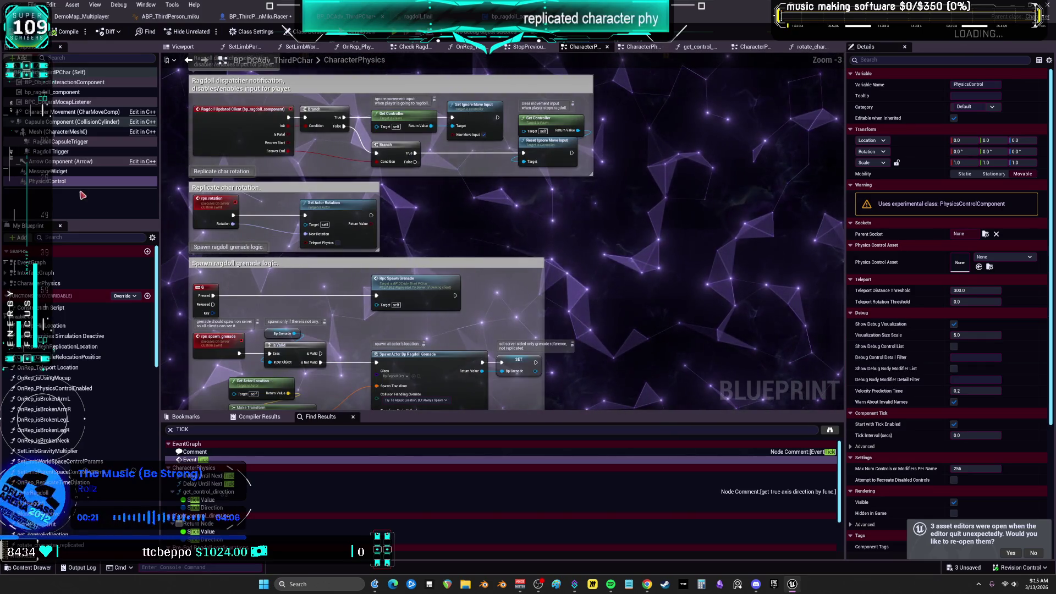
left_click_drag(47, 181, 452, 212)
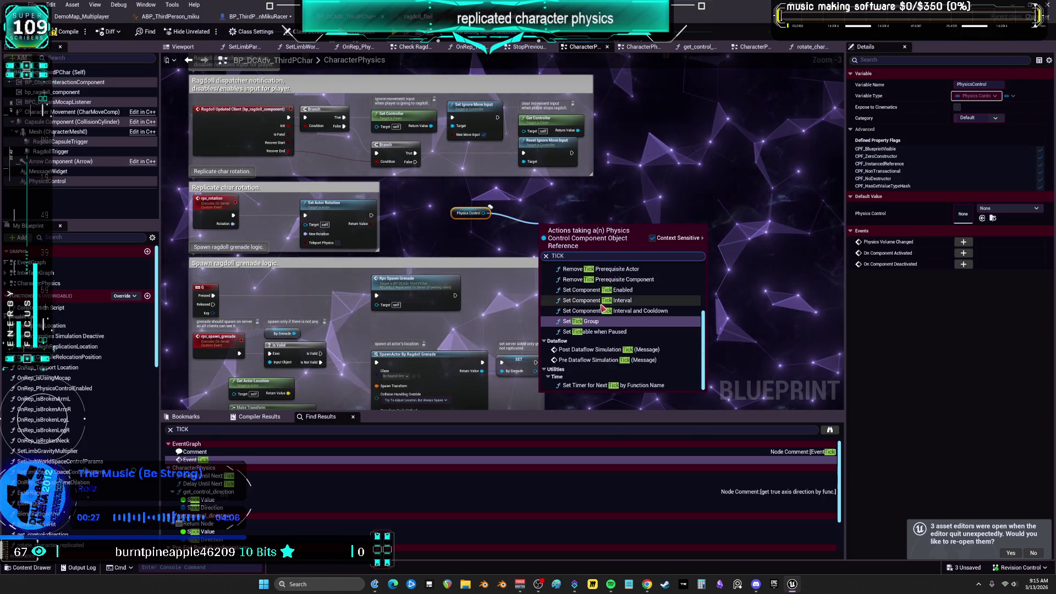
Add a Set Component Tick Enabled node targeting Physics Control and arrange the two nodes together.
scroll(694, 337, "up", 2)
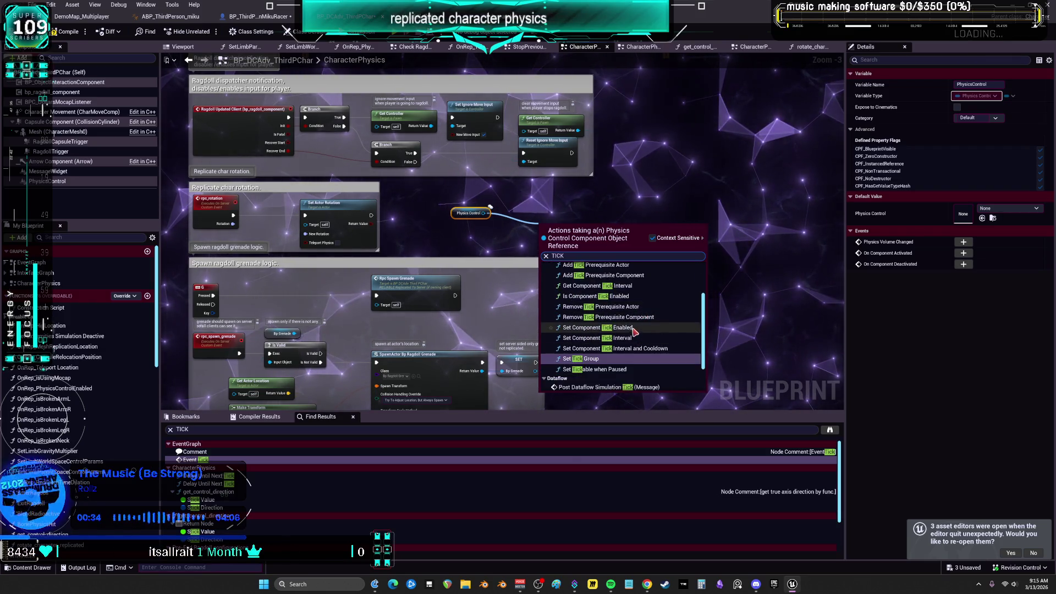
left_click(627, 327)
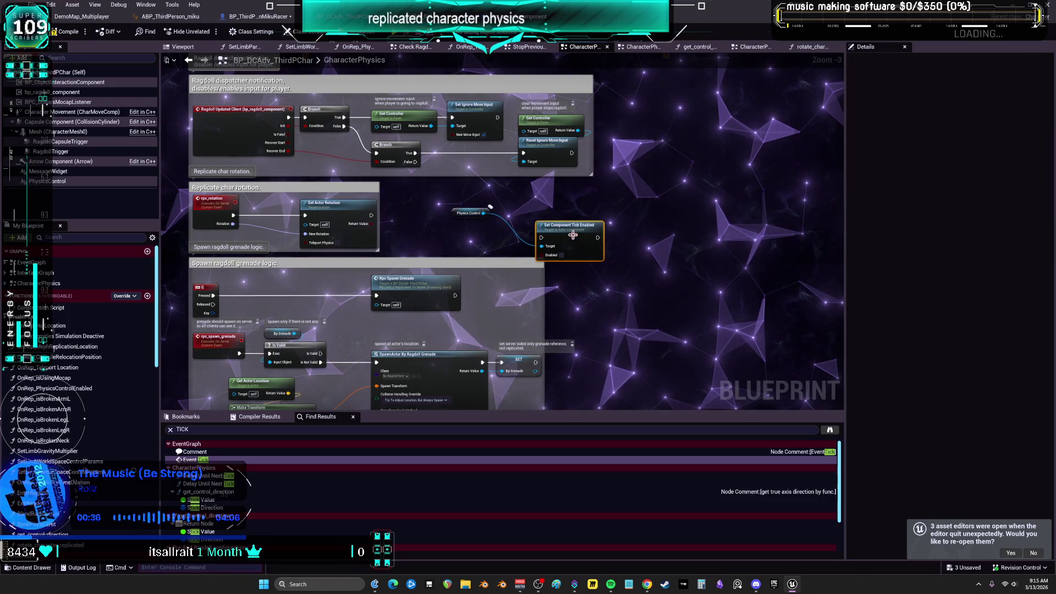
scroll(617, 211, "down", 1)
mouse_move(617, 212)
left_mouse_down()
mouse_move(575, 321)
mouse_move(587, 336)
left_mouse_up()
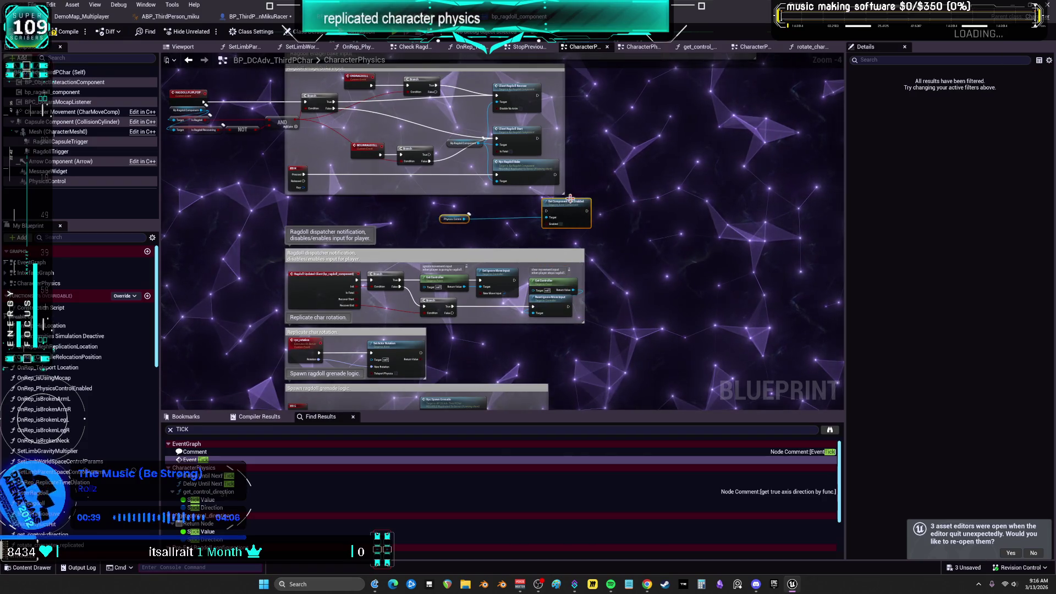
scroll(570, 198, "up", 3)
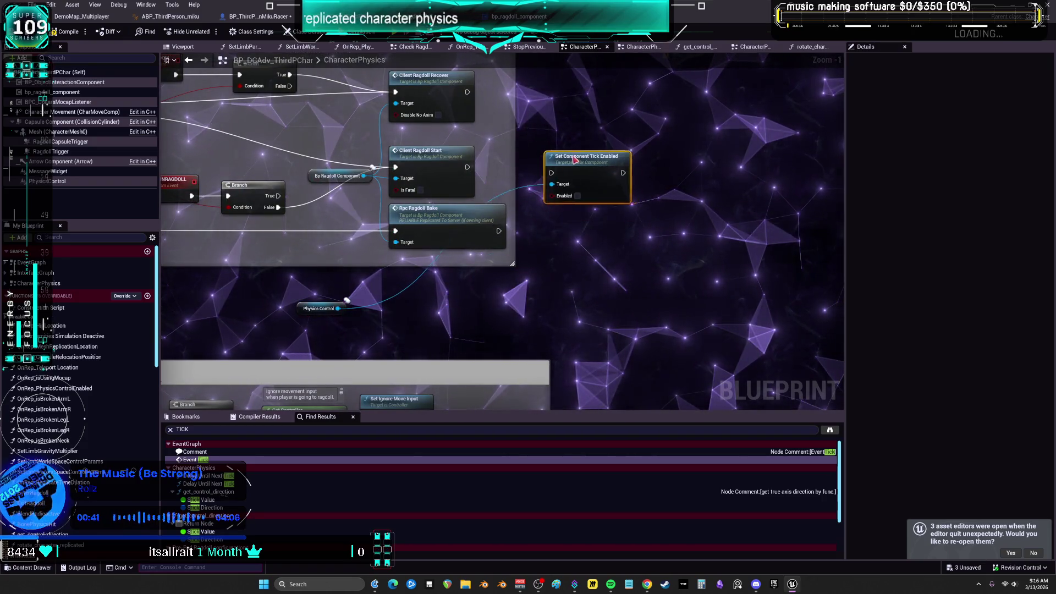
left_click_drag(318, 309, 570, 122)
mouse_move(260, 135)
left_mouse_down()
mouse_move(436, 196)
mouse_move(540, 202)
mouse_move(442, 215)
left_mouse_up()
left_click(483, 218)
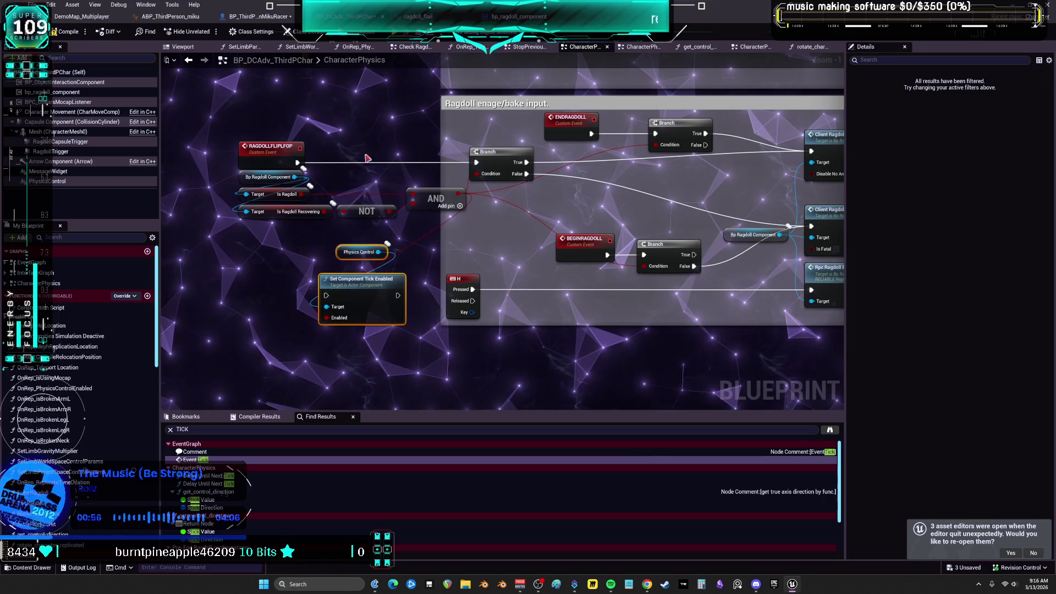
Move the tick pair beside the ragdoll calls, duplicate it, and wire Client Ragdoll Recover into it.
left_click(367, 135)
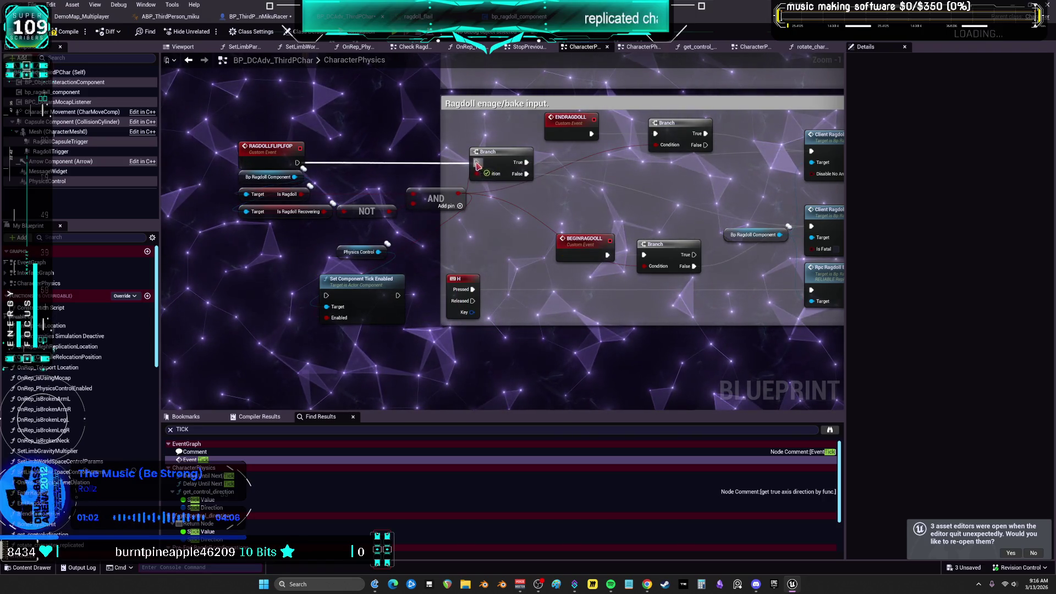
mouse_move(358, 274)
left_mouse_down()
mouse_move(385, 259)
mouse_move(769, 176)
mouse_move(571, 160)
left_mouse_up()
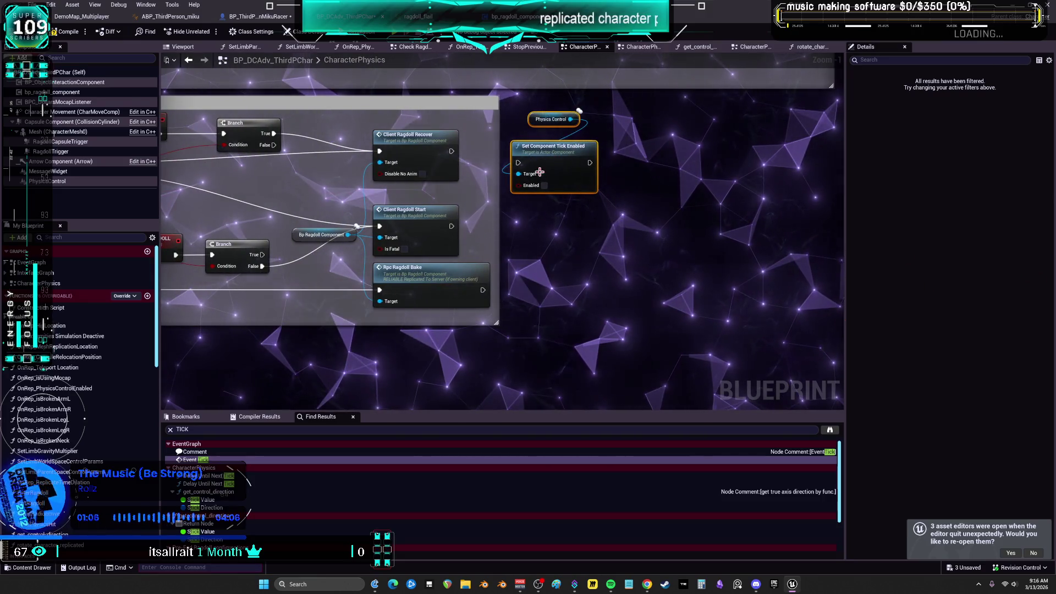
key("ctrl+c")
key("ctrl+v")
left_click_drag(451, 152, 485, 159)
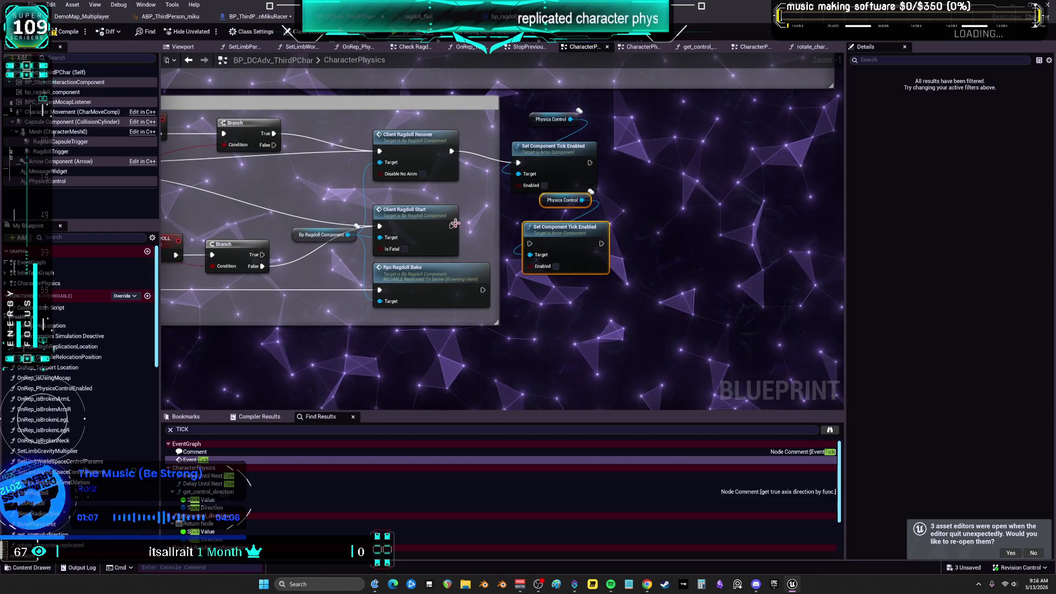
left_click(614, 296)
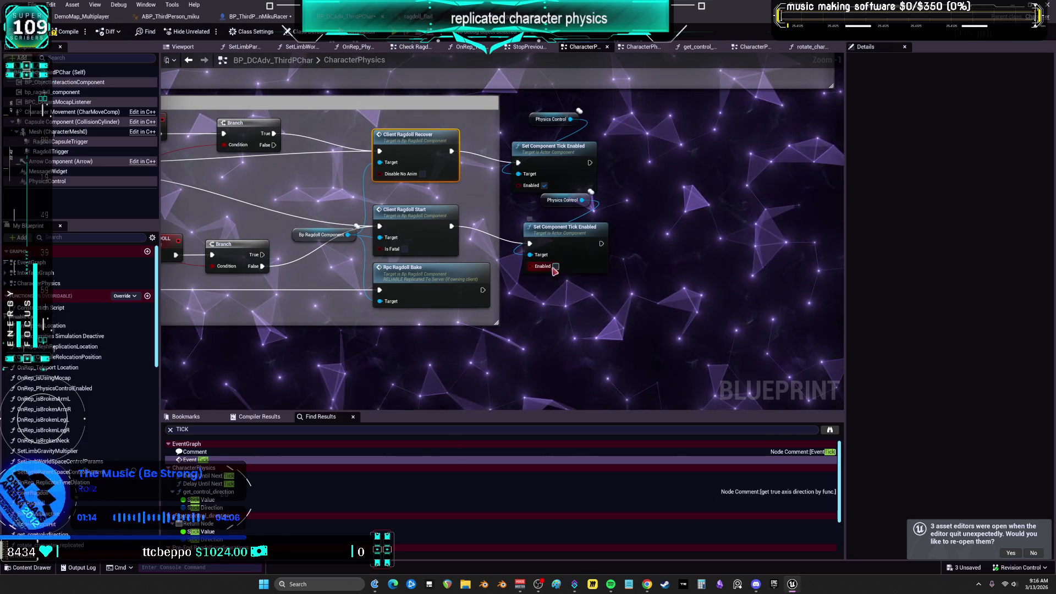
left_click(547, 201)
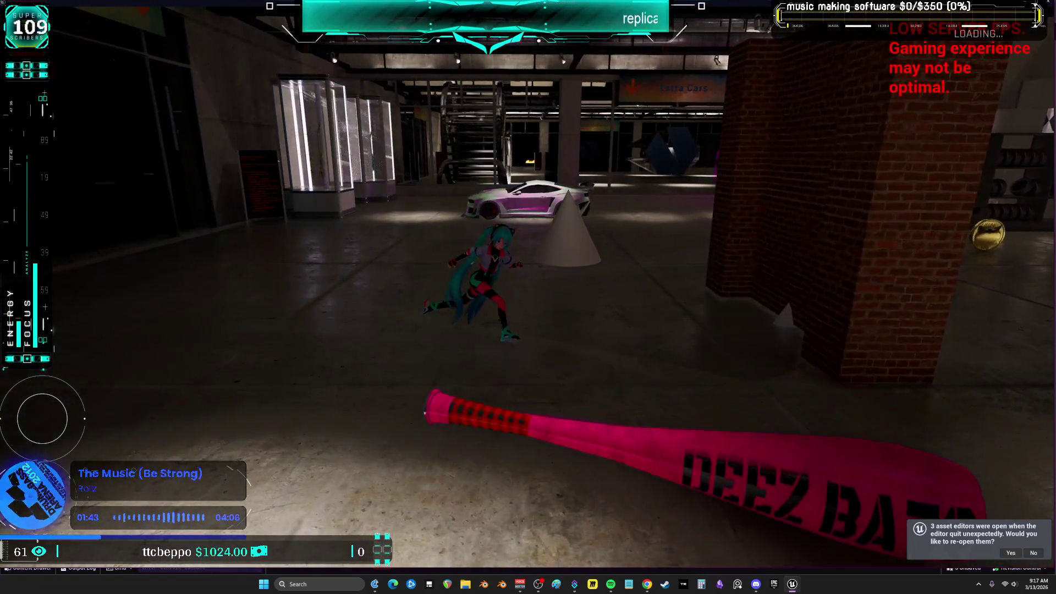
Stop the earlier session, then run Miku into the glass garage, jumping, and hit the bat.
key("Escape")
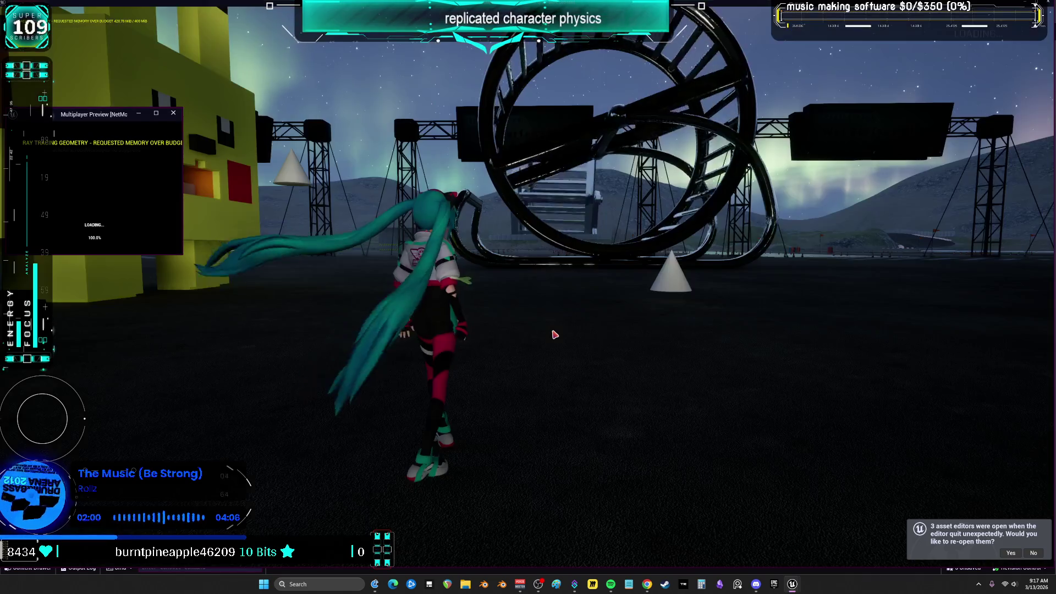
left_click(626, 349)
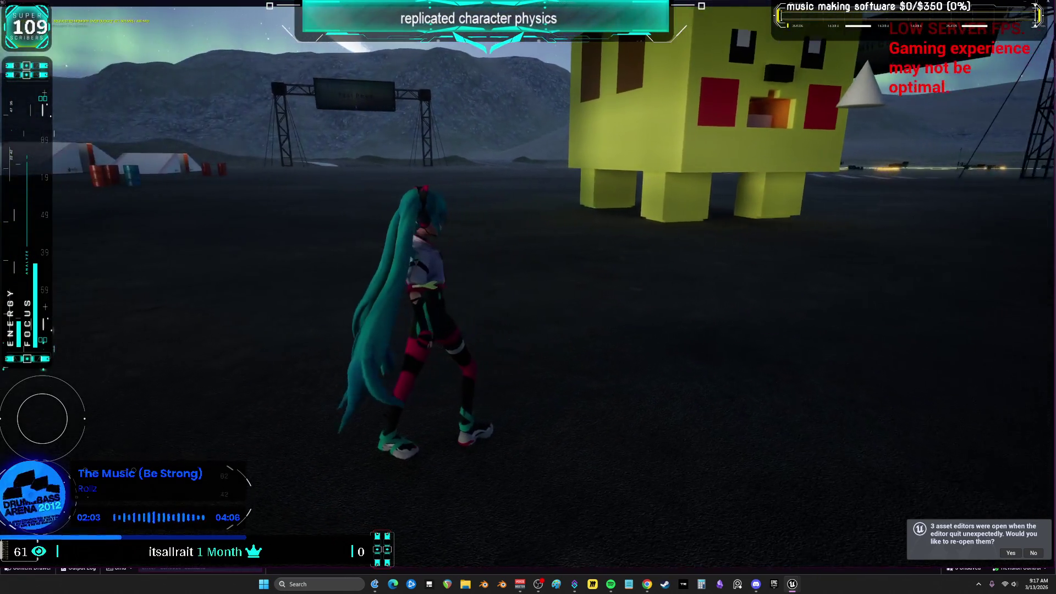
key("w")
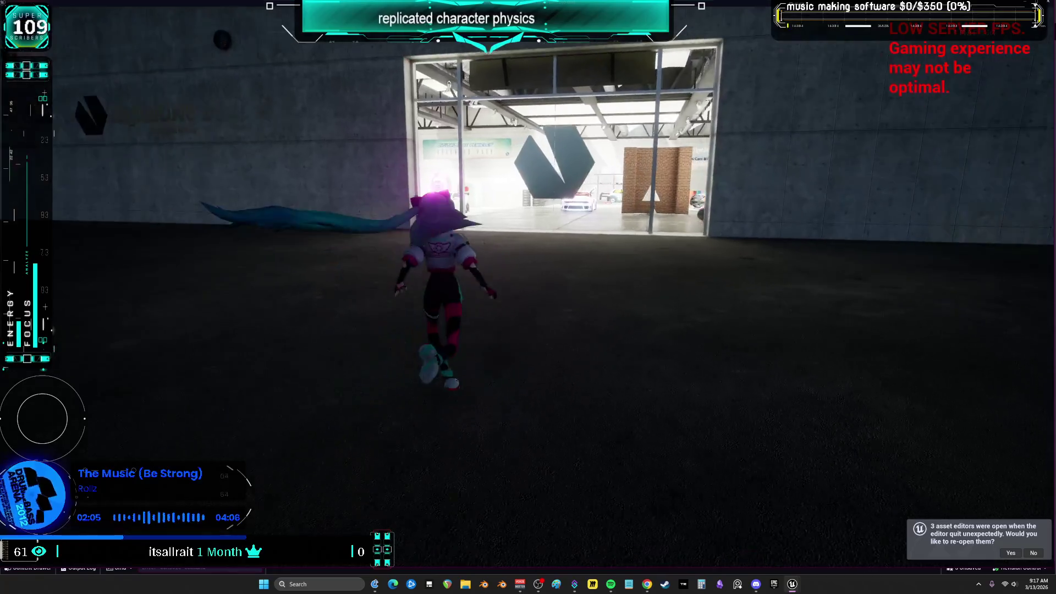
key("space")
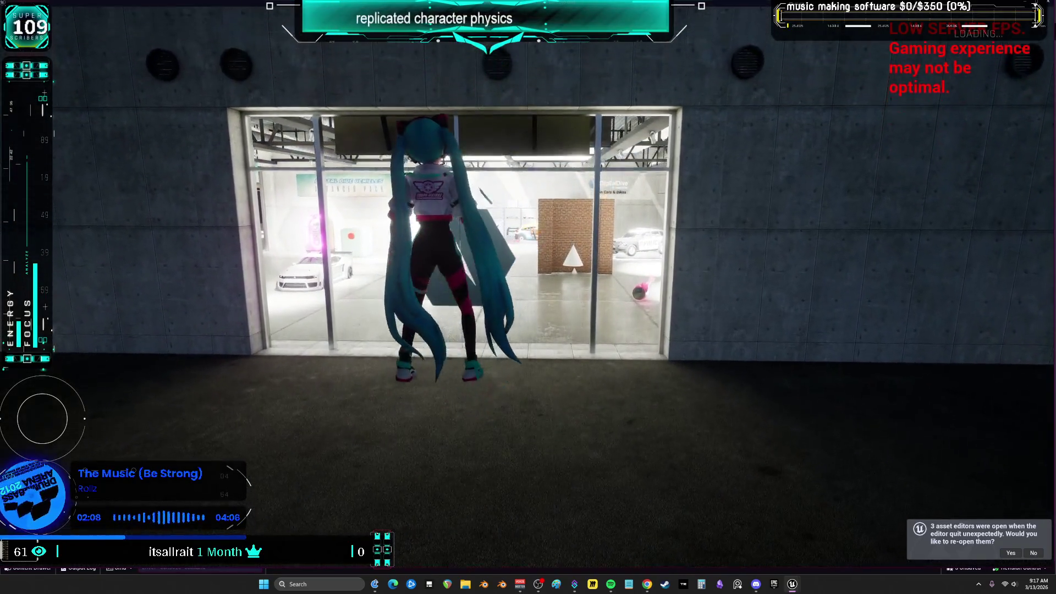
key("w")
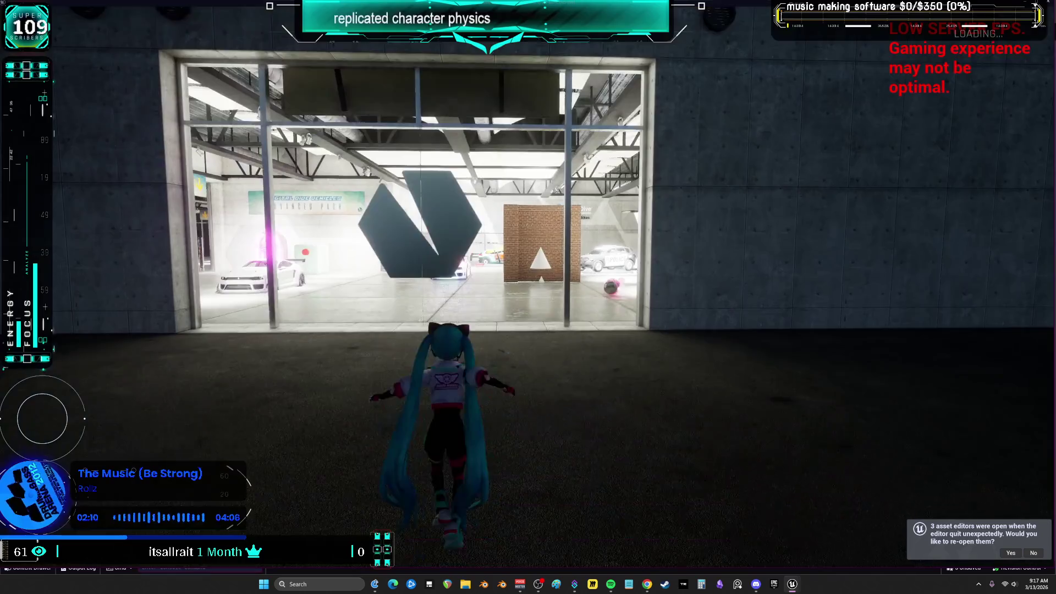
key("w")
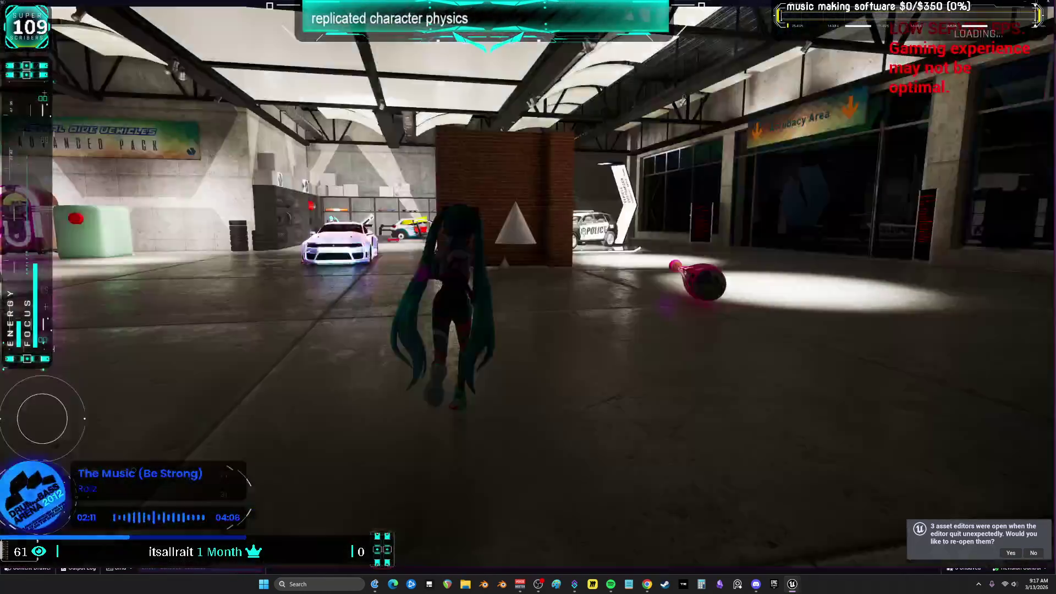
key("w")
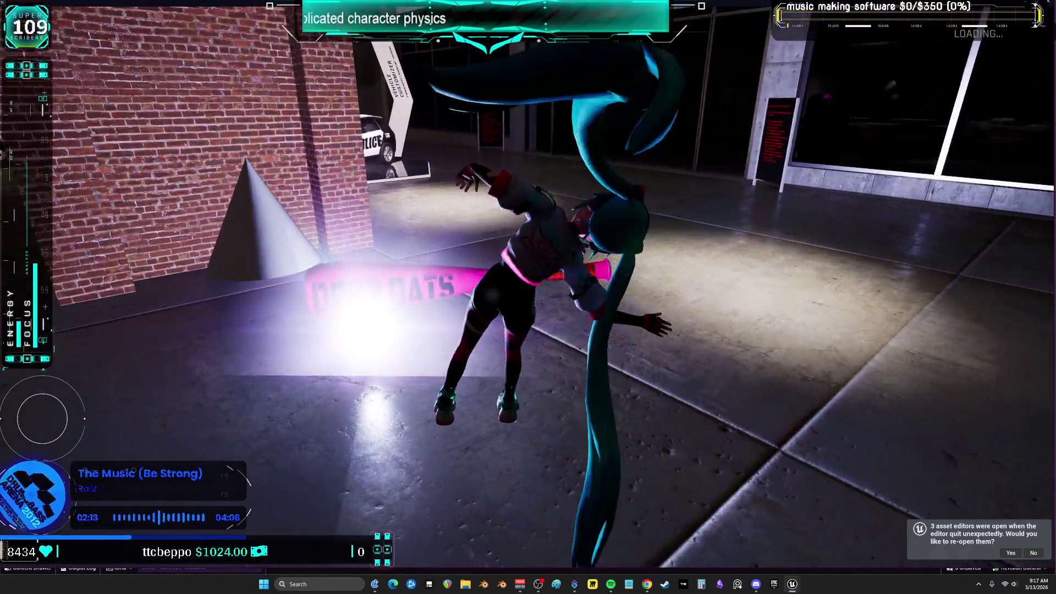
key("w")
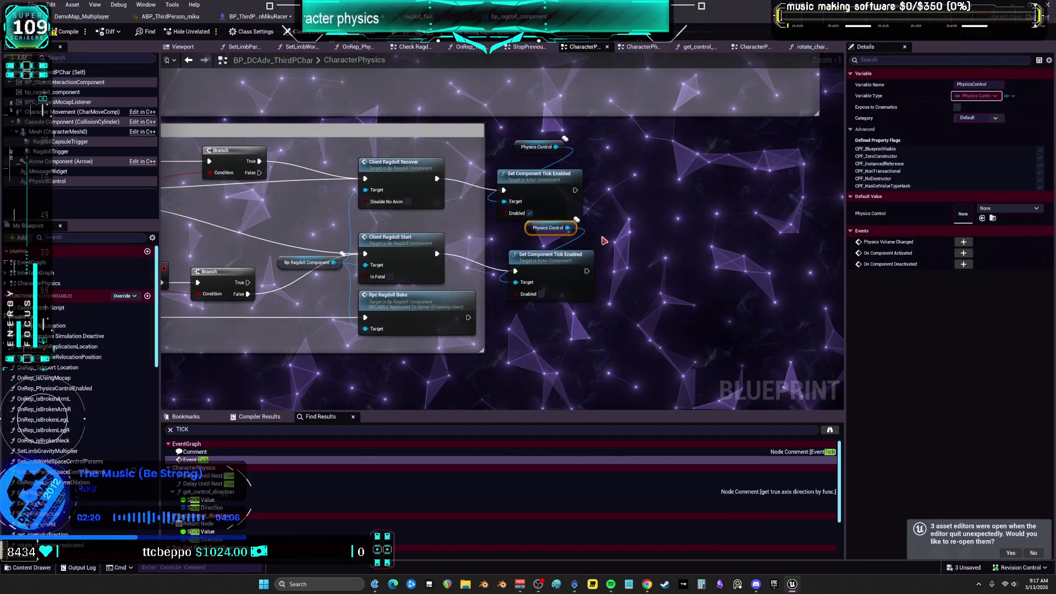
Rename the custom event to UseWorldSpaceControls and add a Use World Space Controls call.
left_click(525, 228)
left_click_drag(526, 230, 518, 240)
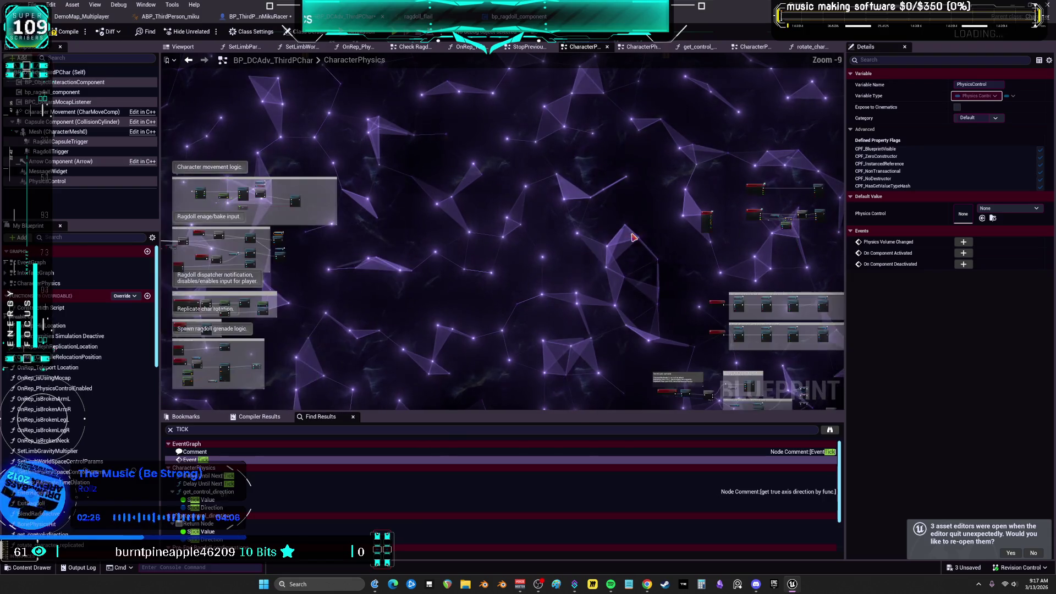
double_click(361, 222)
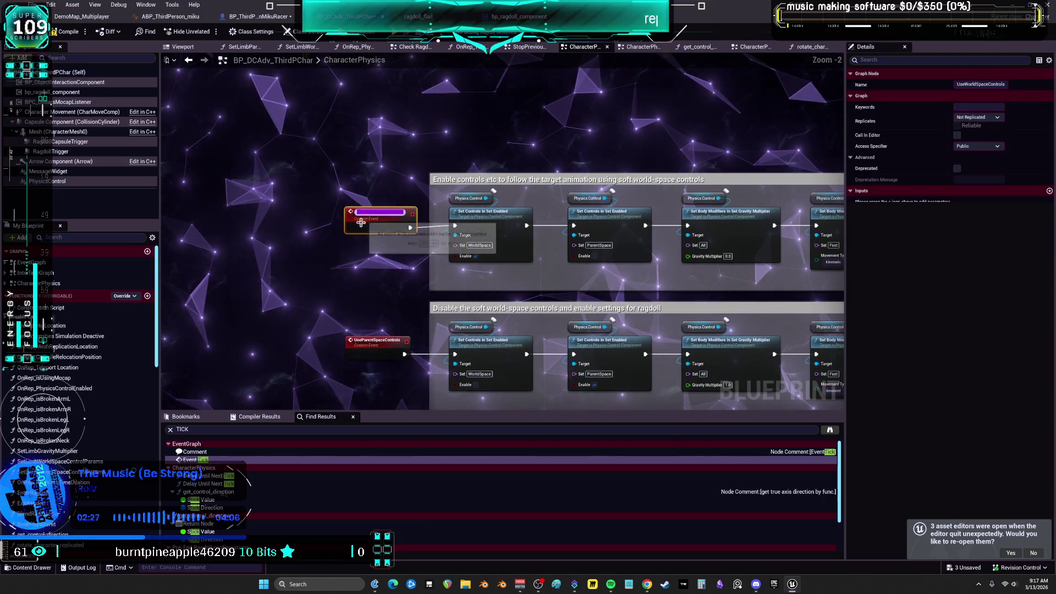
right_click(260, 222)
key("Return")
key("ctrl+v")
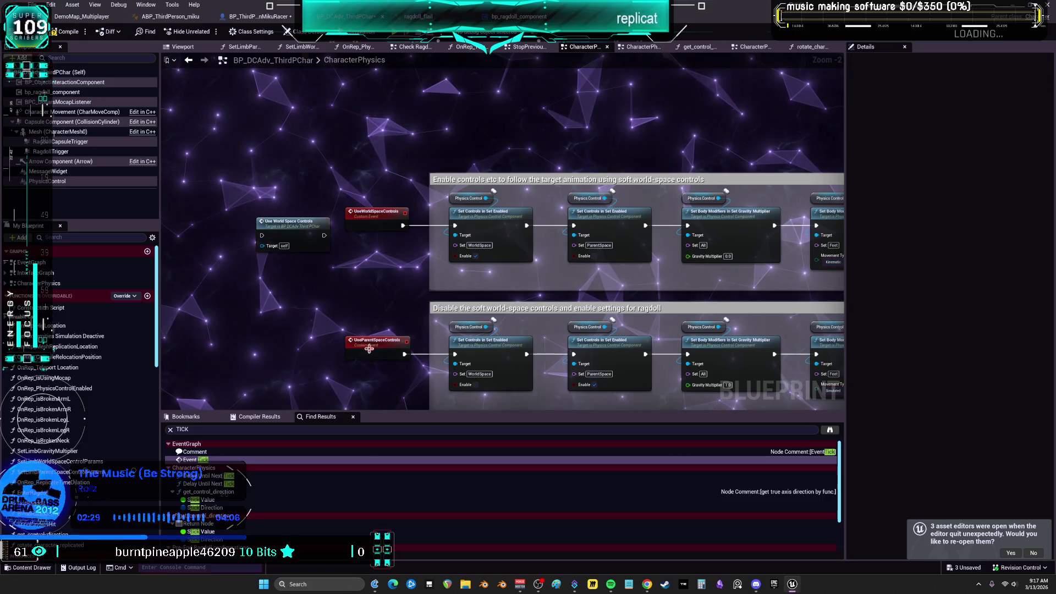
Remove the tick-enable nodes and place Use World Space Controls after Client Ragdoll Recover.
right_click(266, 271)
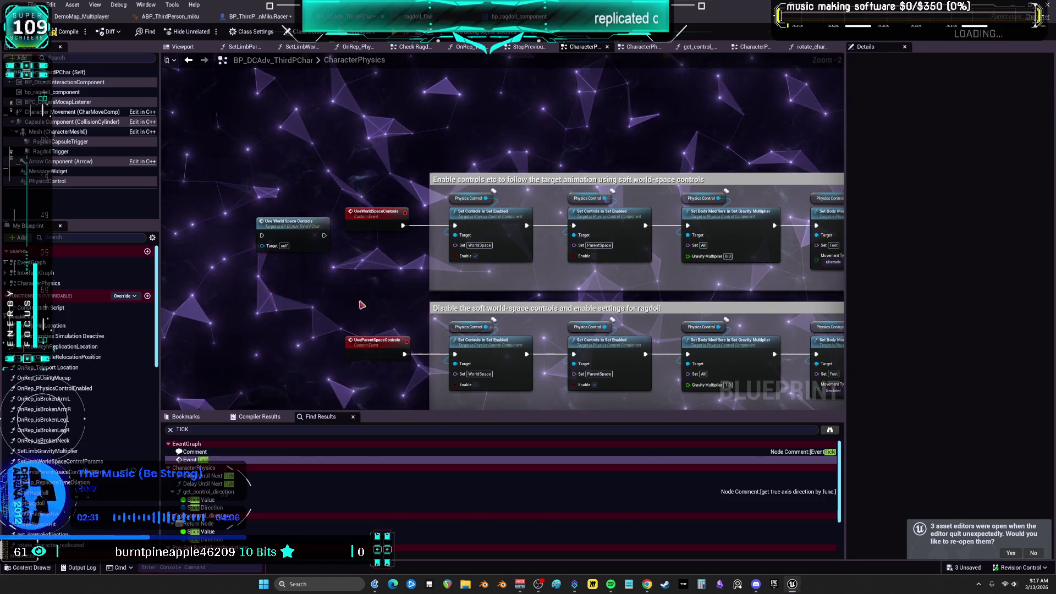
left_click_drag(297, 281, 447, 235)
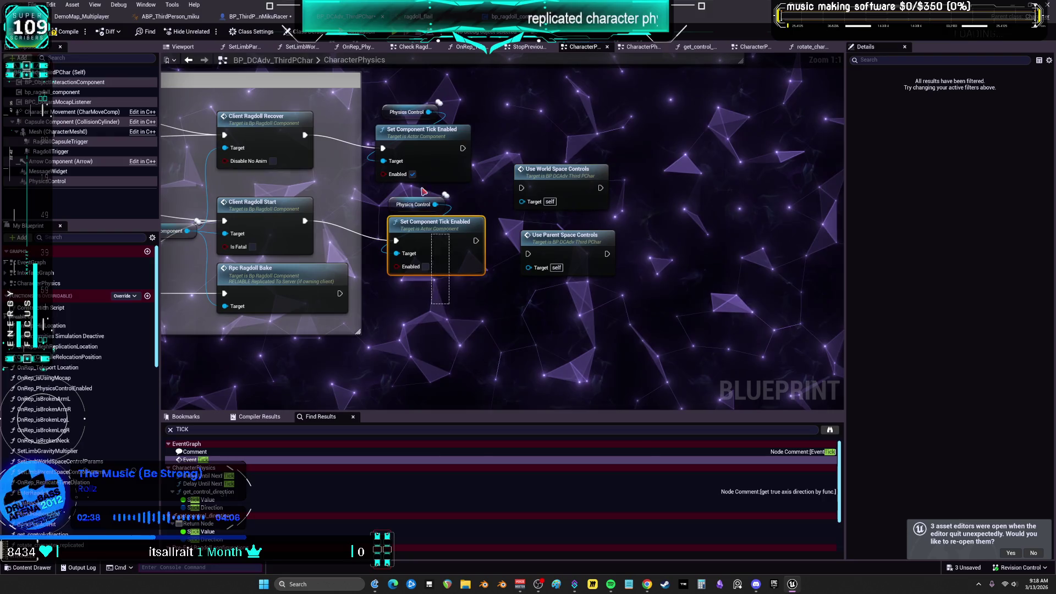
key("ctrl+z")
left_click_drag(554, 173, 467, 126)
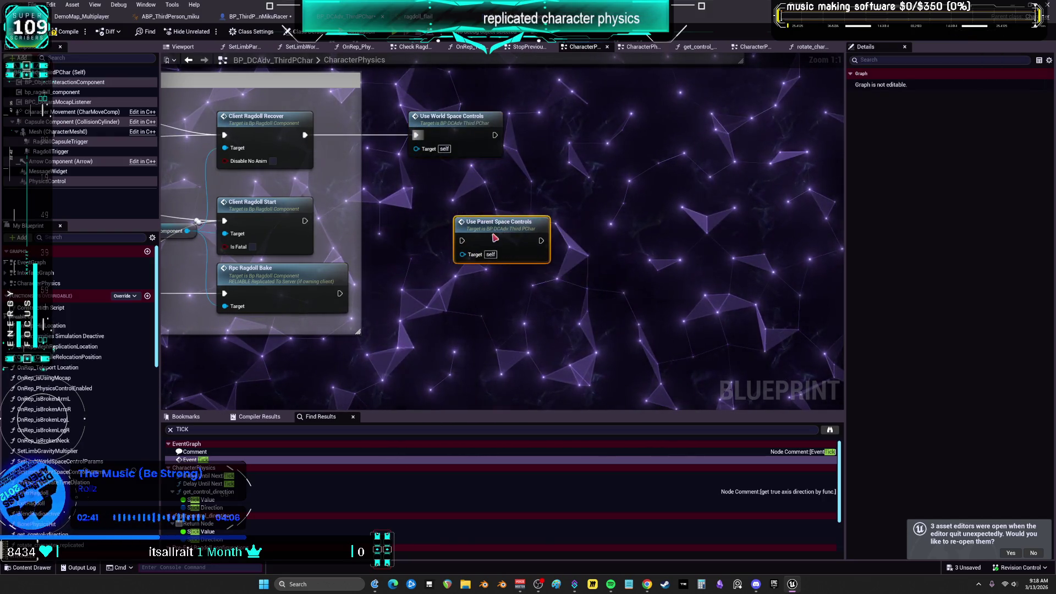
left_click_drag(289, 222, 295, 222)
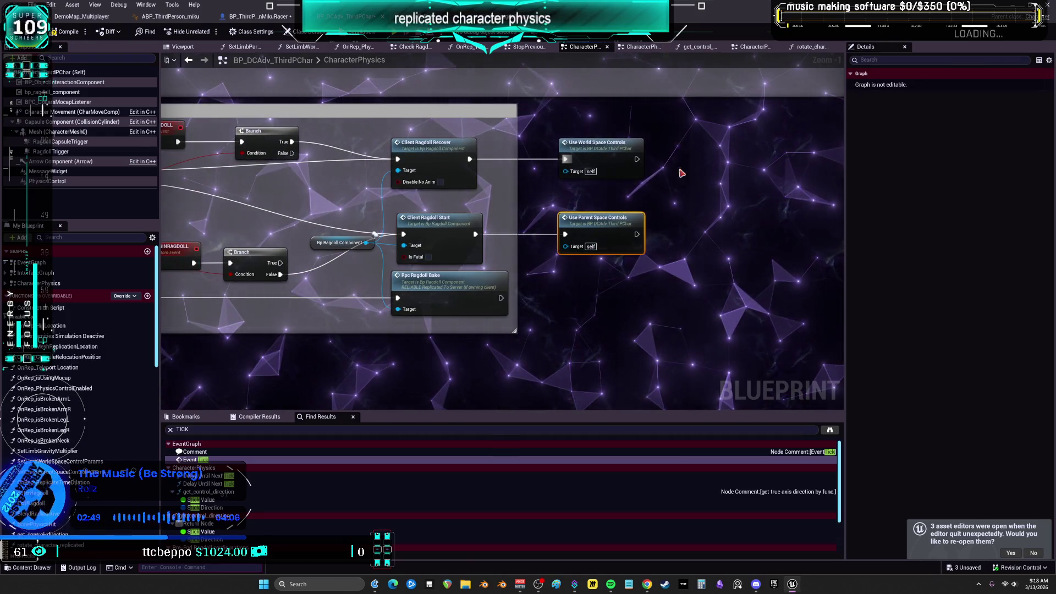
Review the world-space and parent-space control event groups, then launch multiplayer PIE.
scroll(624, 231, "down", 3)
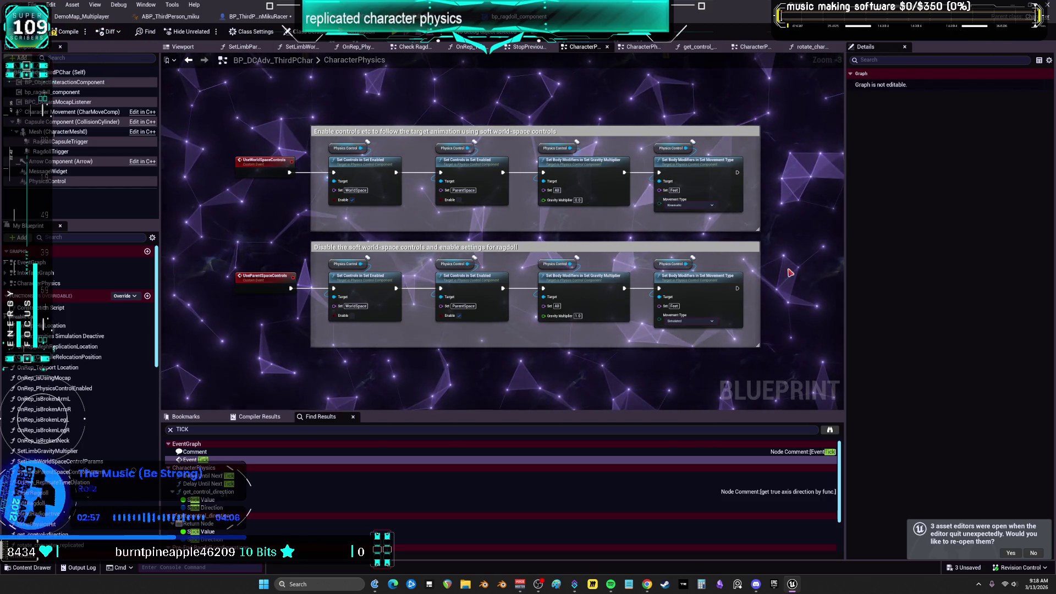
left_click_drag(790, 272, 783, 269)
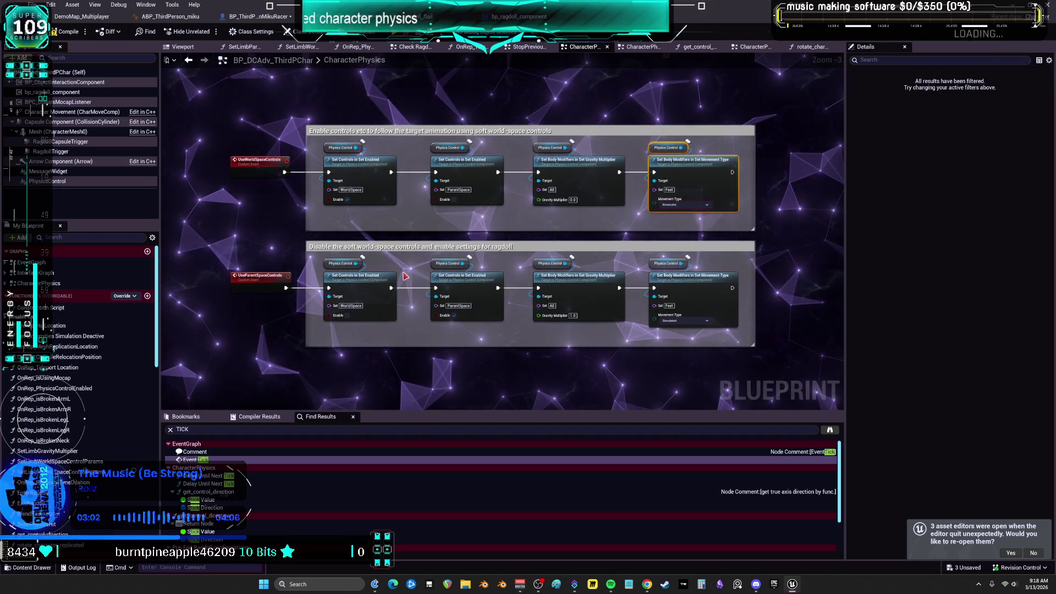
left_click(259, 264)
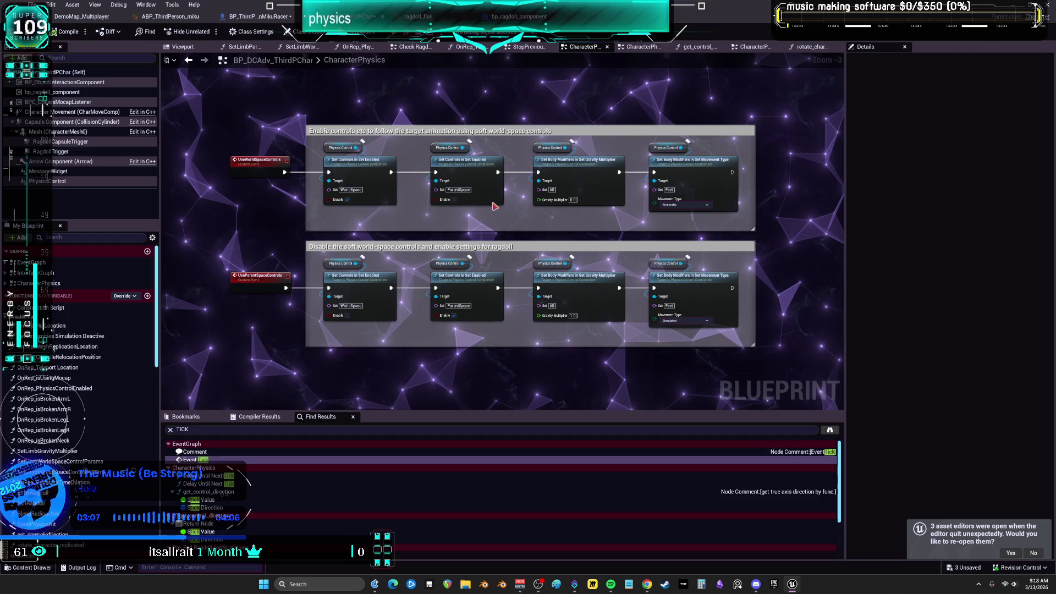
key("alt+p")
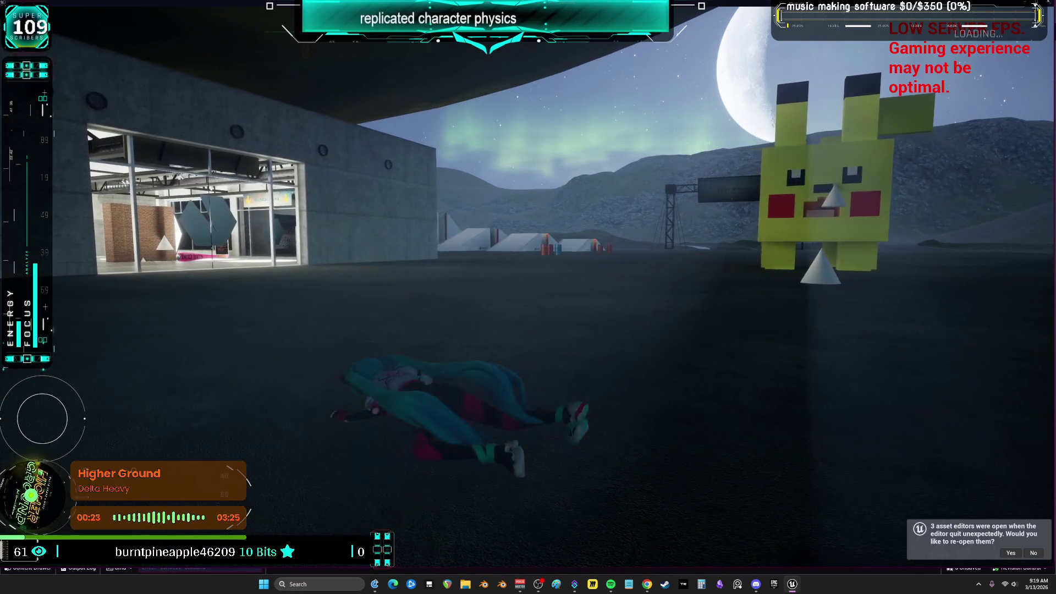
key("w")
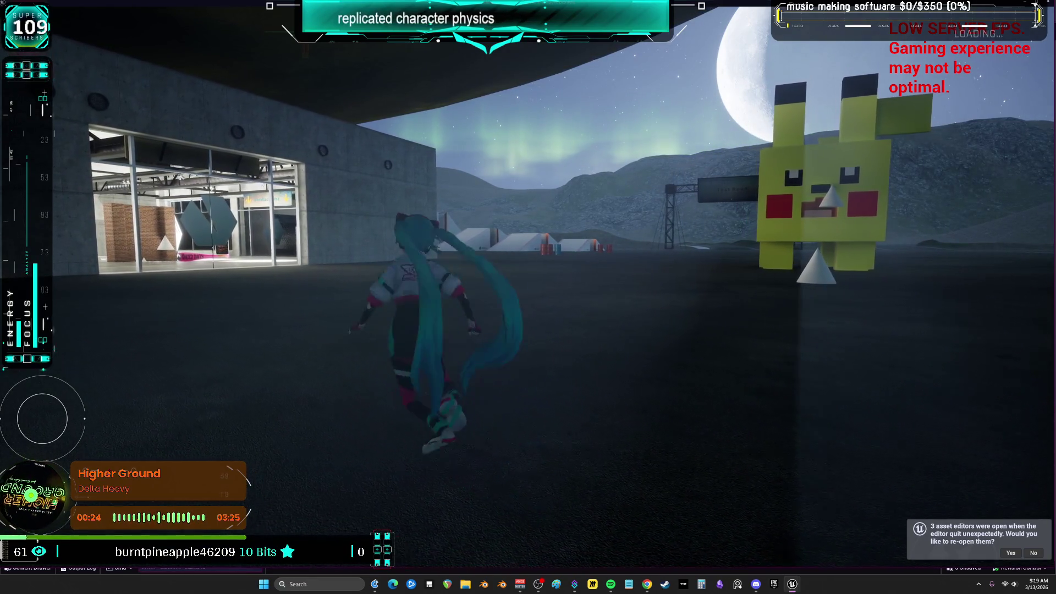
key("w")
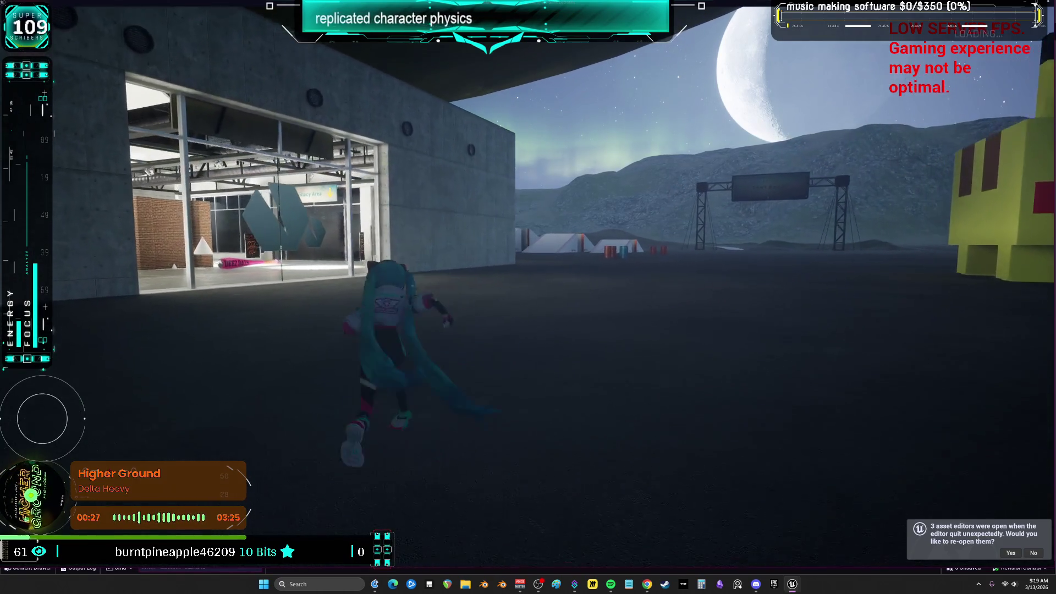
key("a")
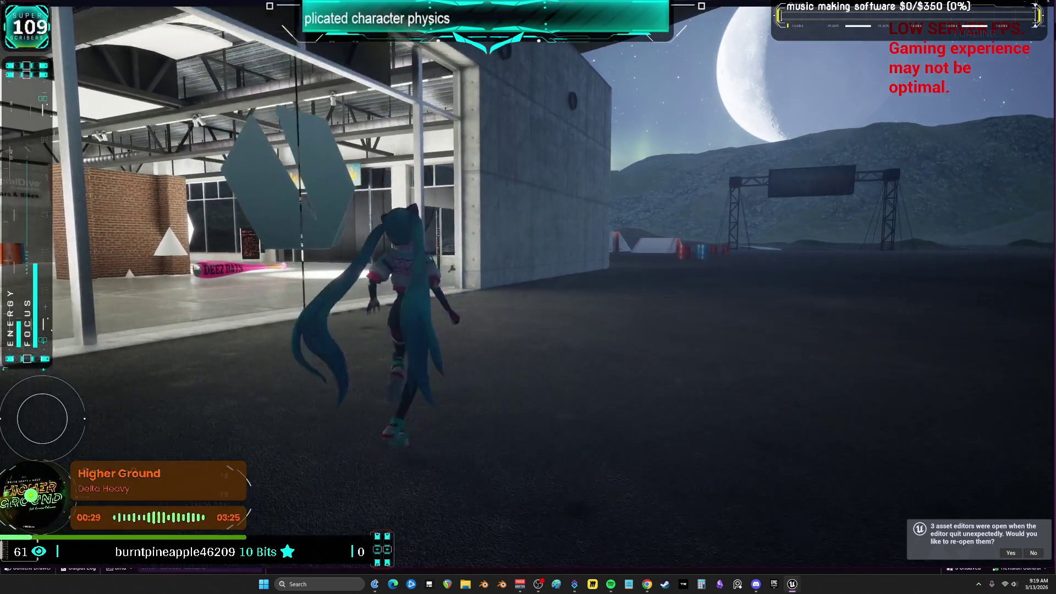
key("w")
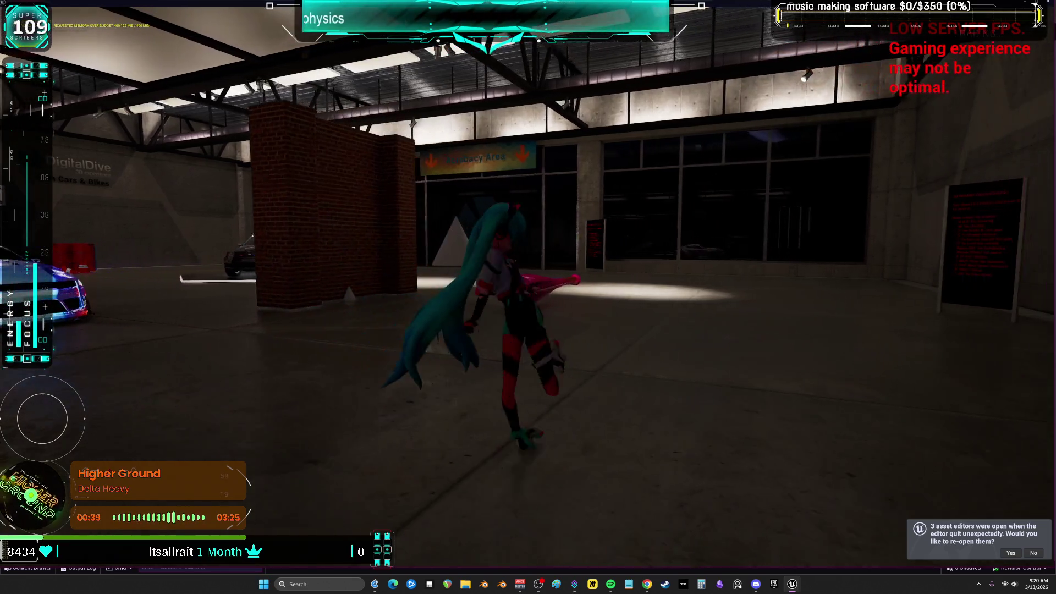
key("w")
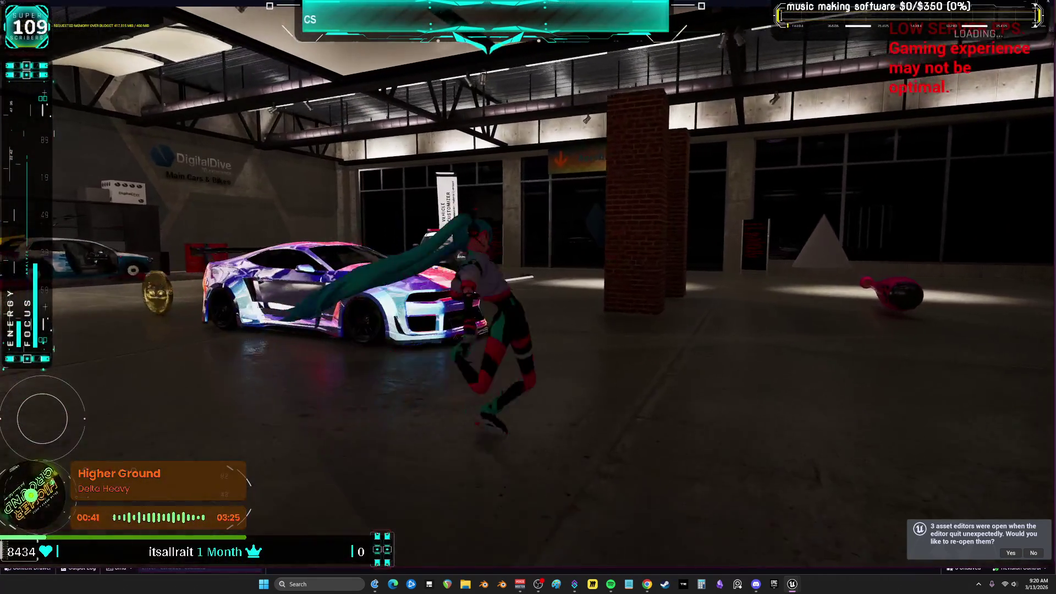
key("alt+Tab")
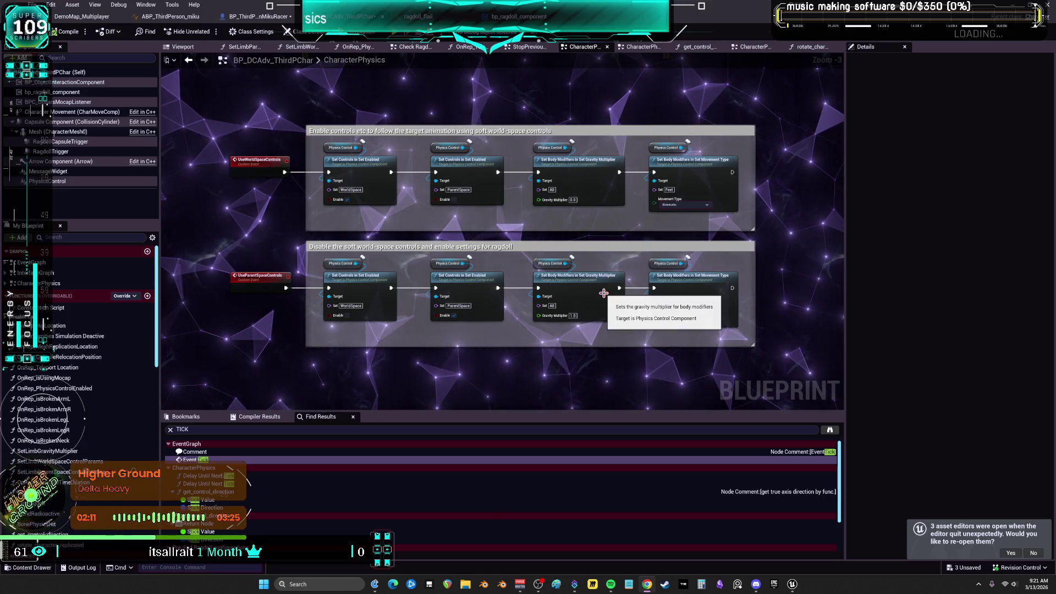
Pan and zoom to the feet controls, Hair limb nodes and their Get Control Names nodes.
scroll(603, 293, "down", 2)
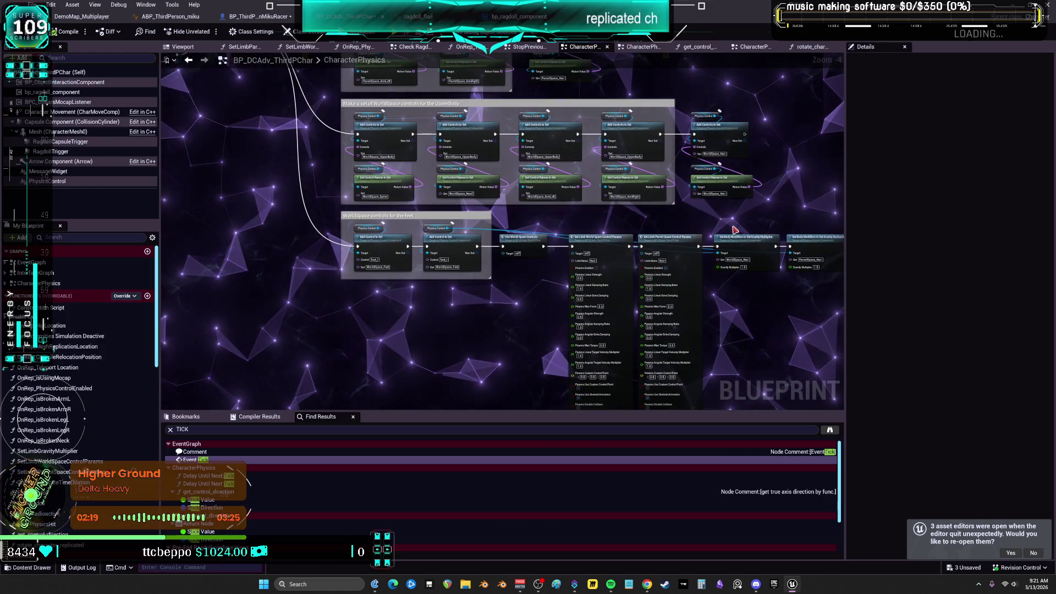
scroll(735, 230, "up", 1)
mouse_move(338, 225)
left_mouse_down()
mouse_move(460, 236)
mouse_move(545, 290)
left_mouse_up()
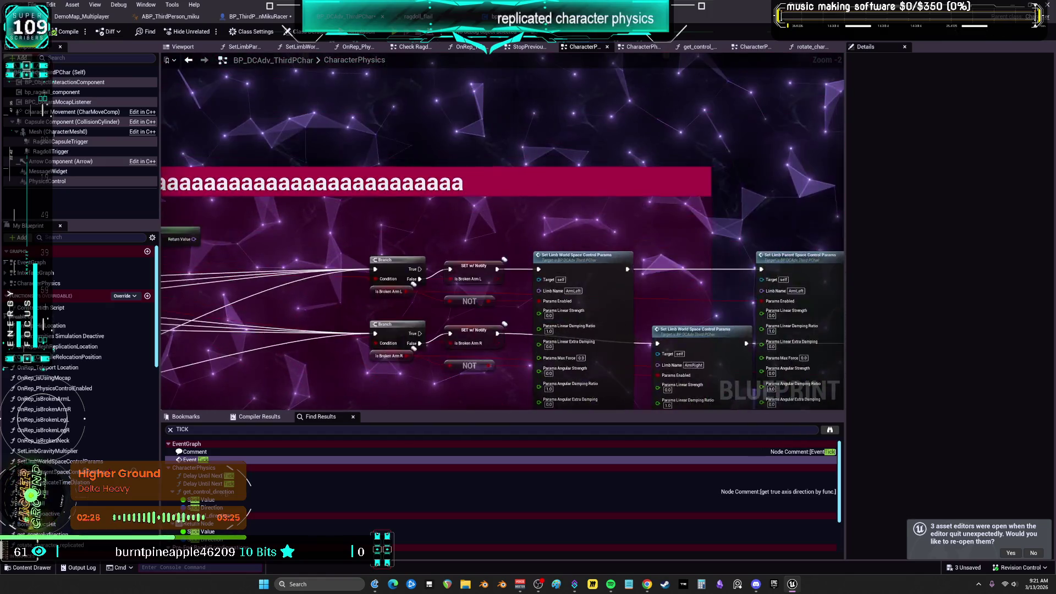
left_click_drag(646, 94, 443, 290)
scroll(522, 289, "up", 2)
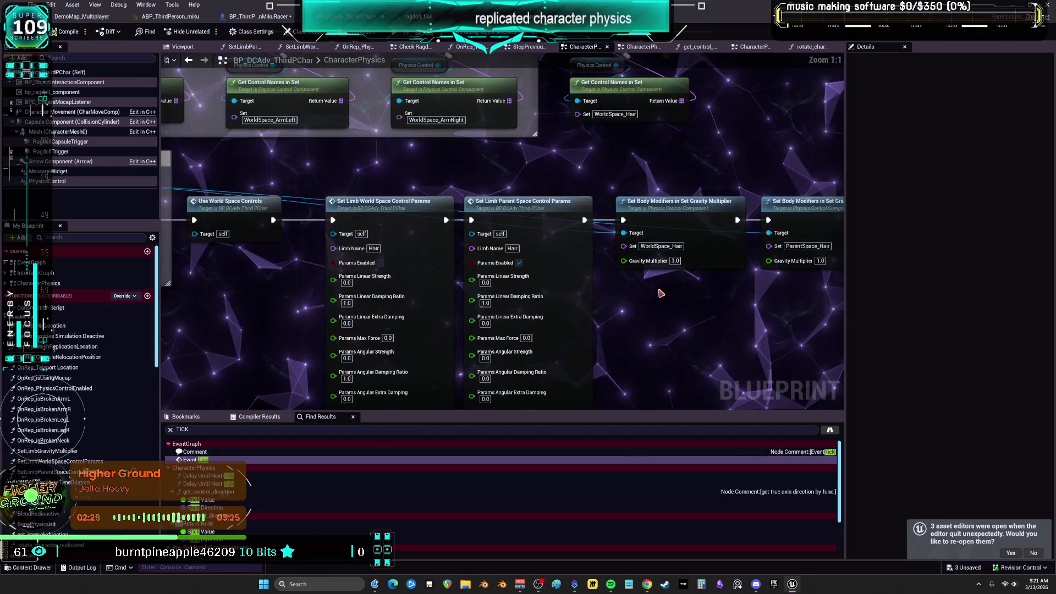
left_click_drag(680, 312, 633, 263)
scroll(632, 263, "down", 1)
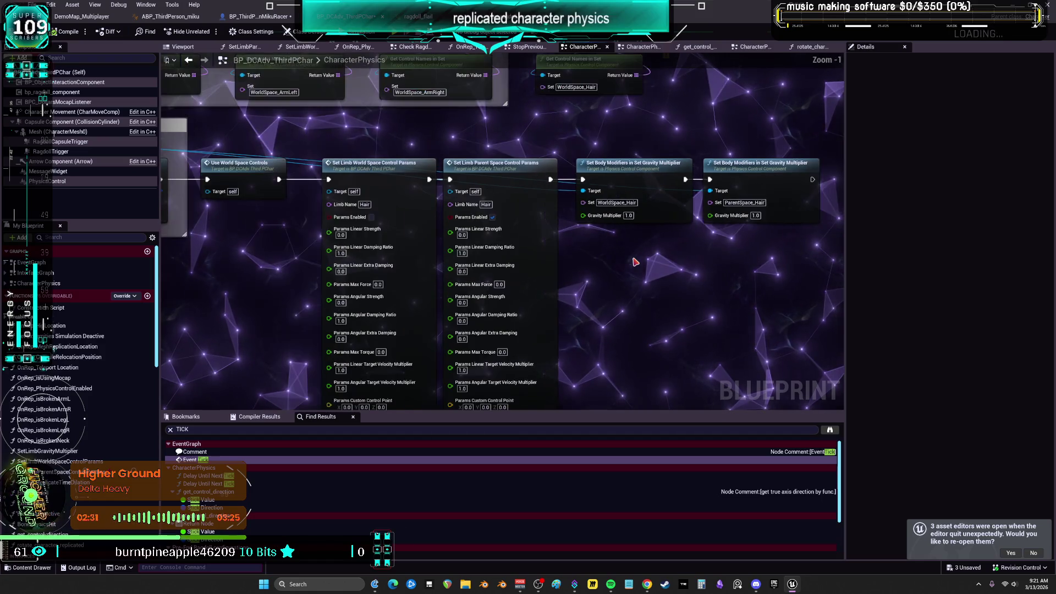
mouse_move(256, 249)
left_mouse_down()
mouse_move(270, 240)
mouse_move(660, 242)
left_mouse_up()
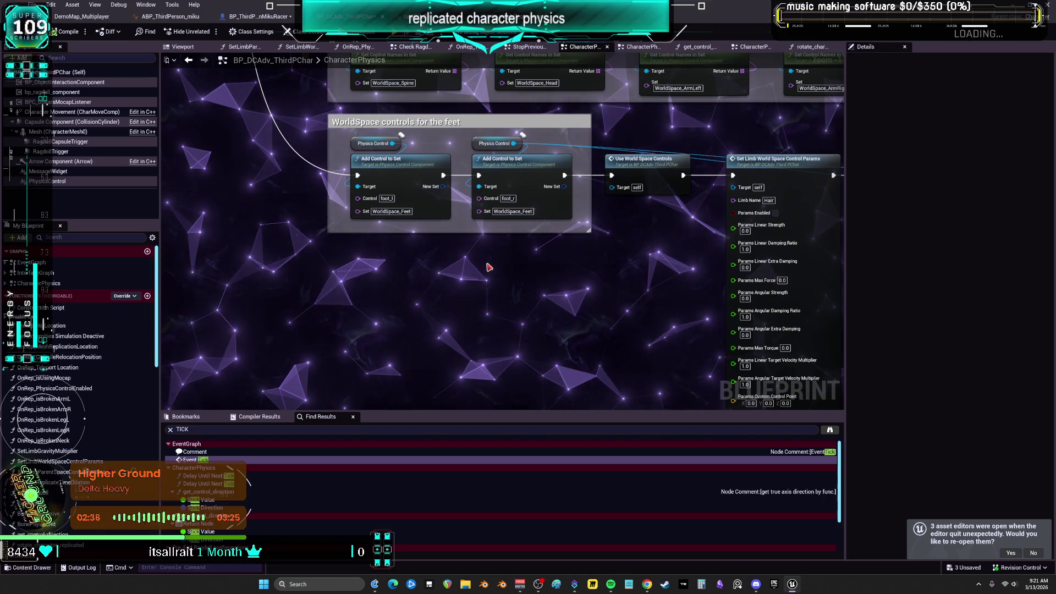
mouse_move(489, 267)
left_mouse_down()
mouse_move(486, 330)
mouse_move(586, 276)
mouse_move(466, 261)
left_mouse_up()
scroll(586, 277, "down", 2)
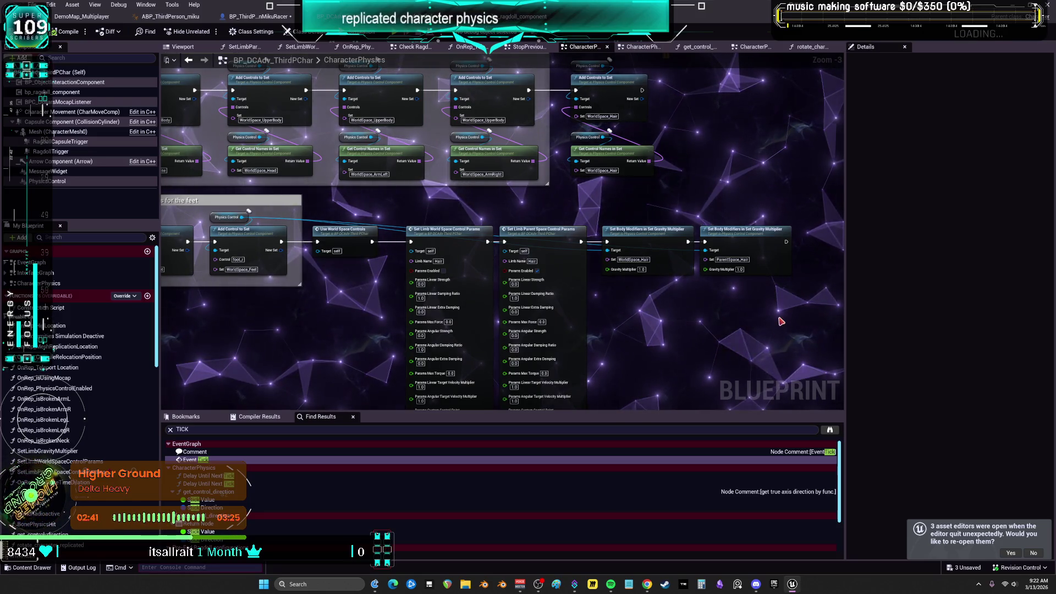
Inspect the Set Limb World/Parent Space Control Params and Set Body Modifiers nodes, then start multiplayer PIE.
left_click(484, 230)
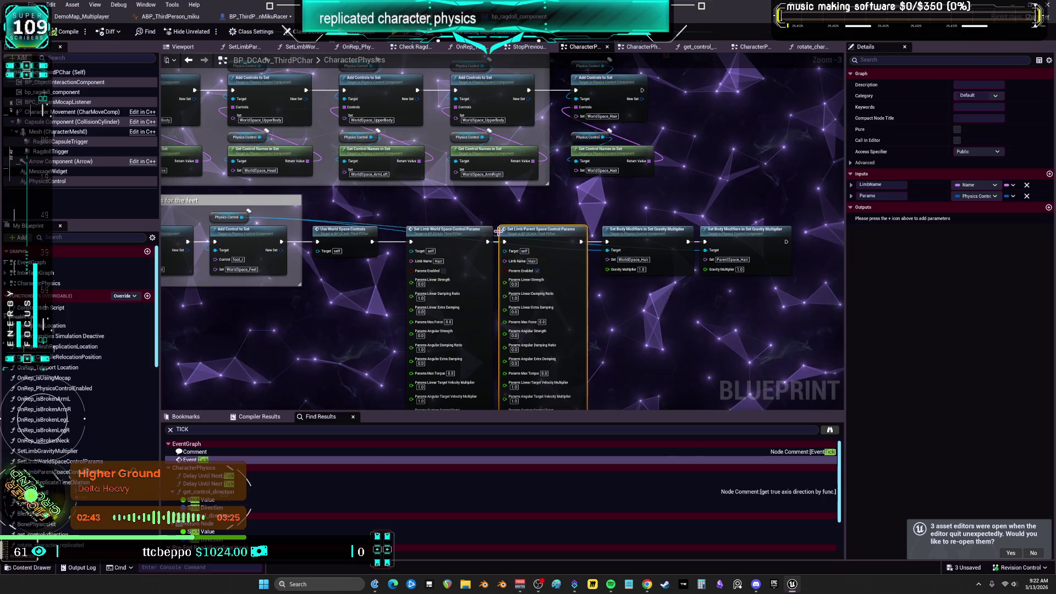
left_click(518, 230)
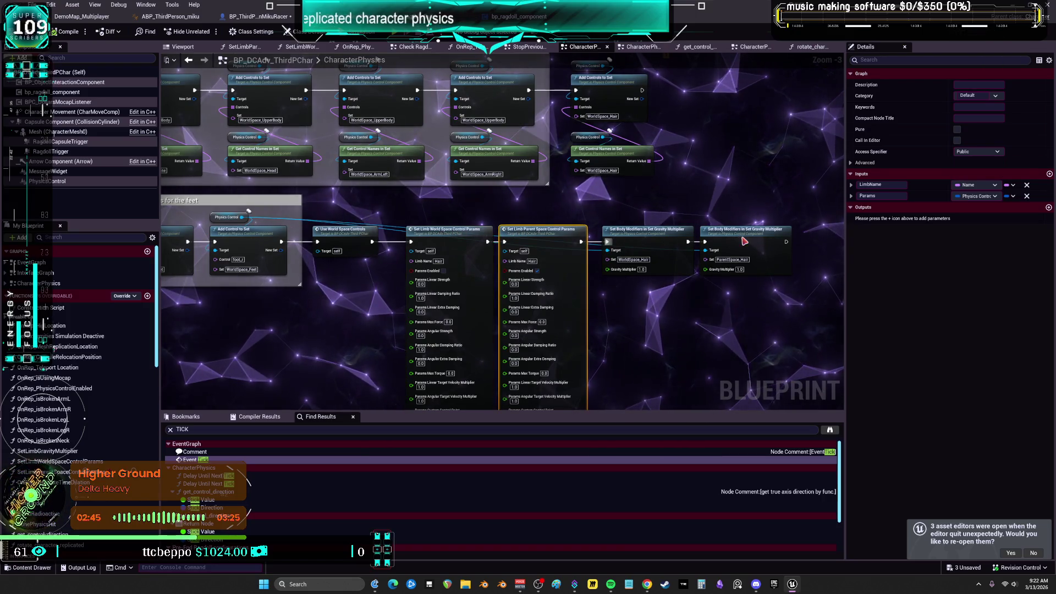
left_click(649, 231)
scroll(786, 352, "down", 2)
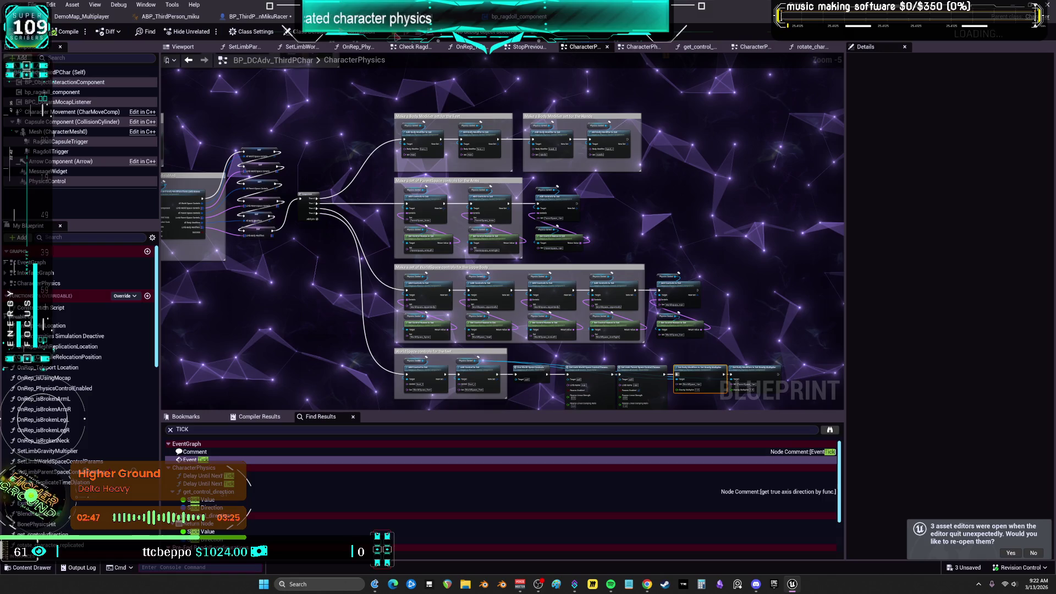
key("alt+p")
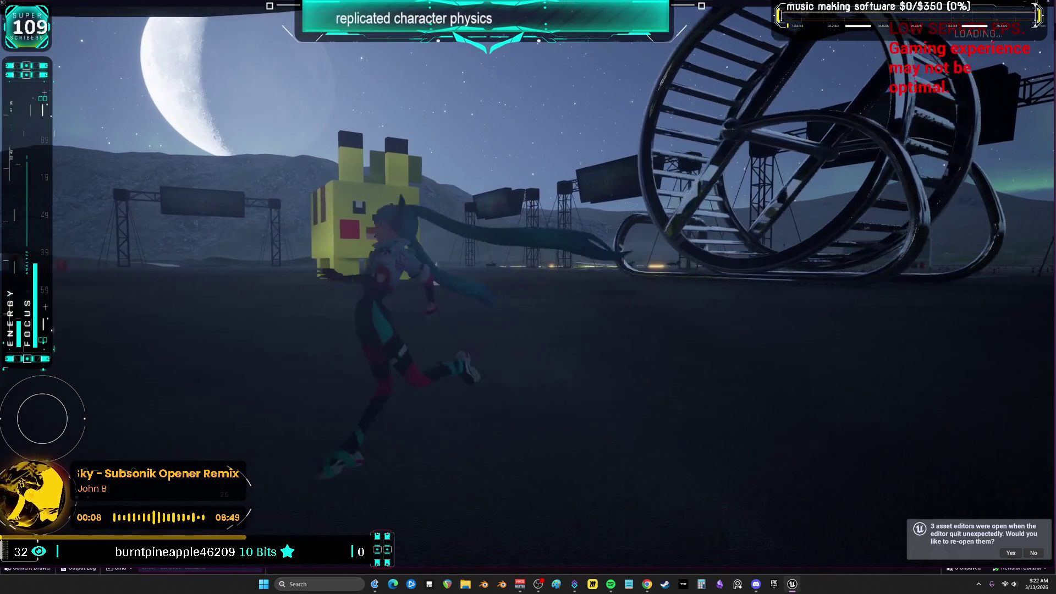
Press Esc to end the multiplayer physics test and go back to the graph.
key("Escape")
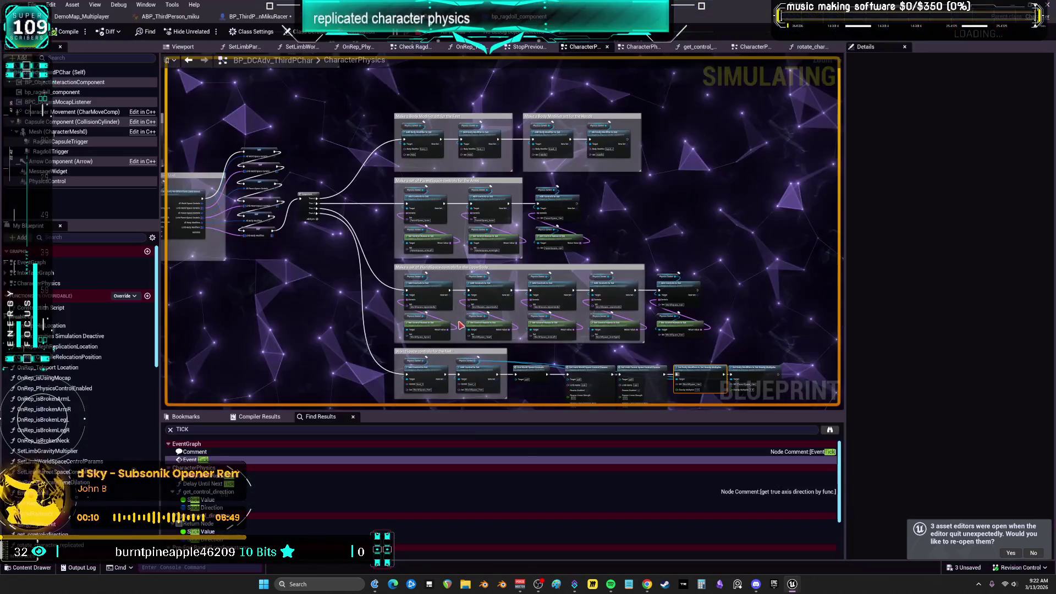
Move the four hair chain nodes beside the ragdoll events and wire both space-control calls into Set Limb params.
scroll(690, 243, "up", 4)
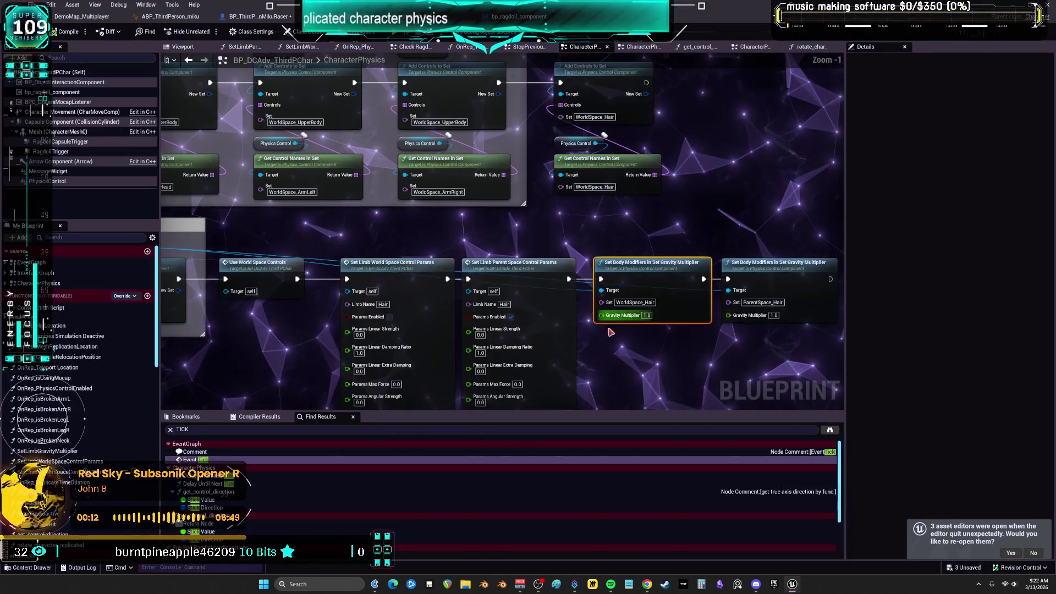
scroll(619, 258, "down", 1)
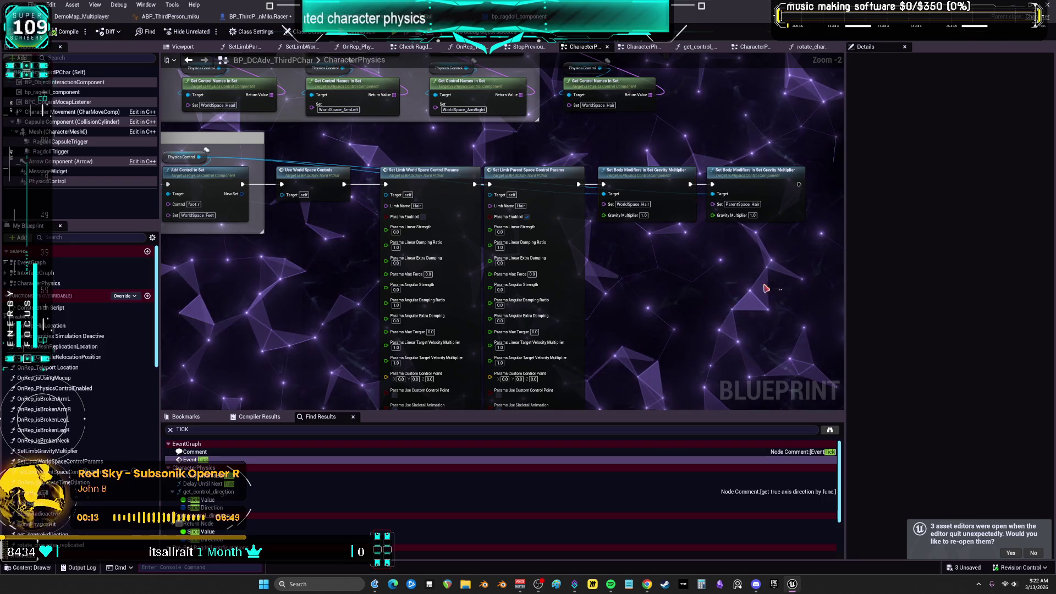
left_click_drag(814, 236, 410, 203)
scroll(314, 259, "down", 3)
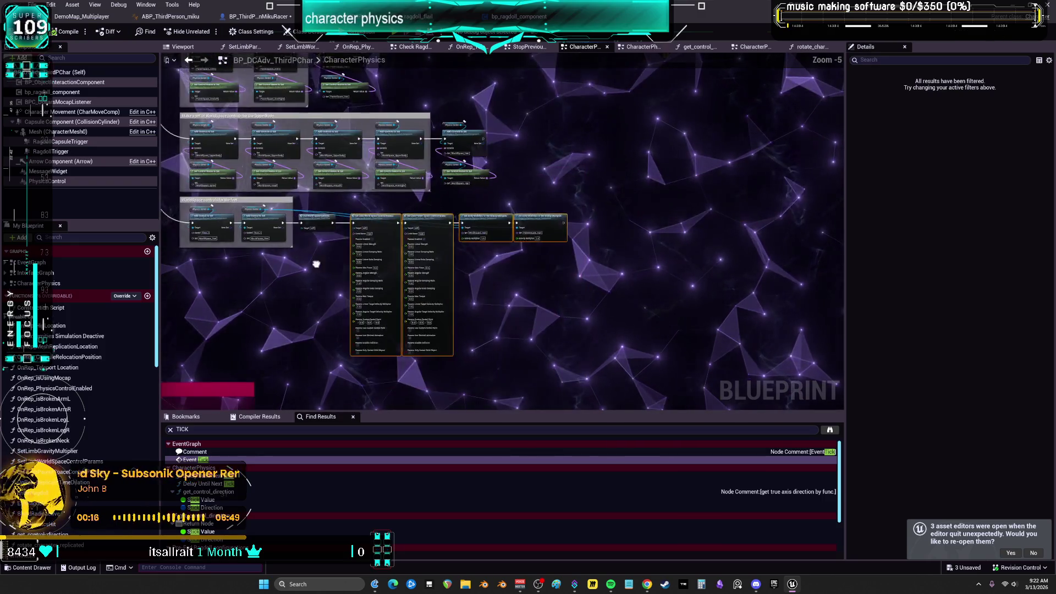
scroll(540, 243, "up", 5)
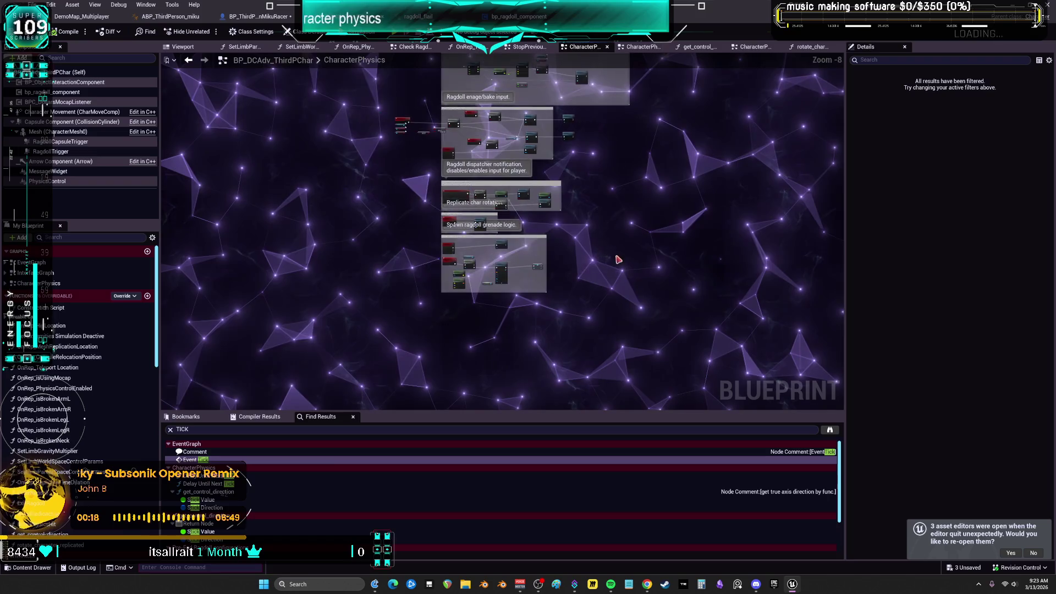
mouse_move(540, 244)
left_mouse_down()
mouse_move(663, 223)
mouse_move(673, 177)
mouse_move(582, 176)
left_mouse_up()
left_click_drag(462, 166, 507, 195)
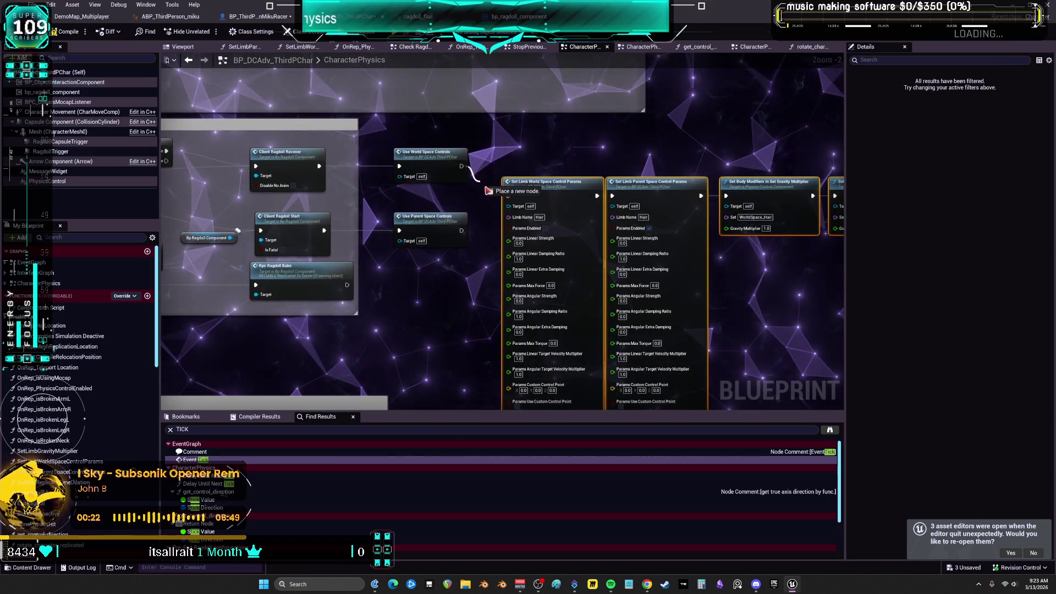
left_click_drag(462, 230, 507, 195)
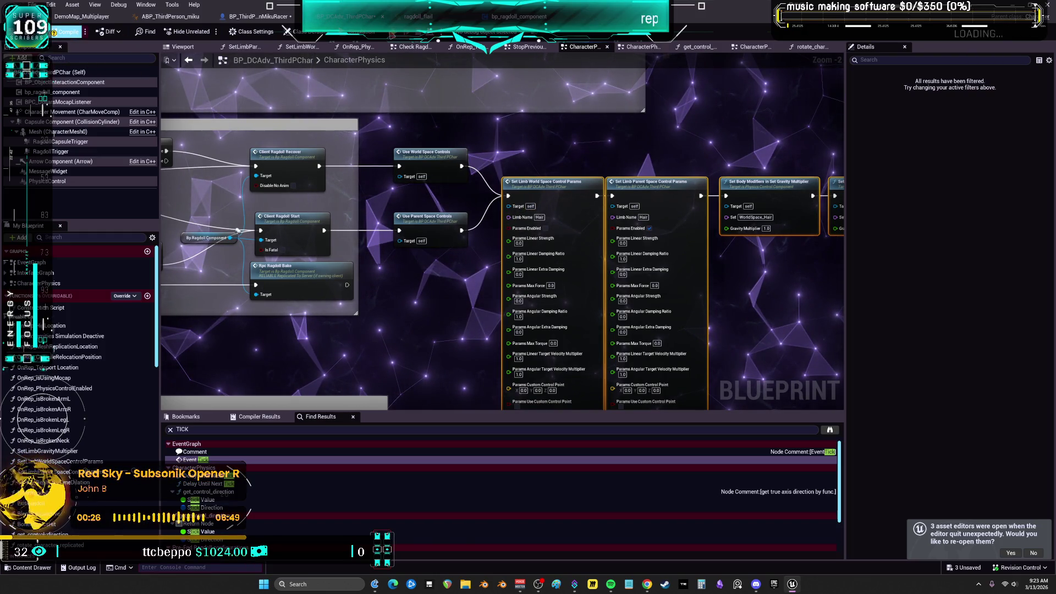
Compile, then connect a Physics Control reference to both gravity modifier Target pins.
left_click(67, 31)
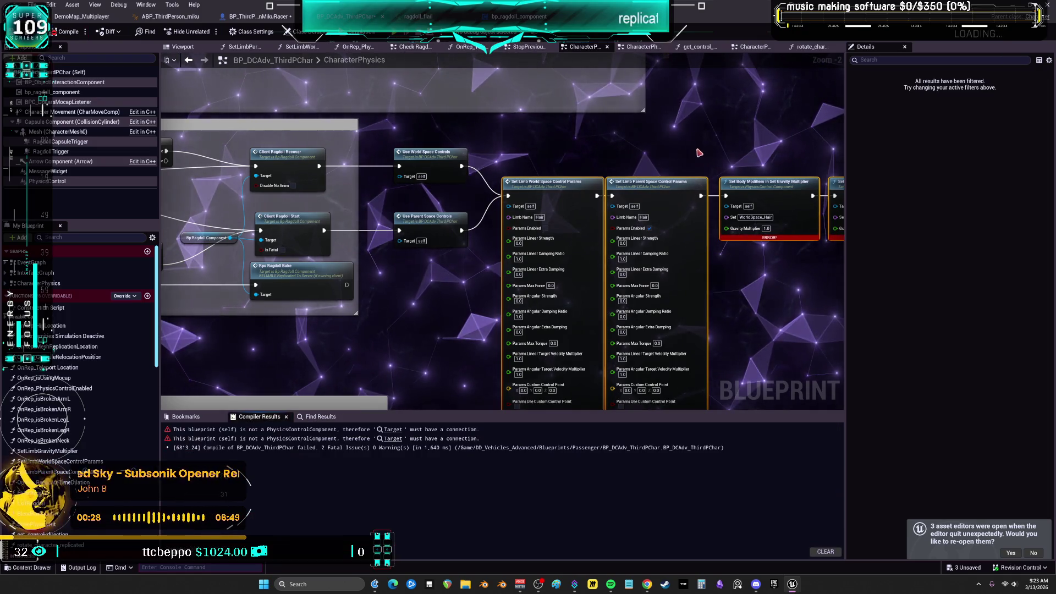
left_click_drag(696, 157, 387, 163)
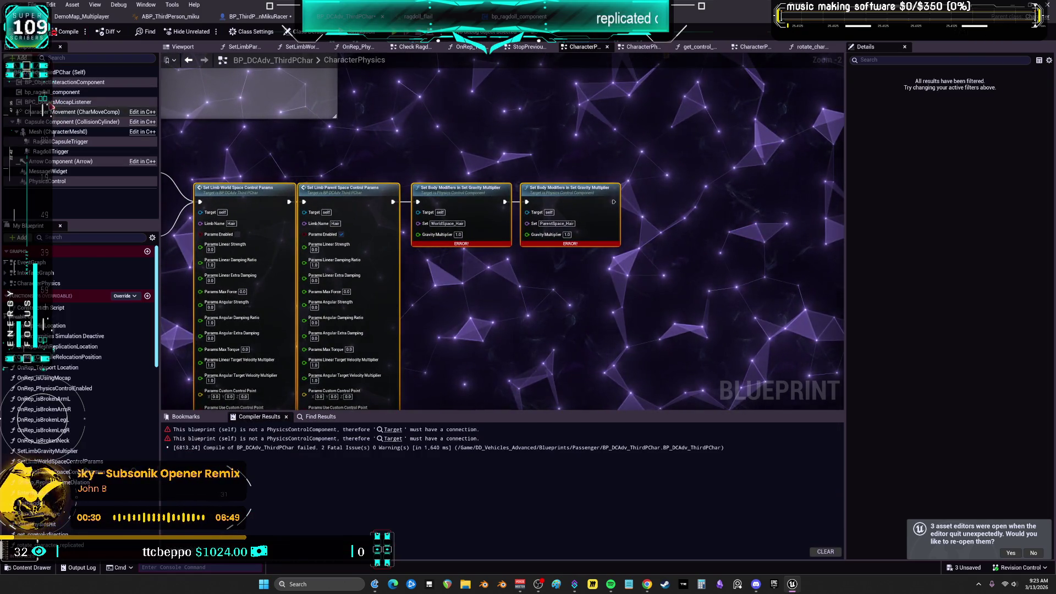
mouse_move(62, 186)
left_mouse_down()
mouse_move(477, 150)
mouse_move(443, 214)
left_mouse_up()
mouse_move(476, 149)
left_mouse_down()
mouse_move(472, 165)
mouse_move(526, 211)
left_mouse_up()
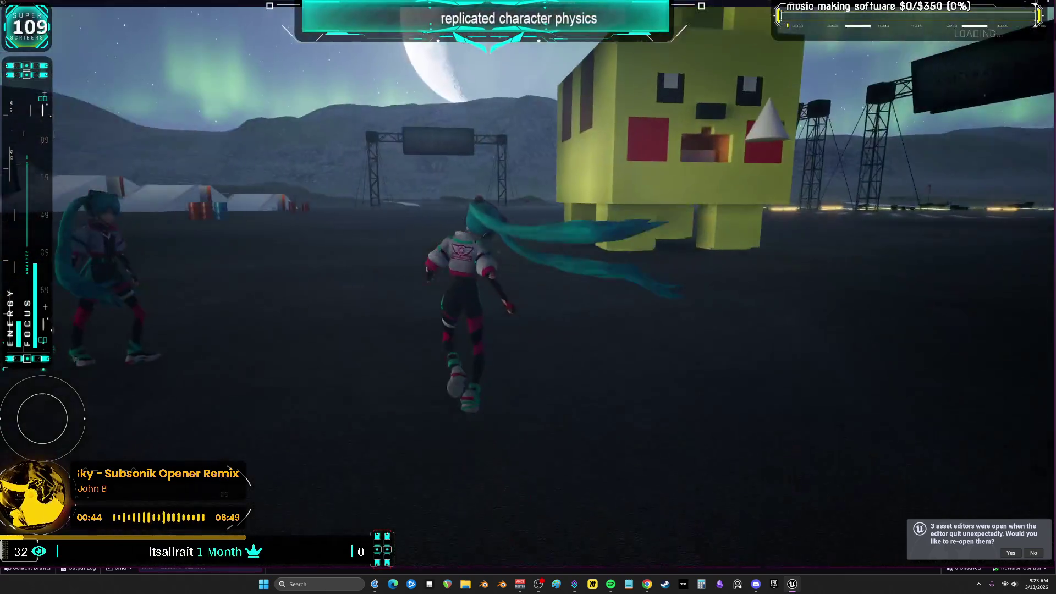
Ragdoll Miku, walk her toward the showroom, then ragdoll and recover her mid-walk.
key("r")
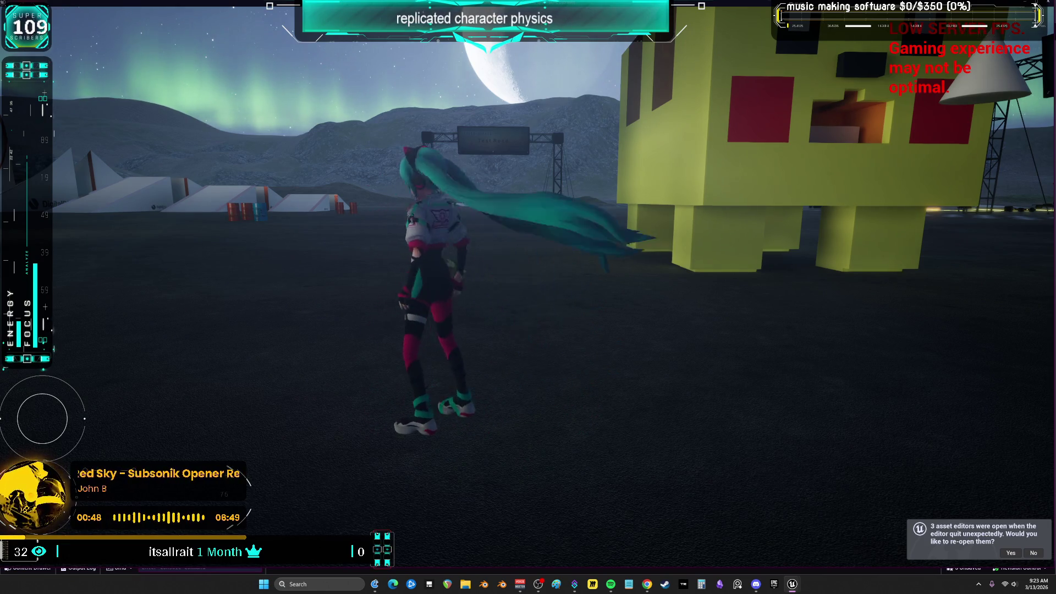
key("s")
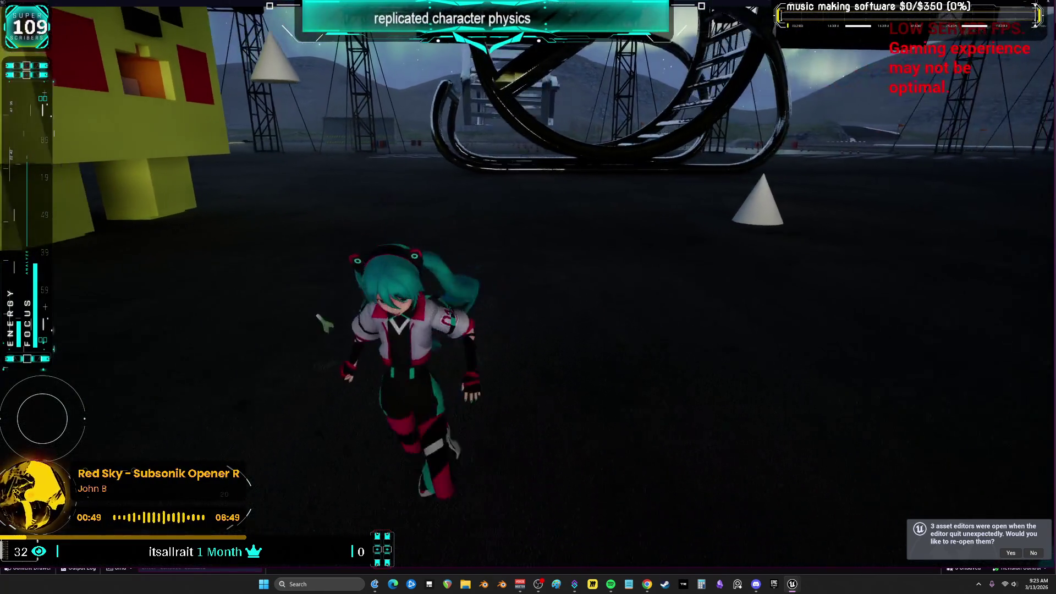
key("w")
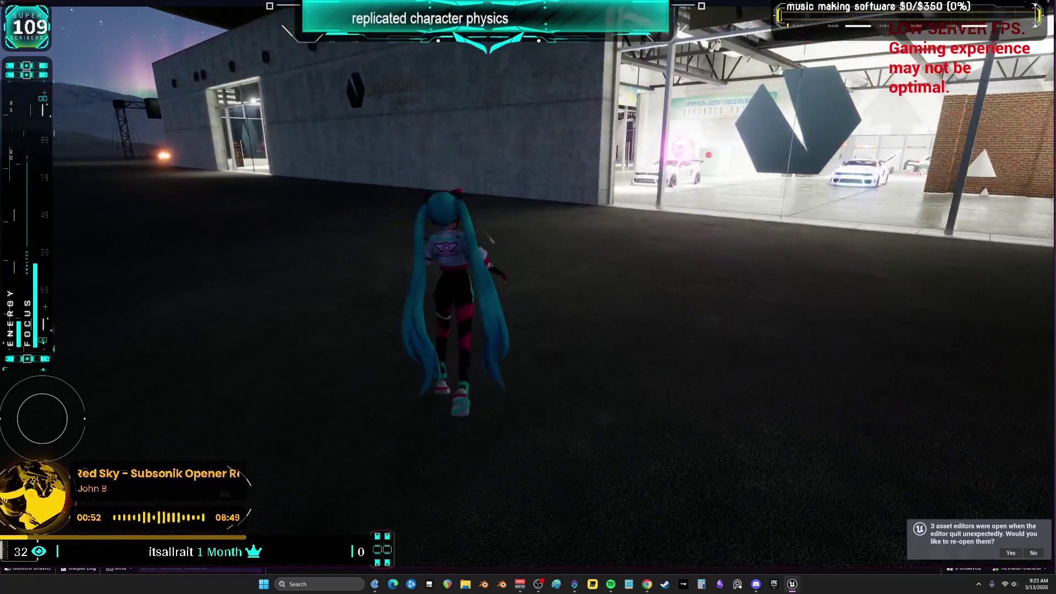
key("r")
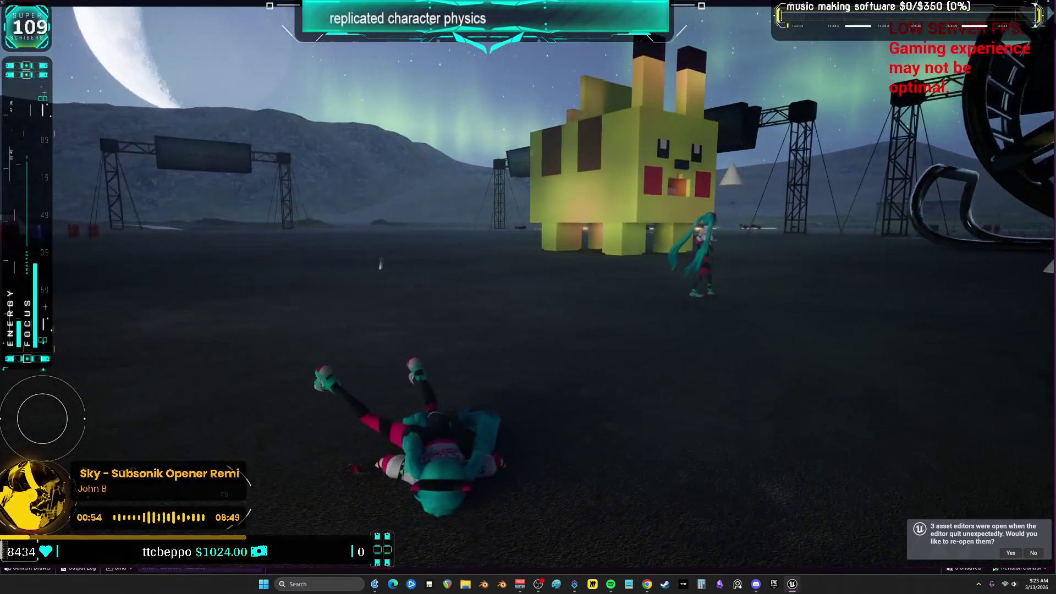
key("r")
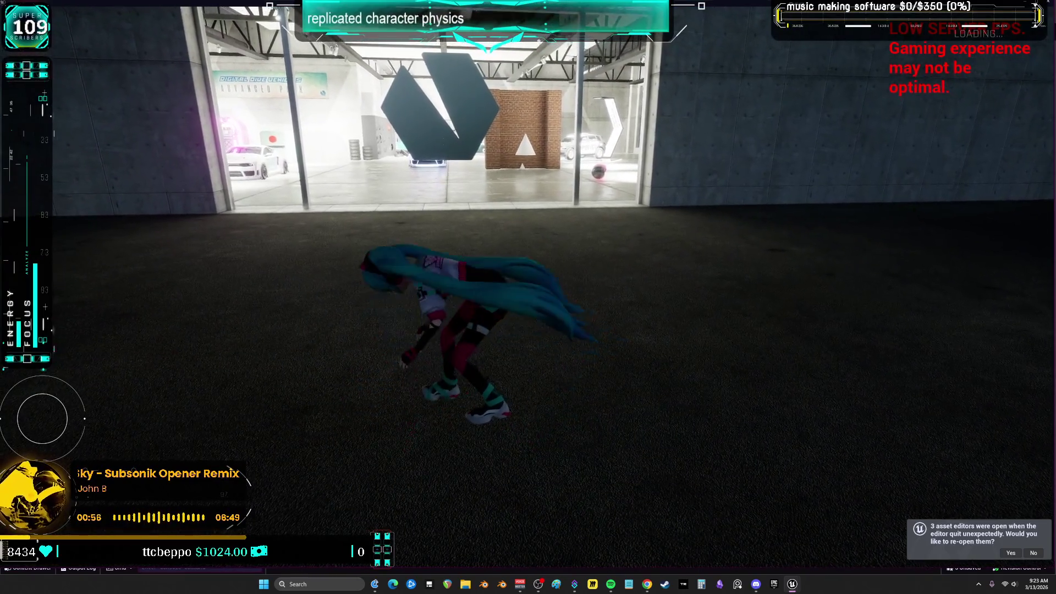
Ragdoll her repeatedly until she tumbles into the showroom, then end the play session.
key("r")
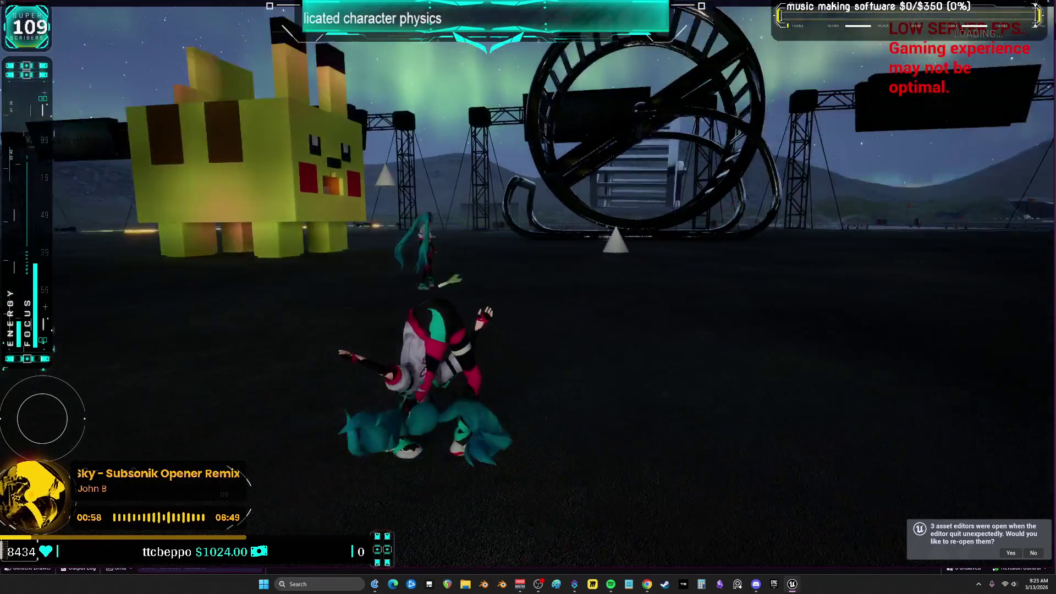
key("r")
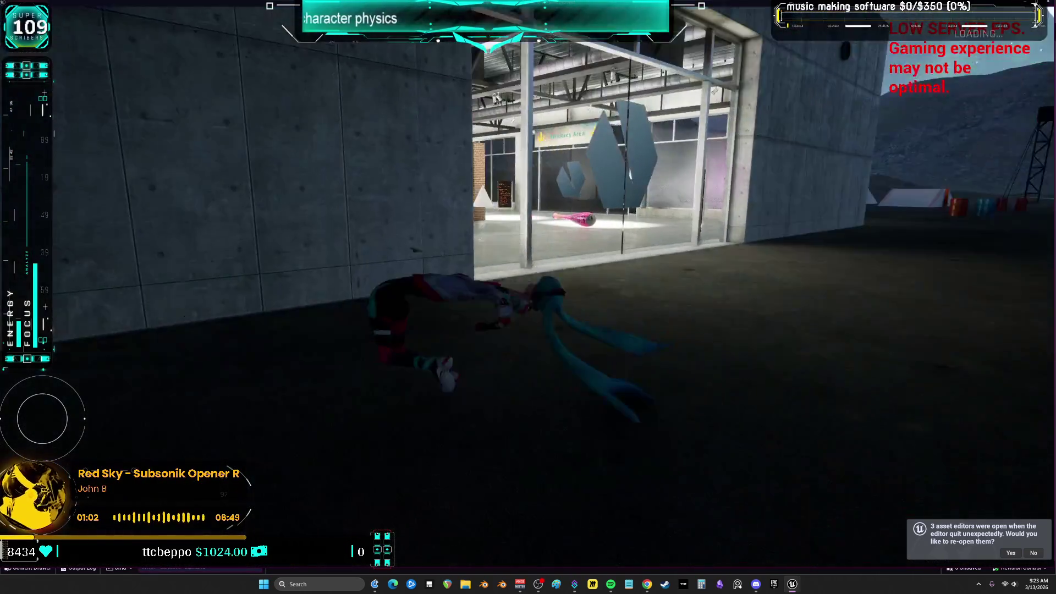
key("r")
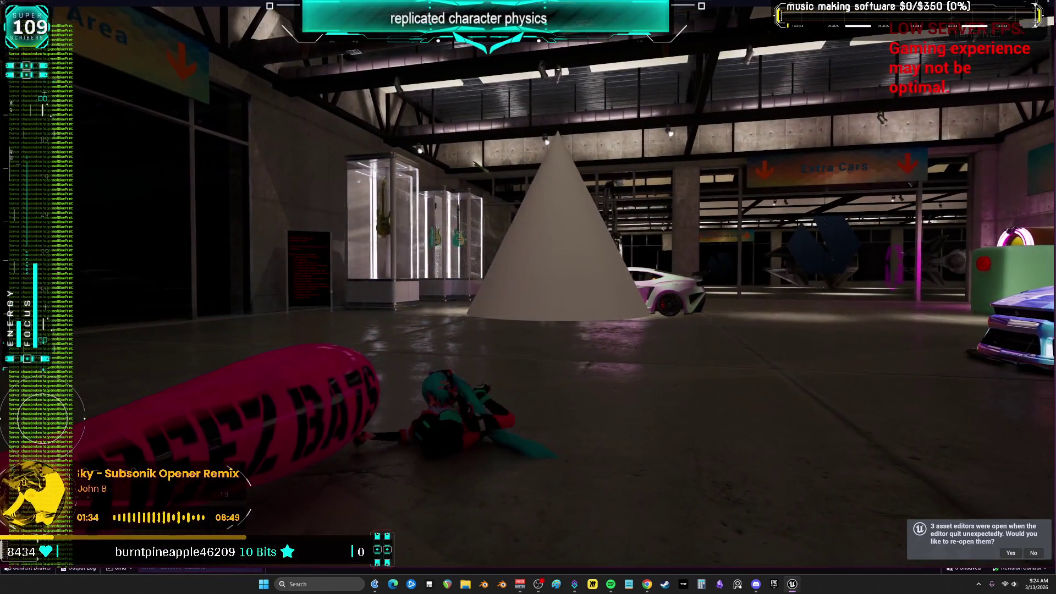
key("Escape")
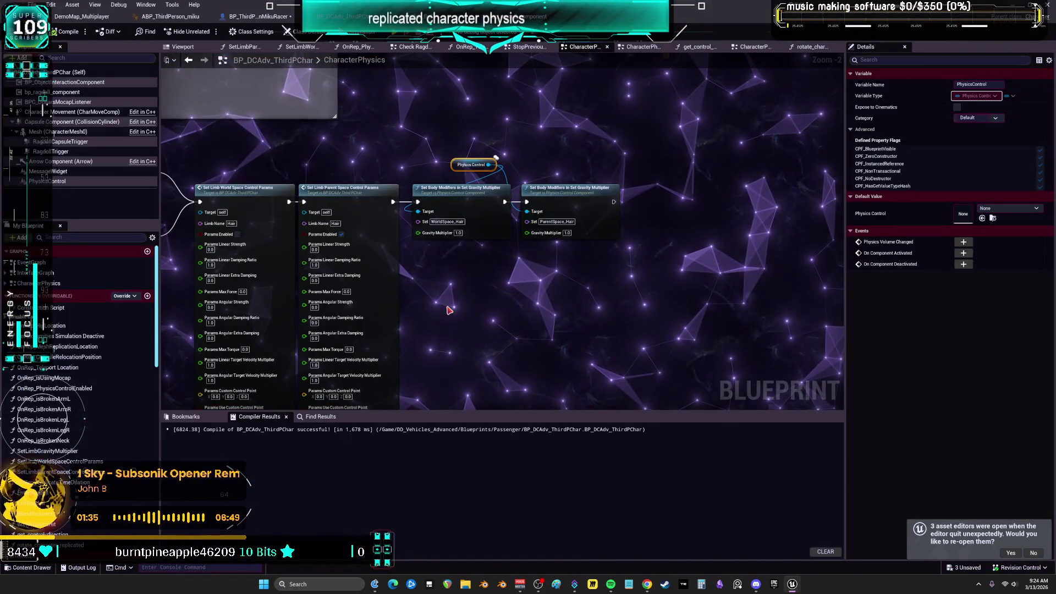
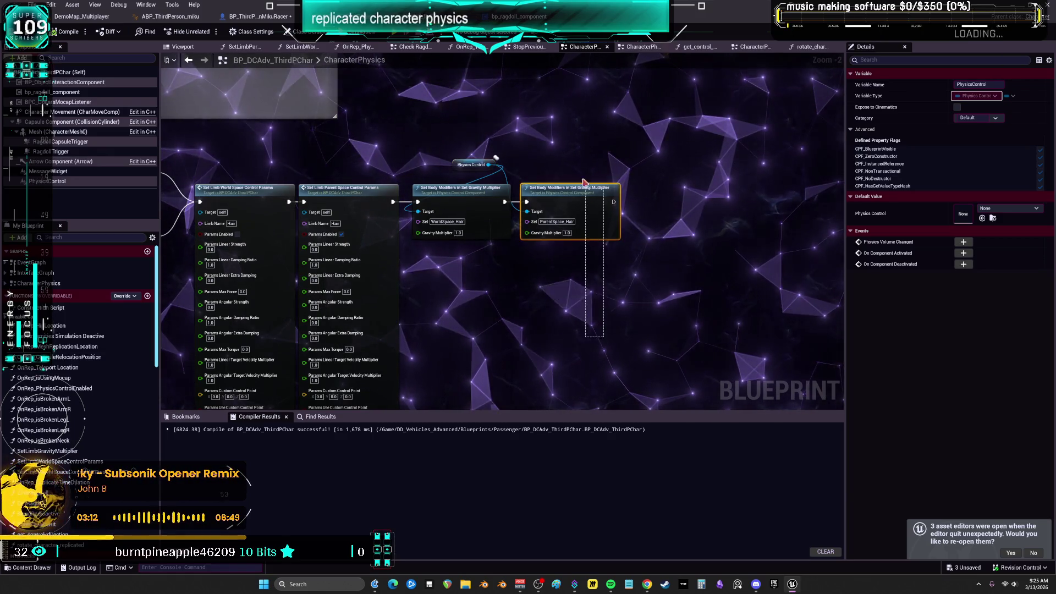
Shift both Set Body Modifiers nodes and the Physics Control getter slightly left, toward the limb control nodes.
left_click_drag(566, 188, 562, 187)
mouse_move(509, 130)
left_mouse_down()
mouse_move(478, 158)
mouse_move(507, 166)
mouse_move(481, 168)
left_mouse_up()
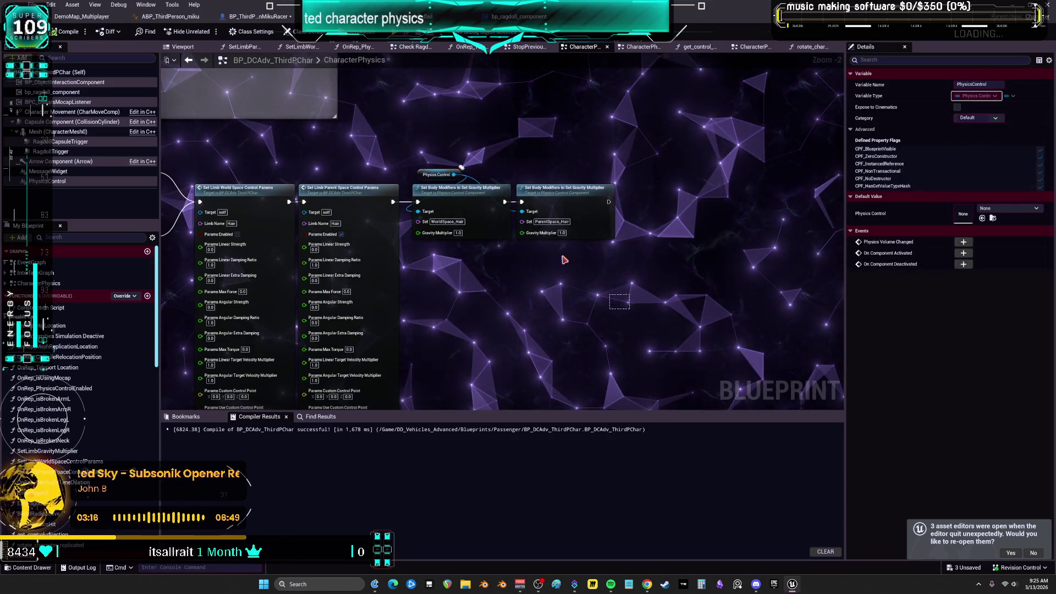
left_click_drag(577, 271, 443, 138)
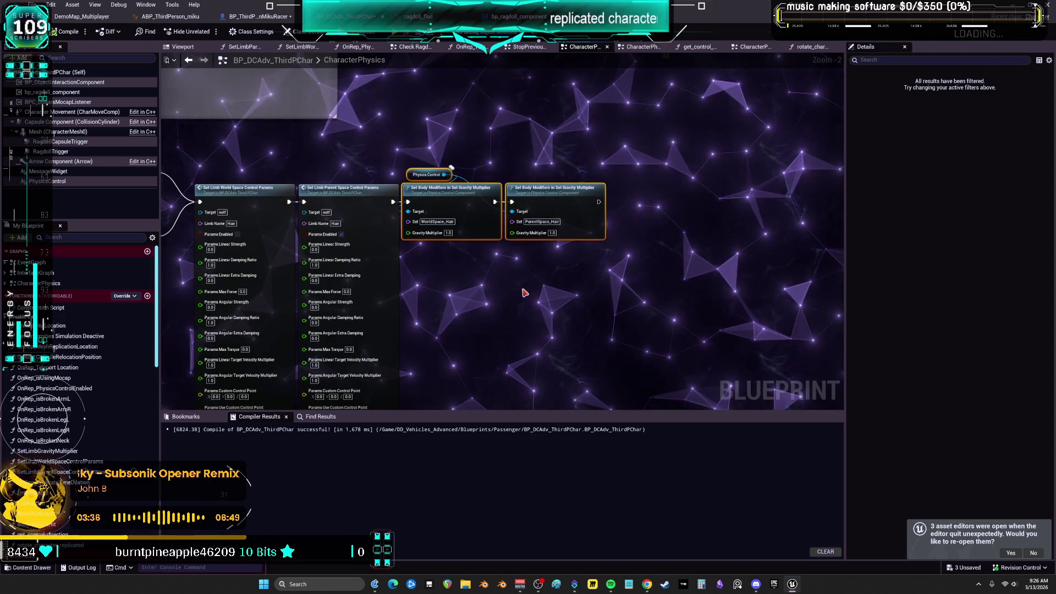
mouse_move(423, 169)
left_mouse_down()
mouse_move(392, 281)
mouse_move(459, 277)
left_mouse_up()
Lower the RAGDOLLFLIPFLOP, NOT, AND and Branch nodes together, then drop the AND node slightly.
left_click_drag(343, 263, 482, 216)
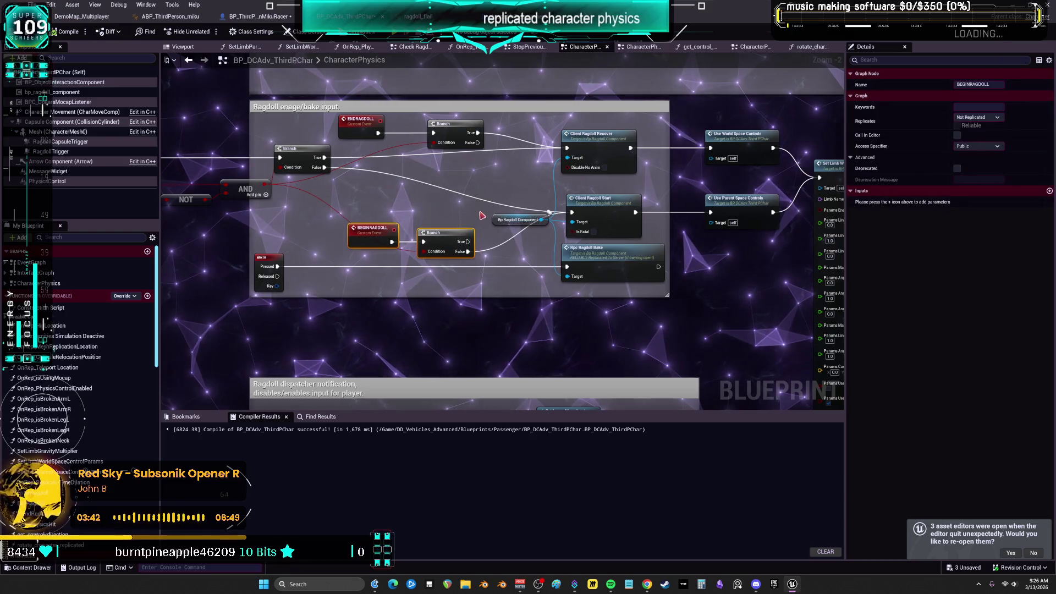
left_click_drag(476, 168, 356, 130)
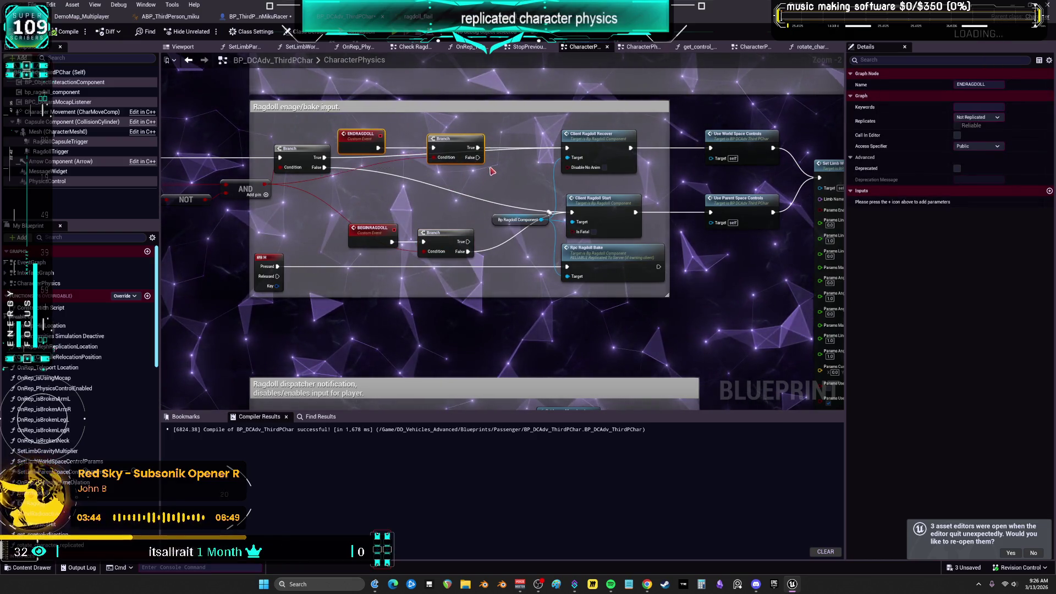
mouse_move(481, 191)
left_mouse_down()
mouse_move(605, 179)
mouse_move(536, 228)
left_mouse_up()
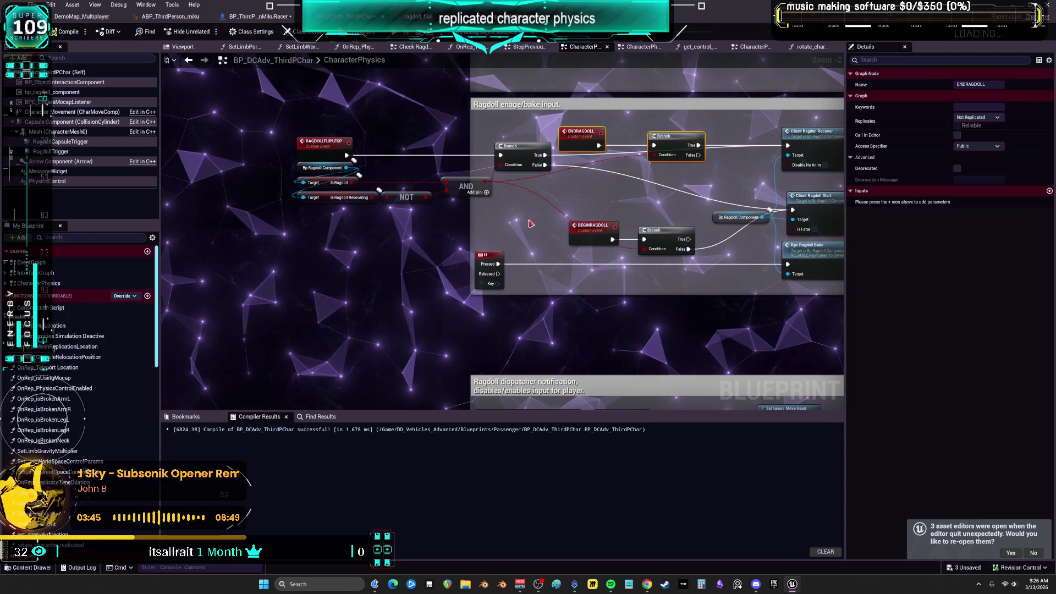
mouse_move(285, 136)
left_mouse_down()
mouse_move(170, 141)
mouse_move(208, 171)
mouse_move(253, 170)
left_mouse_up()
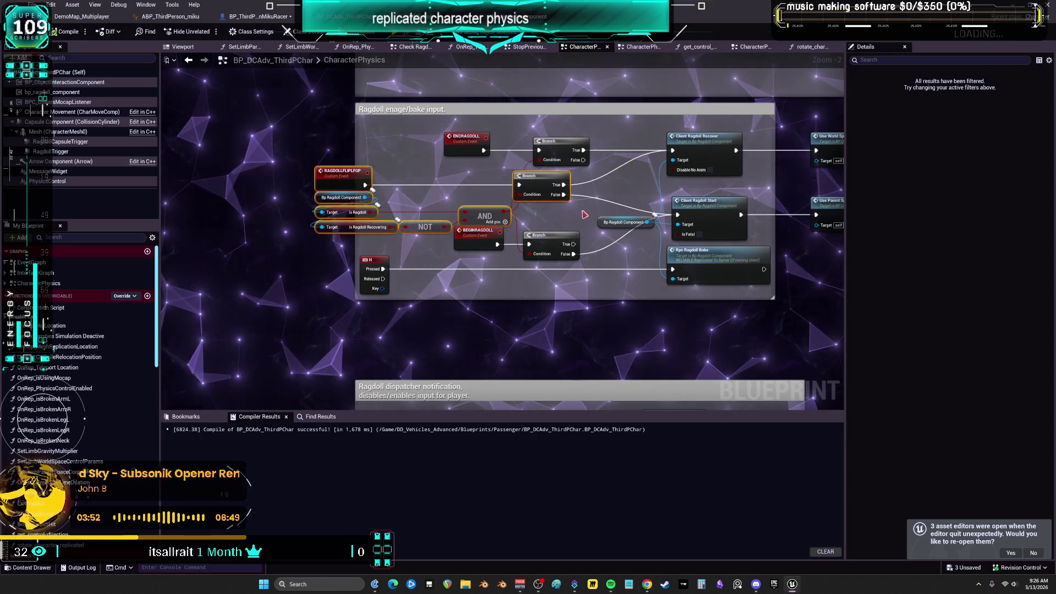
key("Right")
key("Right")
key("Right")
left_click(550, 221)
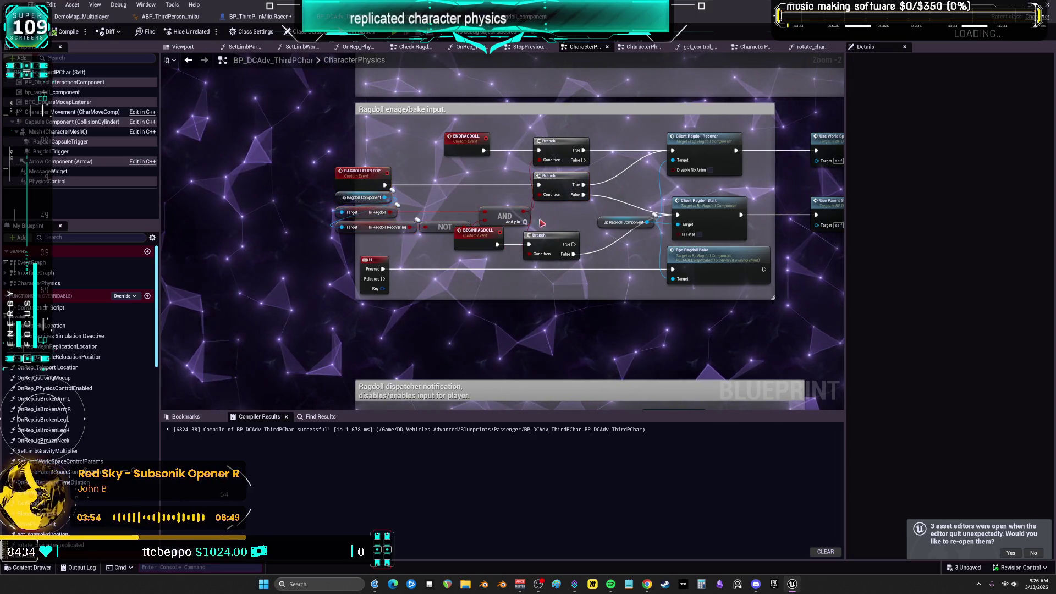
left_click_drag(473, 191, 473, 201)
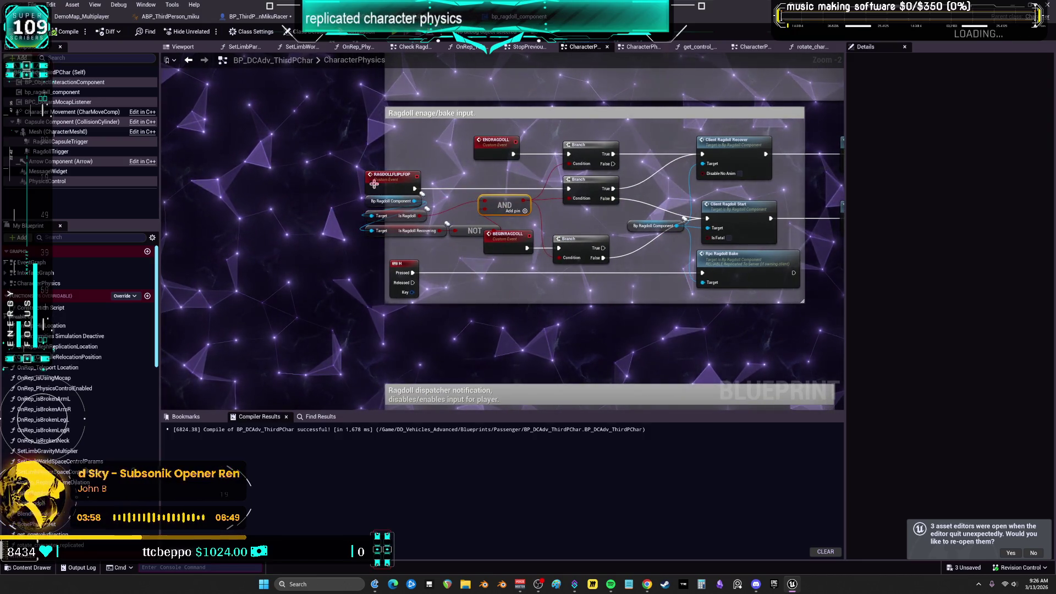
Move RAGDOLLFLIPFLOP far left, reposition the three getters, and align the NOT node with AND's input.
left_click_drag(360, 172, 304, 175)
left_click_drag(438, 220, 440, 194)
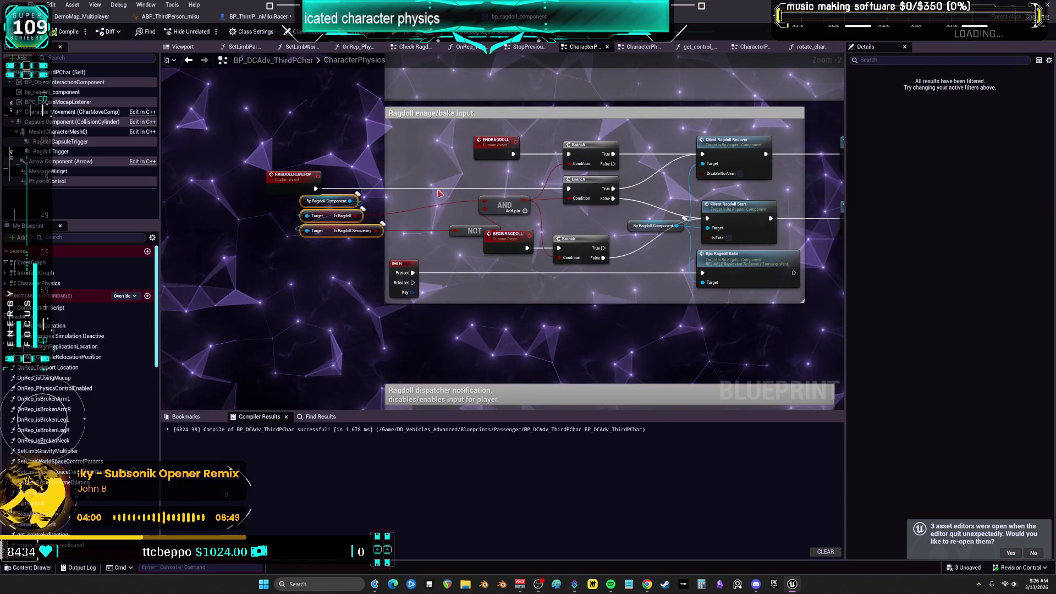
left_click_drag(308, 215, 298, 216)
left_click_drag(474, 231, 430, 225)
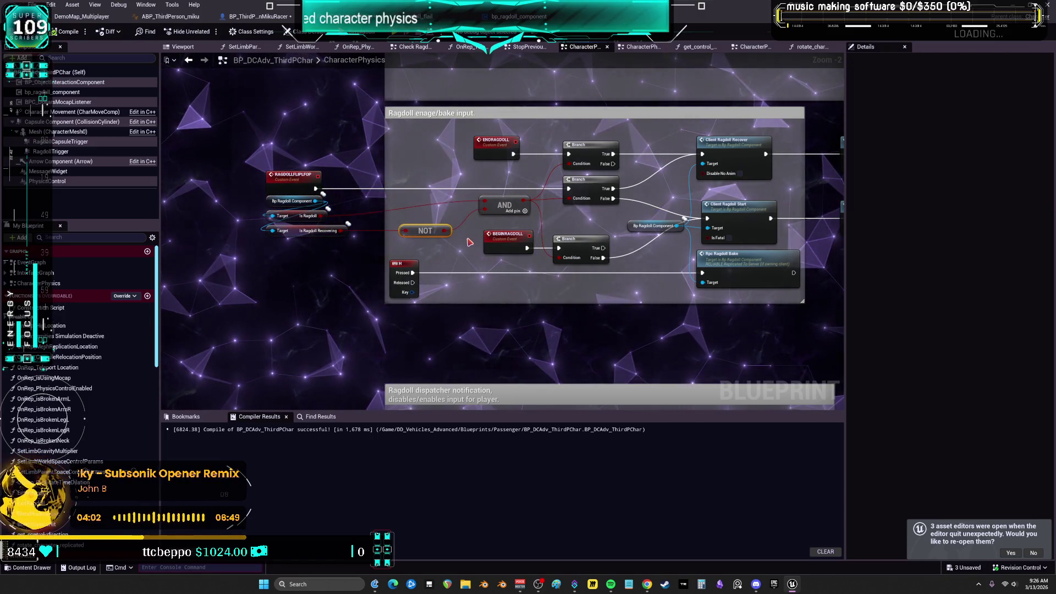
key("q")
left_click_drag(293, 215, 362, 215)
left_click_drag(441, 216, 449, 236)
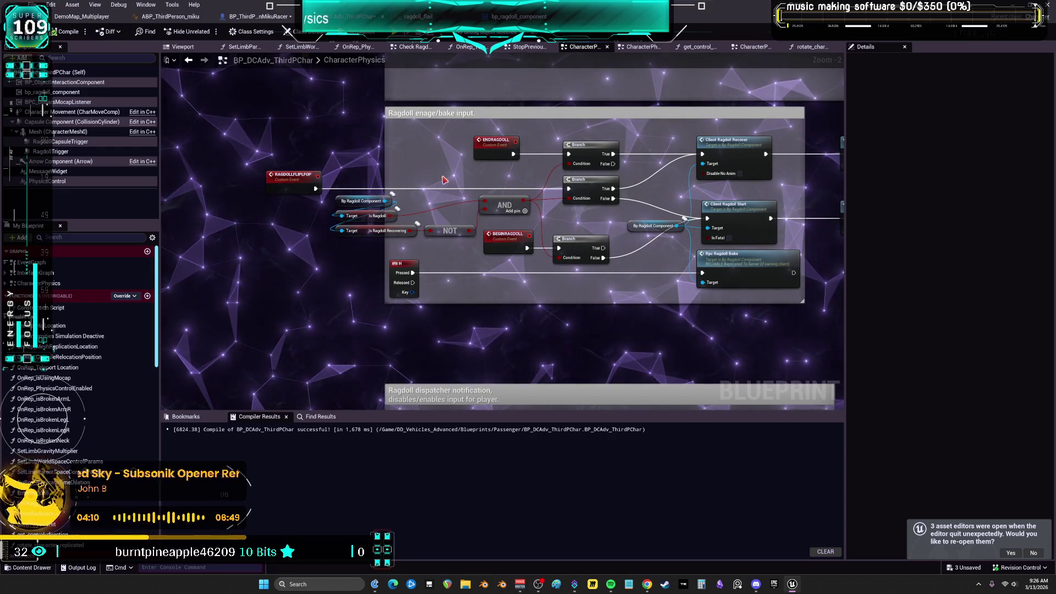
left_click_drag(714, 240, 344, 216)
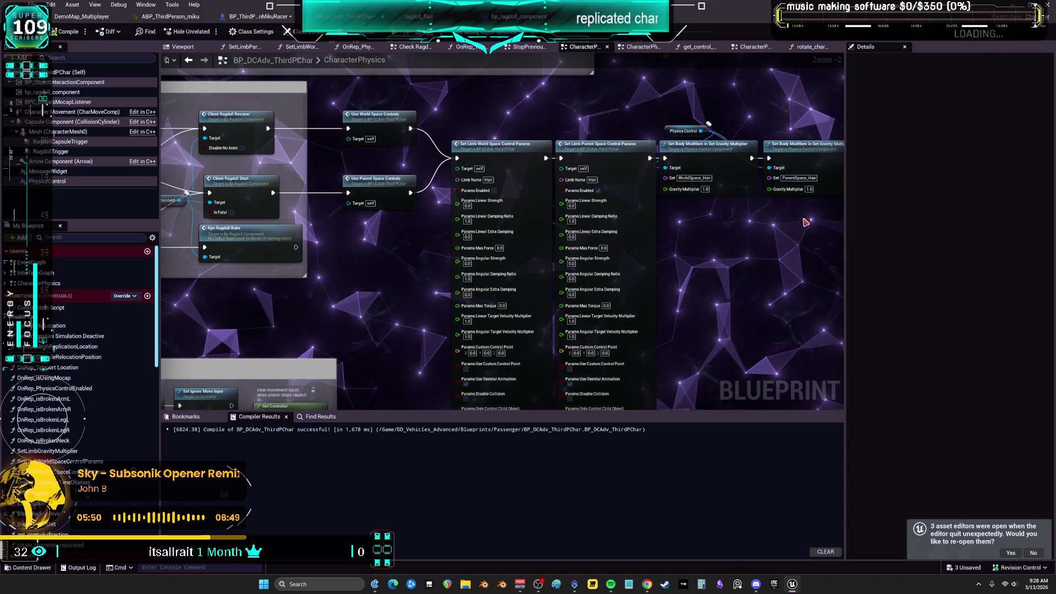
Browse the StopPreviousAnimationsAndRestoration, Viewport and SetLimbWorldSpaceControlParams tabs, finishing on the EventGraph.
scroll(737, 248, "down", 3)
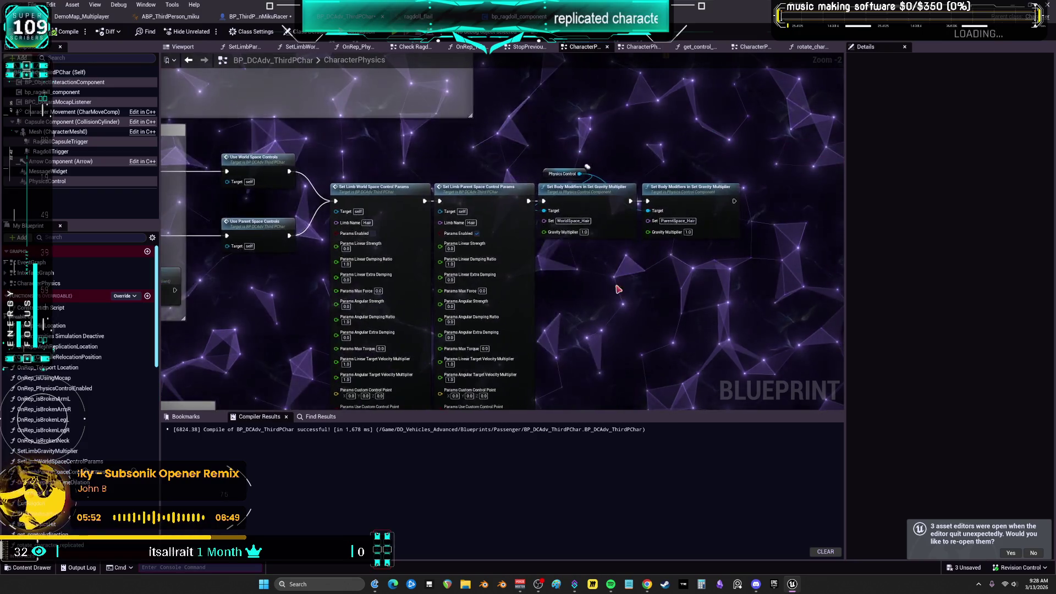
scroll(661, 270, "down", 2)
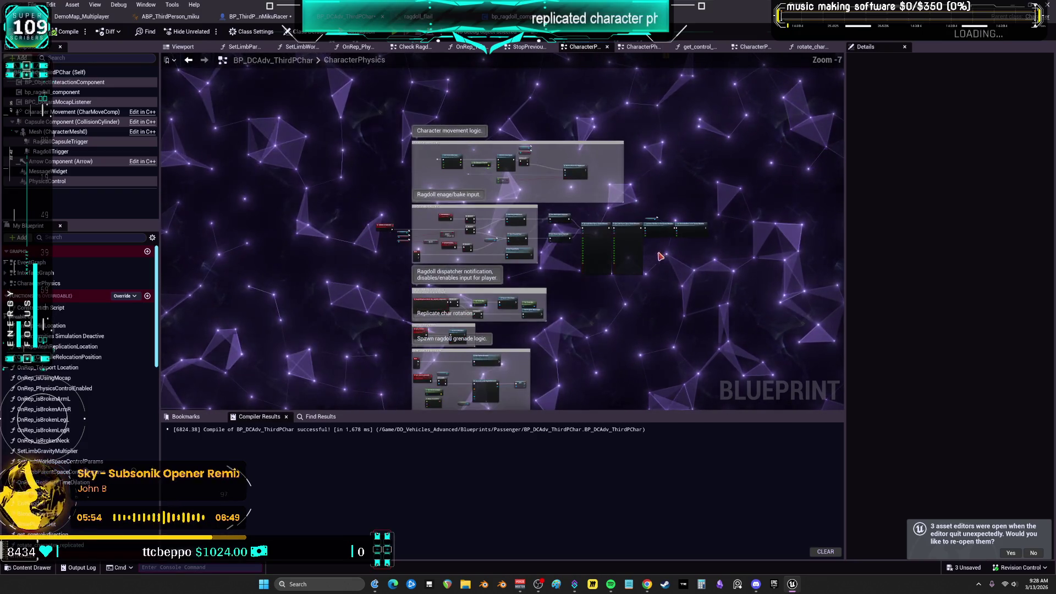
scroll(495, 165, "up", 3)
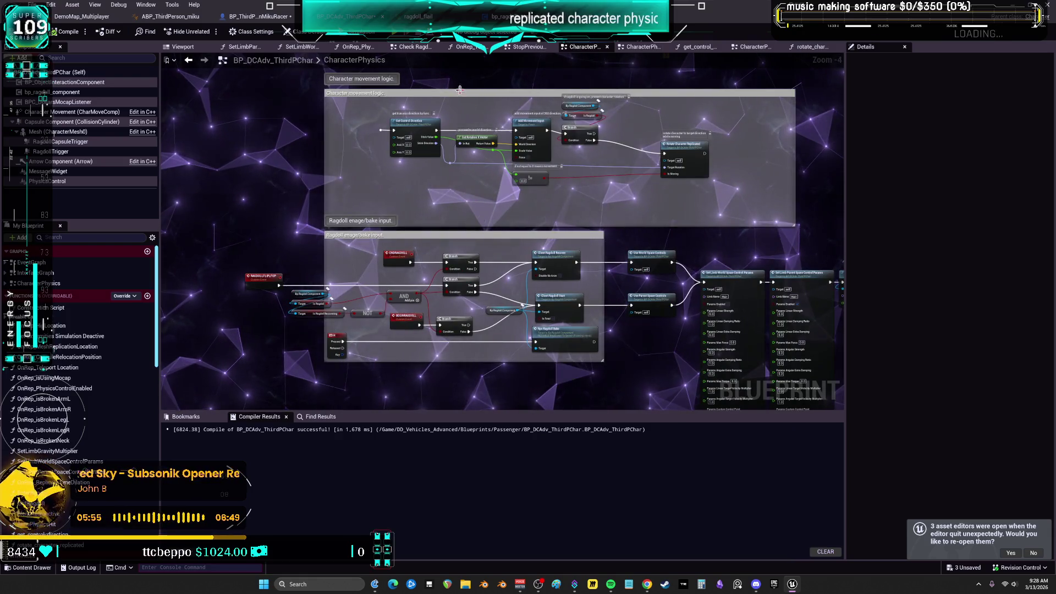
left_click(528, 47)
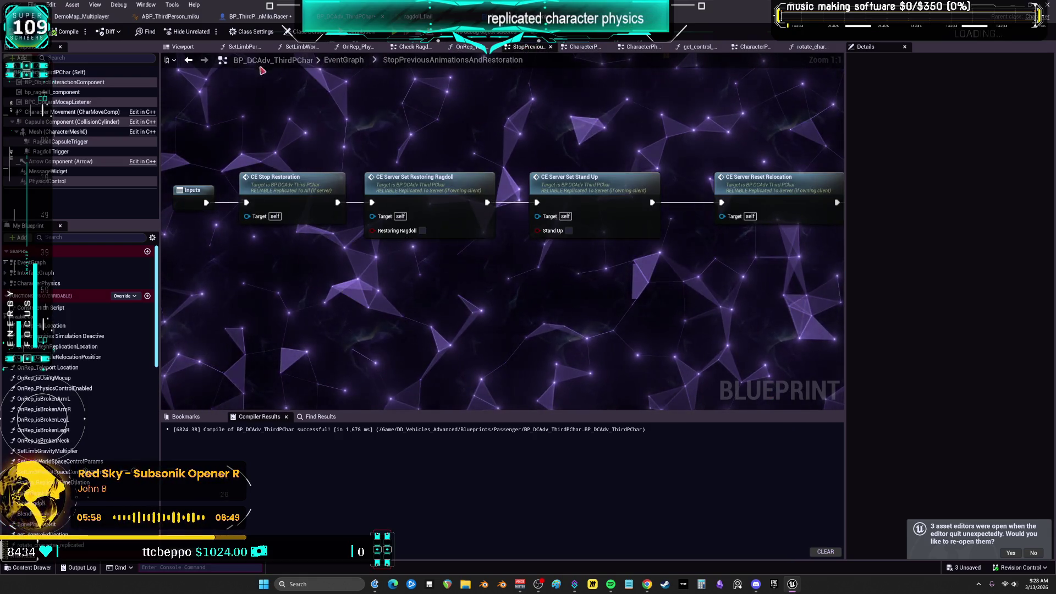
left_click(184, 47)
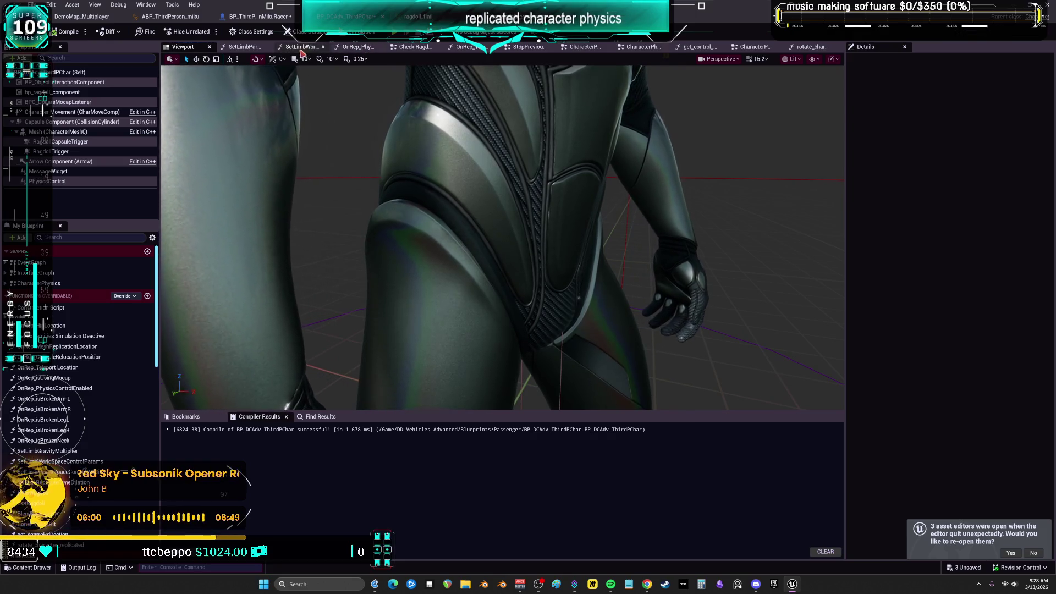
left_click(301, 49)
left_click(748, 48)
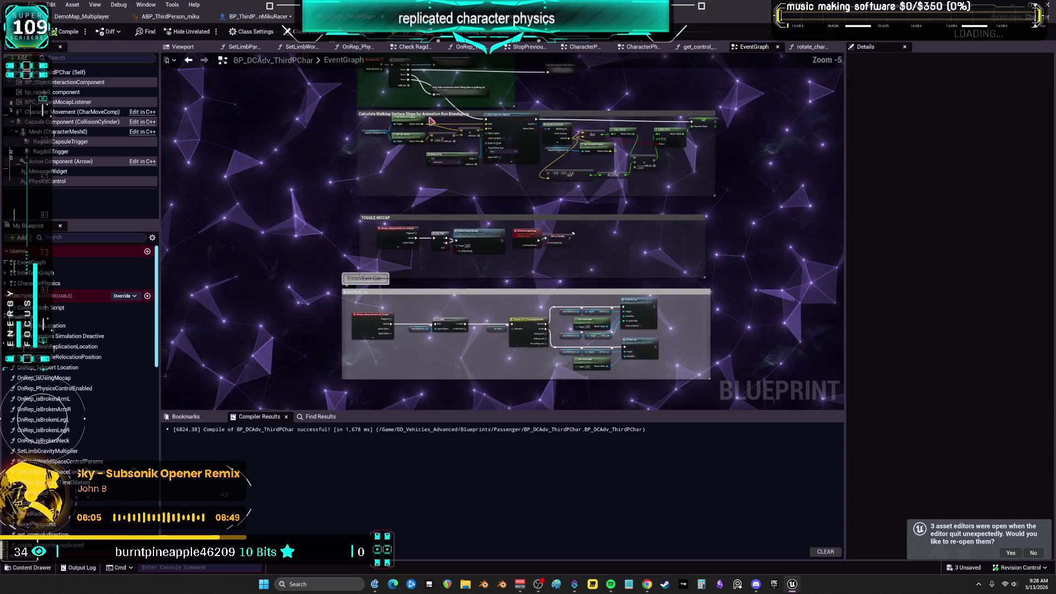
Open the Ragdoll capsule relocation collapsed graph and pan to its RPC, ragdoll check and Sequence nodes.
scroll(433, 129, "up", 5)
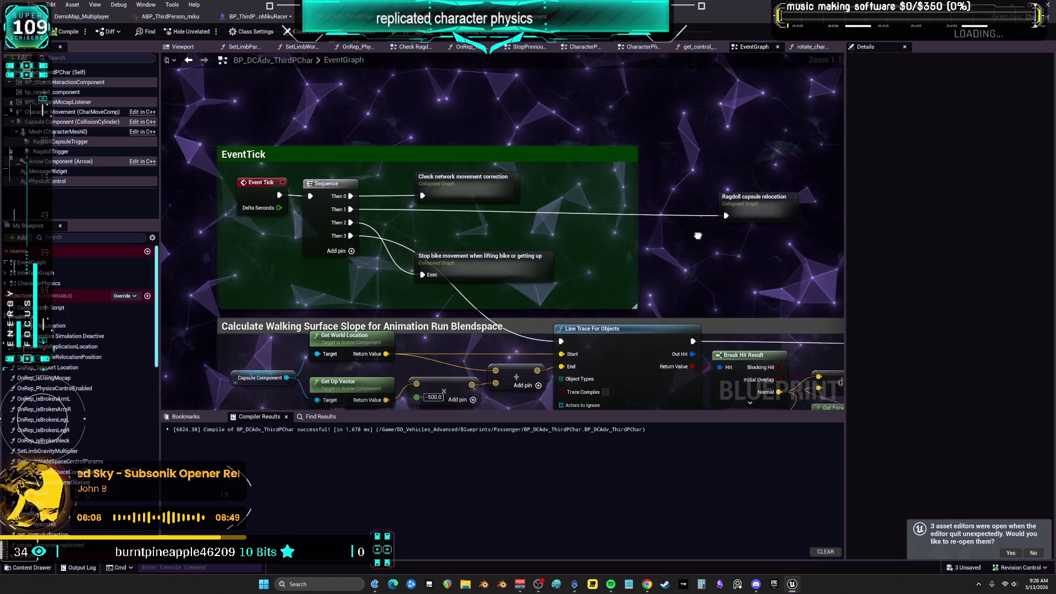
left_click(611, 195)
double_click(357, 207)
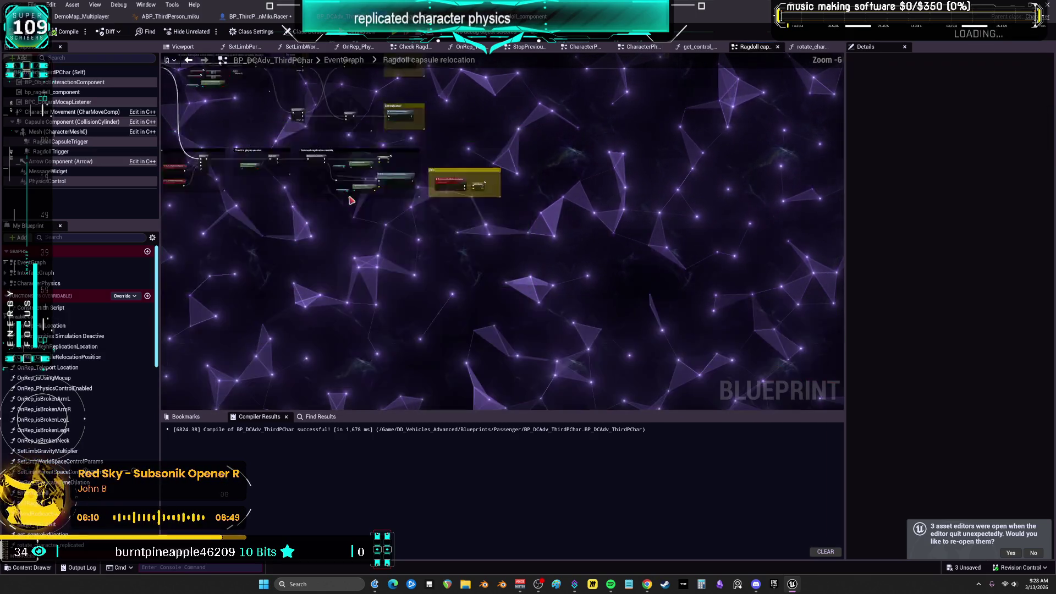
scroll(388, 201, "up", 4)
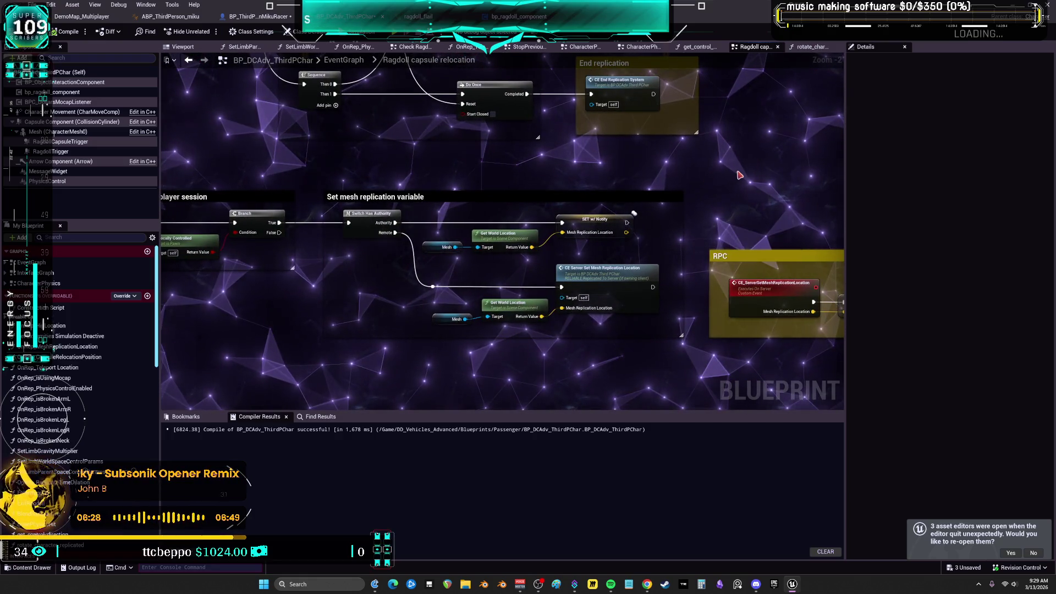
left_click_drag(770, 180, 518, 172)
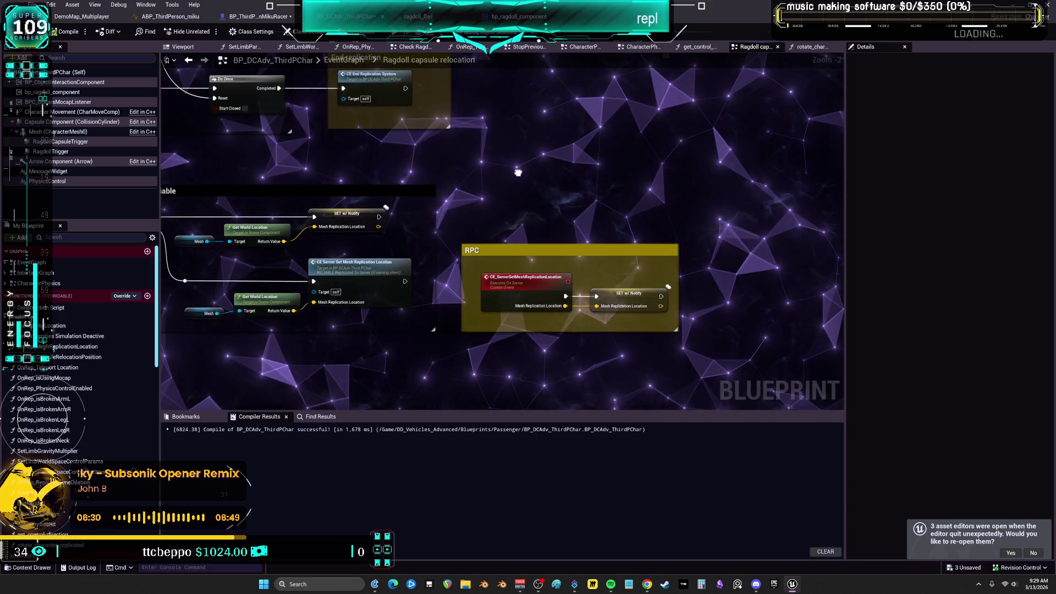
scroll(549, 205, "down", 2)
scroll(448, 233, "up", 4)
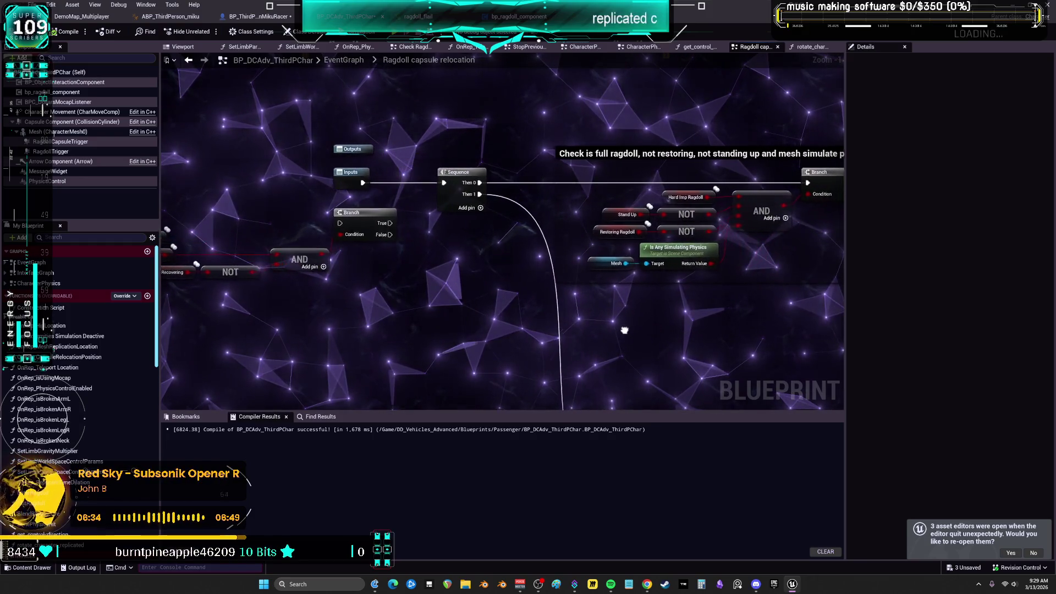
left_click_drag(625, 330, 367, 327)
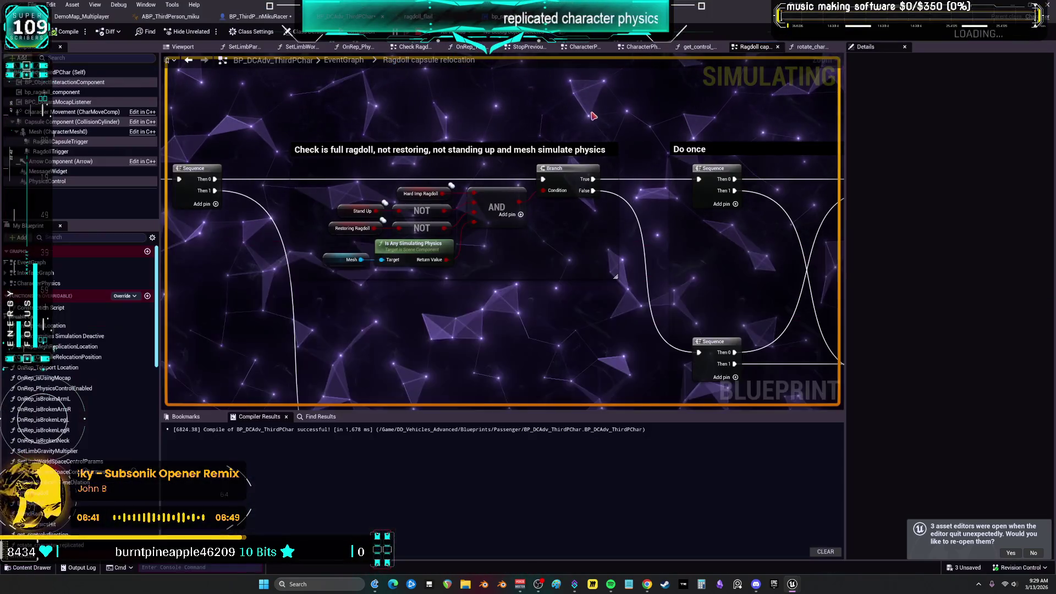
Set the debug object to the server BP_ThirdPersonMikuRacer instance and adjust the graph view.
left_click(528, 32)
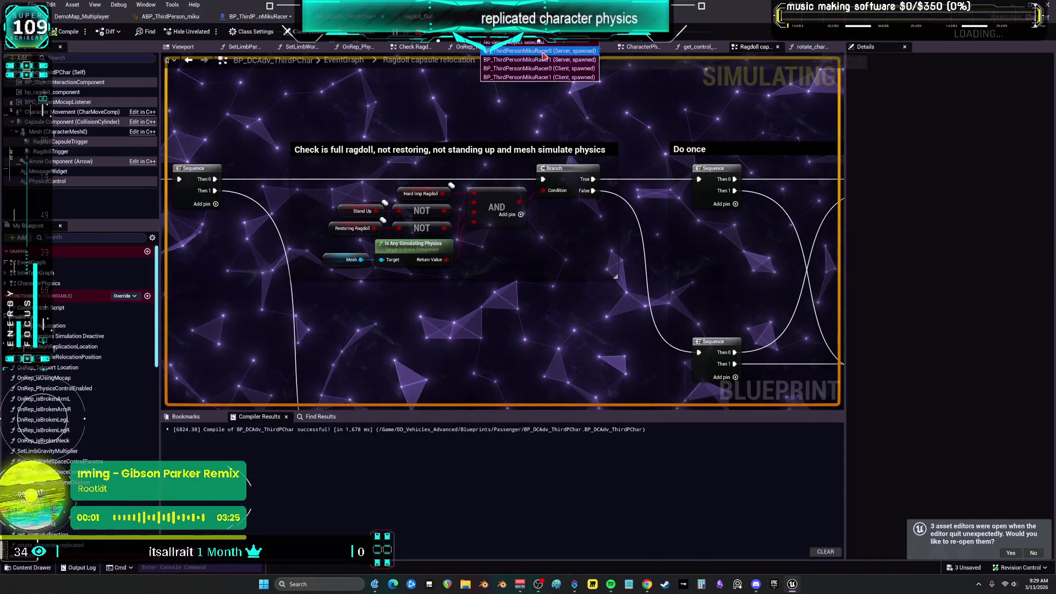
left_click(542, 51)
scroll(479, 239, "down", 3)
mouse_move(479, 239)
left_mouse_down()
mouse_move(480, 218)
mouse_move(467, 280)
left_mouse_up()
right_click(430, 260)
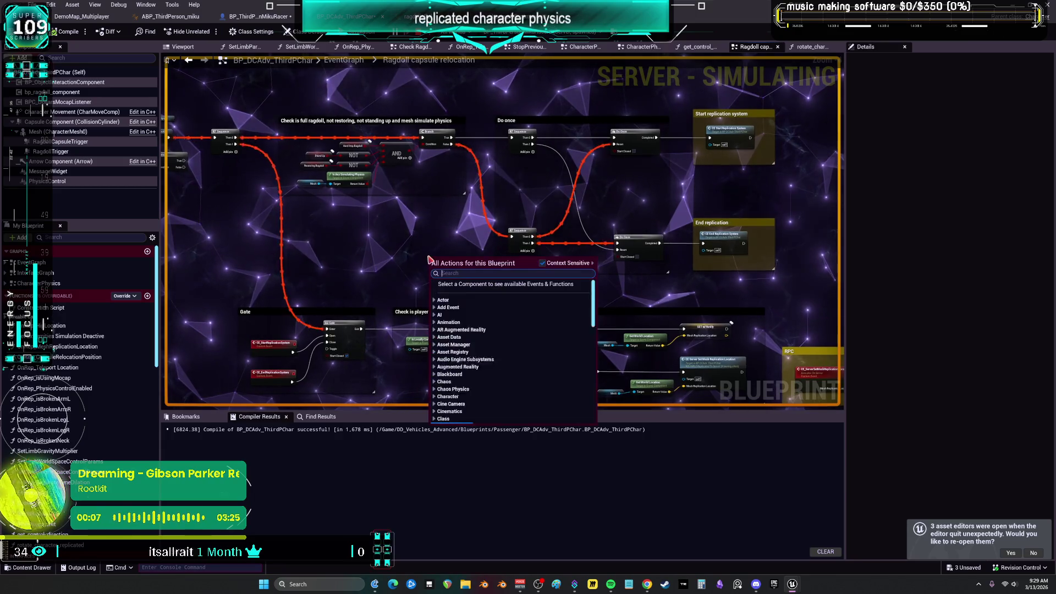
key("Escape")
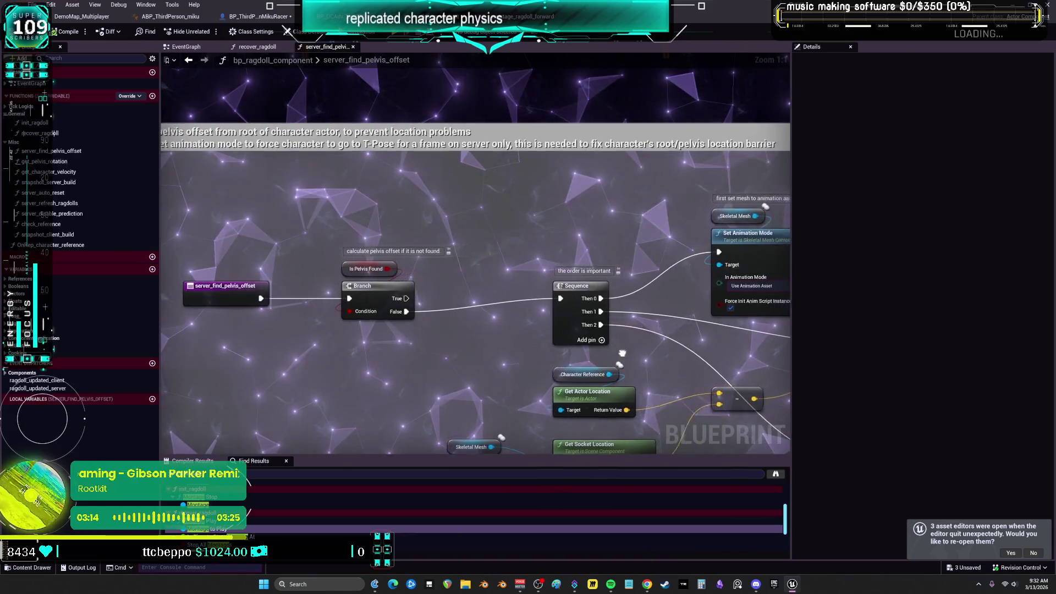
Pan across server_find_pelvis_offset to reveal its pelvis offset logic and Set Animation Mode node.
left_click_drag(623, 352, 543, 359)
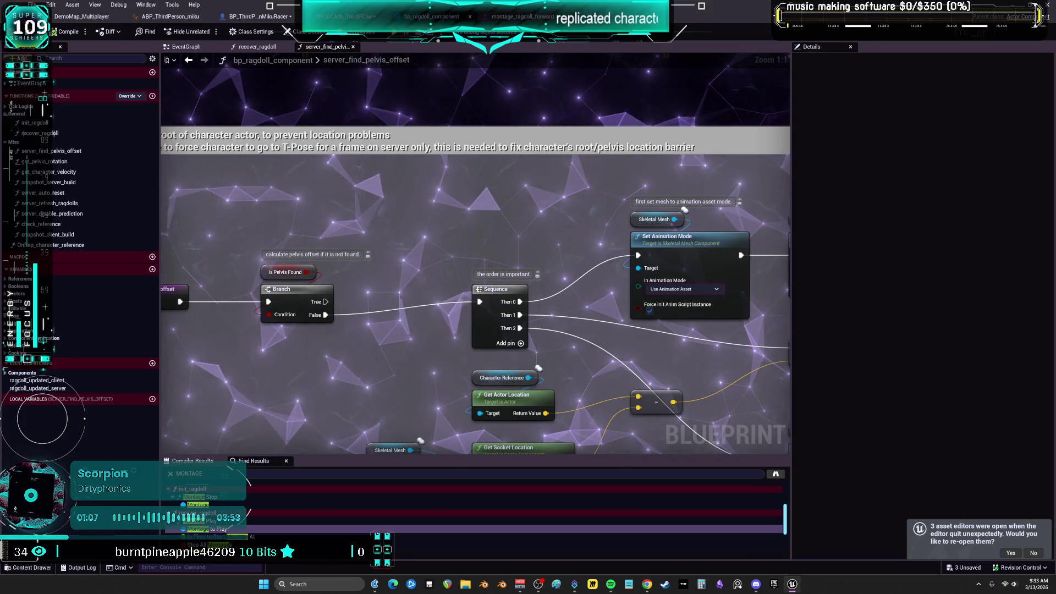
left_click_drag(659, 272, 668, 209)
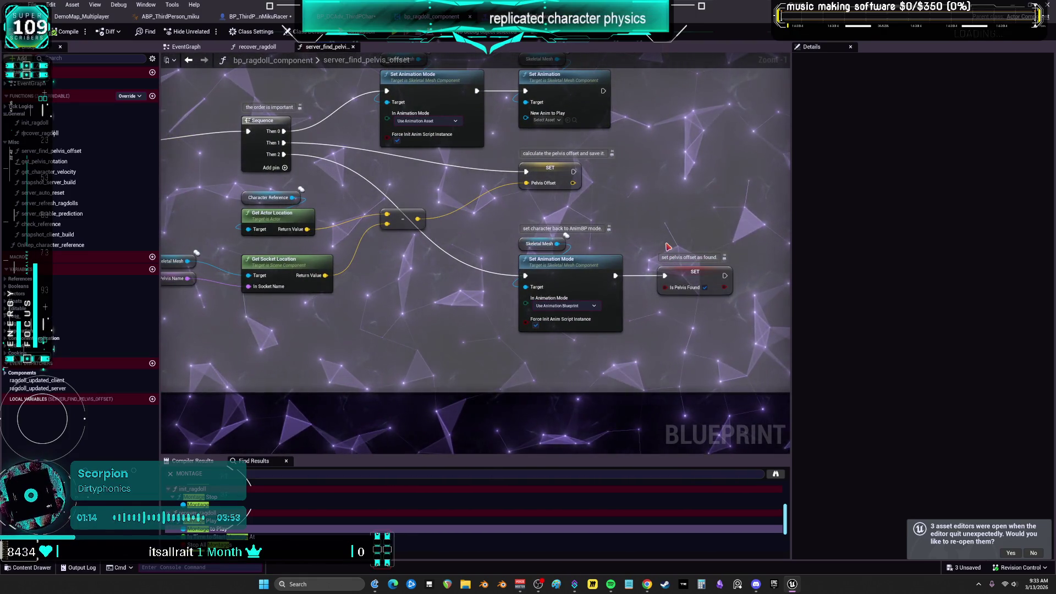
scroll(678, 235, "down", 2)
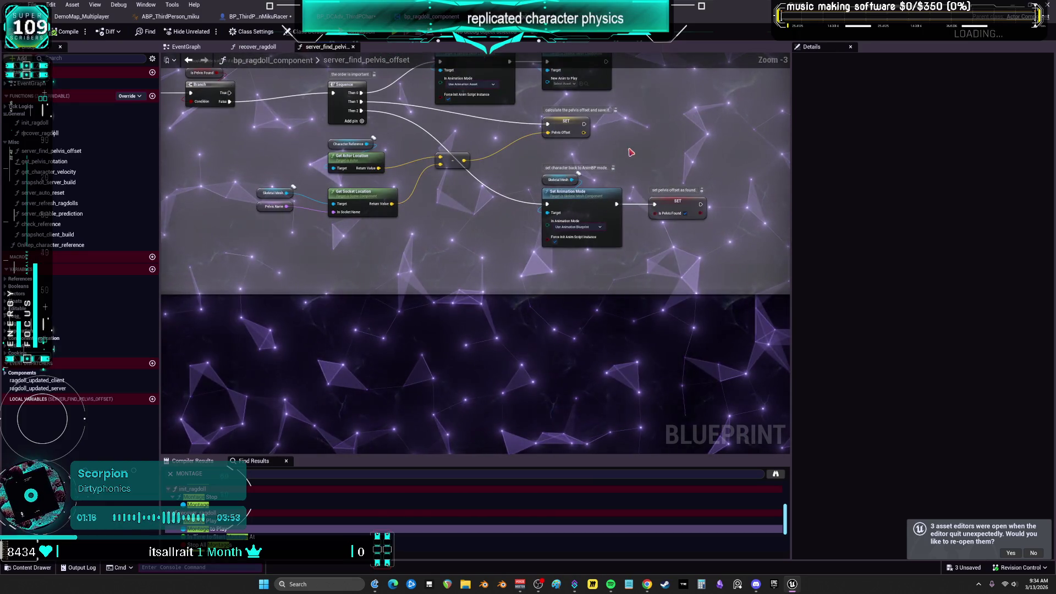
key("Home")
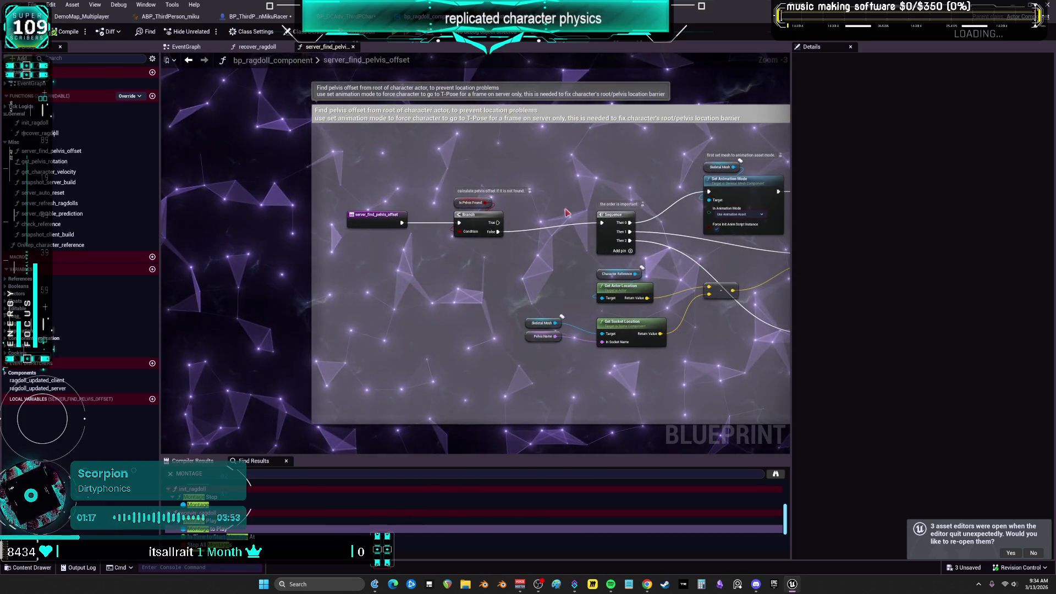
scroll(365, 181, "up", 3)
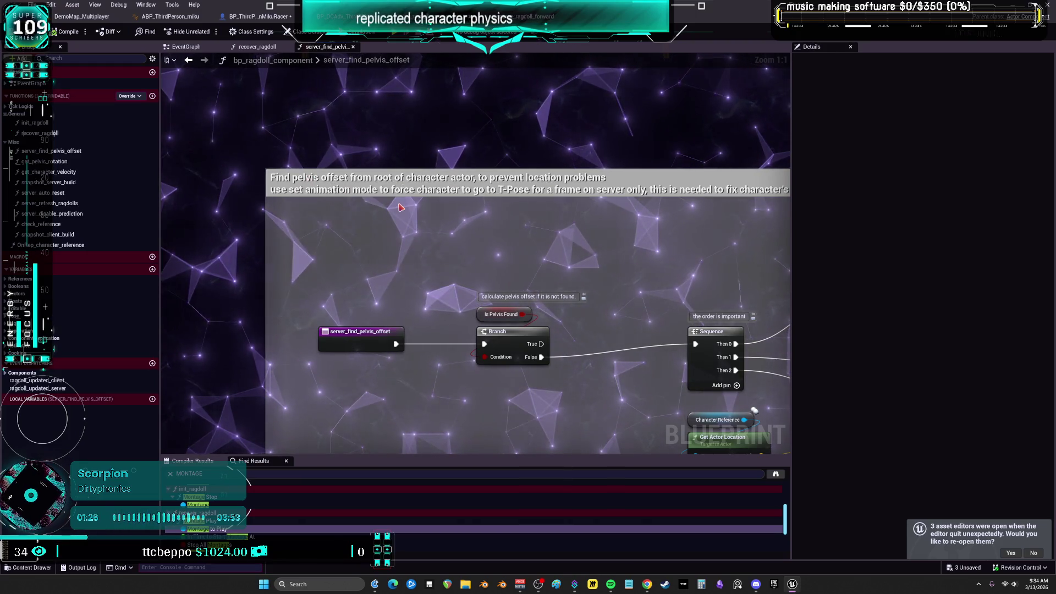
mouse_move(618, 226)
left_mouse_down()
mouse_move(542, 172)
mouse_move(293, 179)
left_mouse_up()
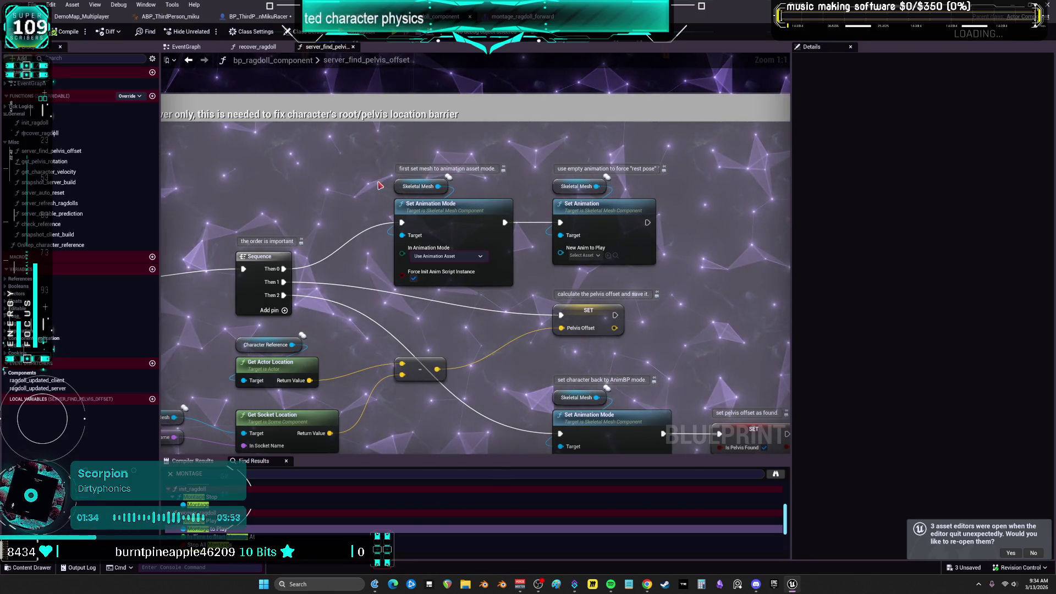
left_click(424, 188)
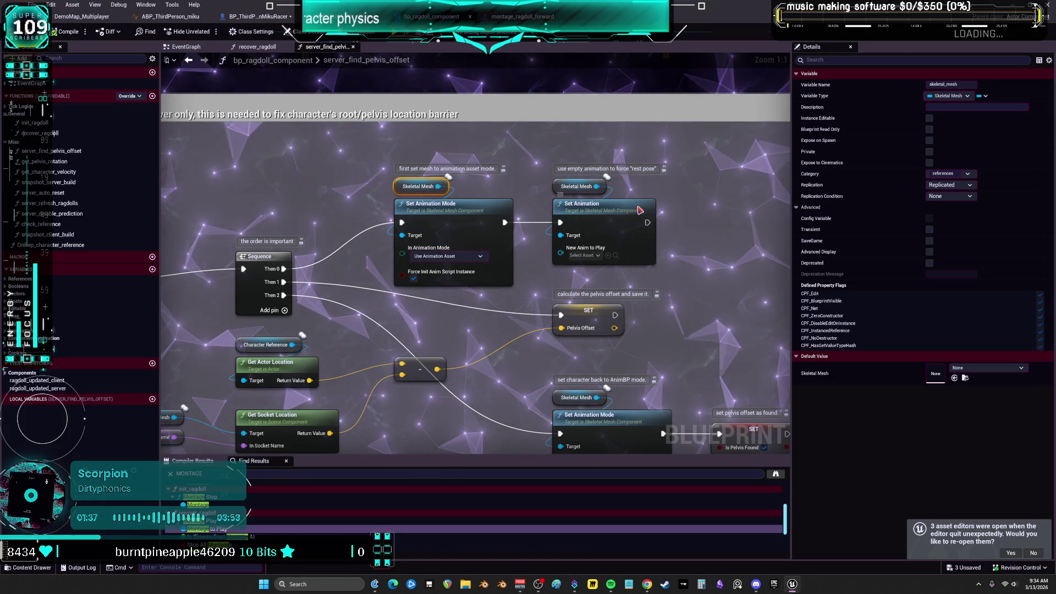
left_click(639, 210)
mouse_move(448, 344)
left_mouse_down()
mouse_move(480, 325)
mouse_move(495, 238)
left_mouse_up()
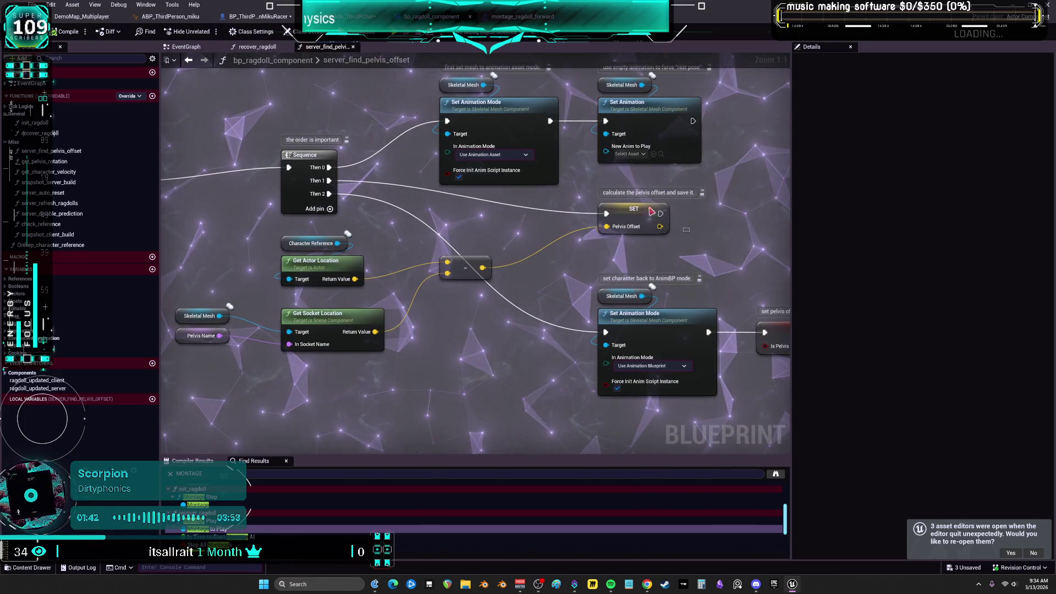
left_click(638, 220)
mouse_move(483, 334)
left_mouse_down()
mouse_move(403, 280)
mouse_move(364, 278)
left_mouse_up()
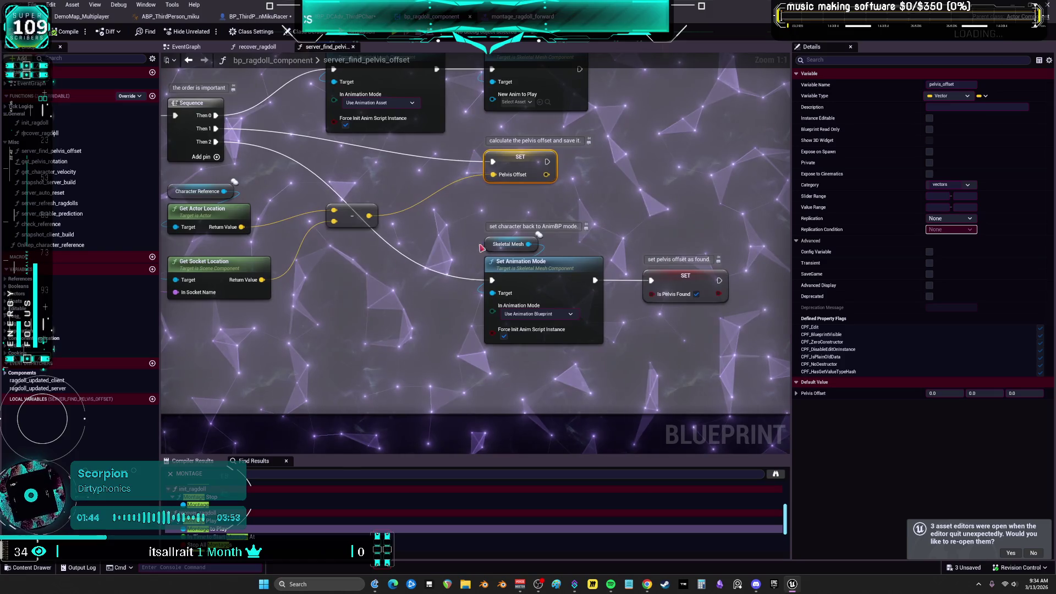
left_click(535, 343)
key("Home")
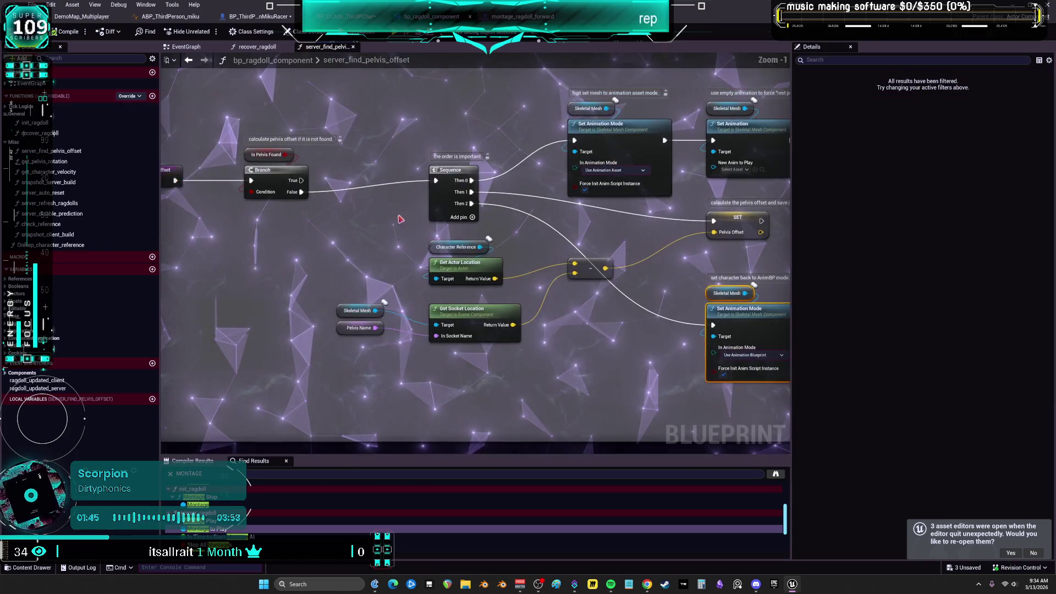
scroll(542, 243, "down", 1)
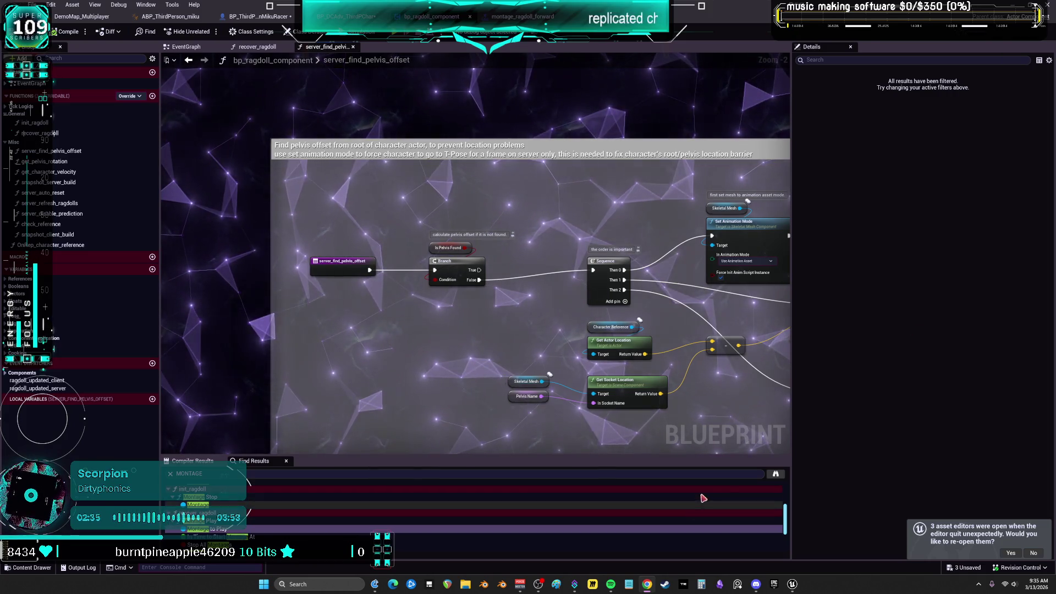
left_click_drag(795, 352, 967, 352)
key("Home")
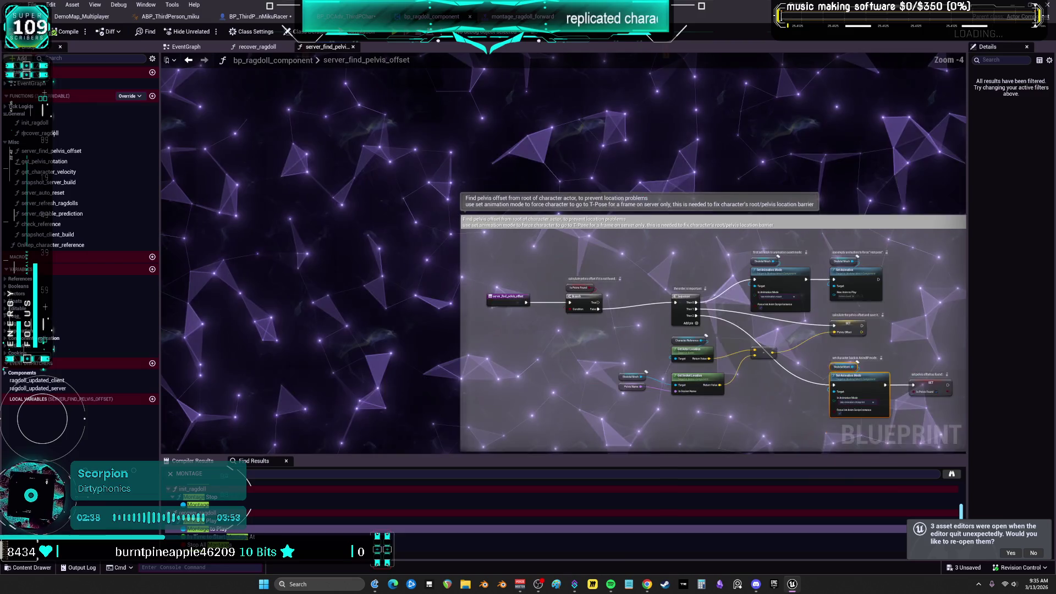
left_click(186, 47)
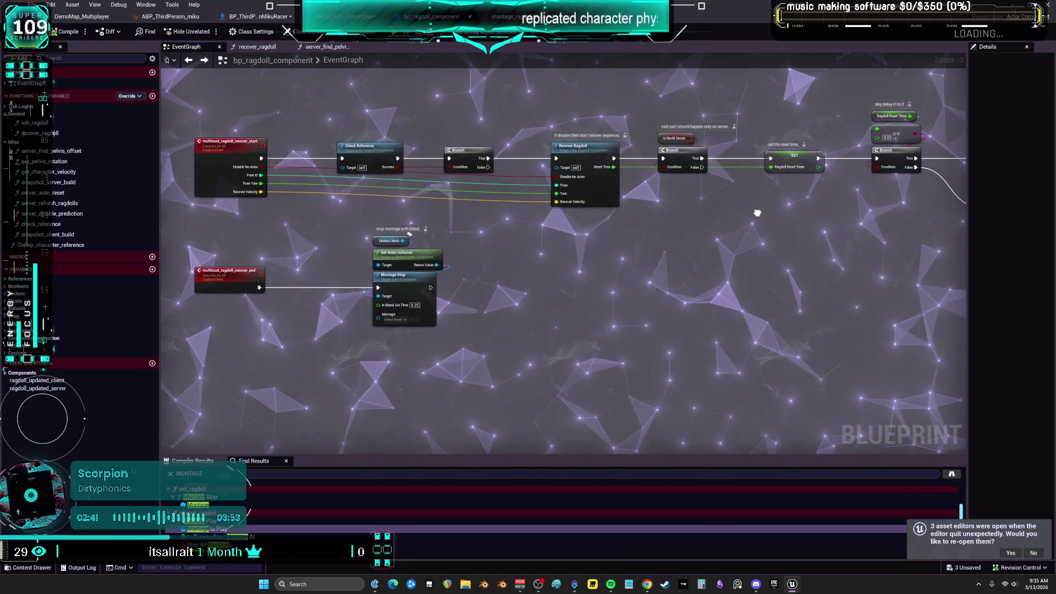
Pan from the ragdoll recover Retriggerable Delay nodes and final SET over to the Ragdoll beginplay block.
left_click_drag(757, 220, 517, 220)
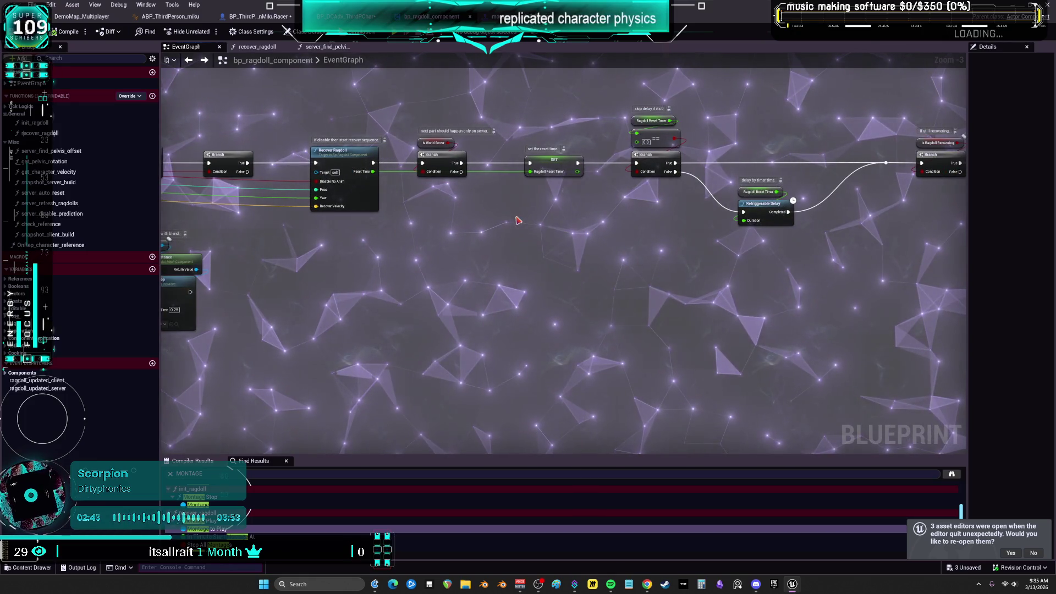
left_click_drag(801, 236, 379, 294)
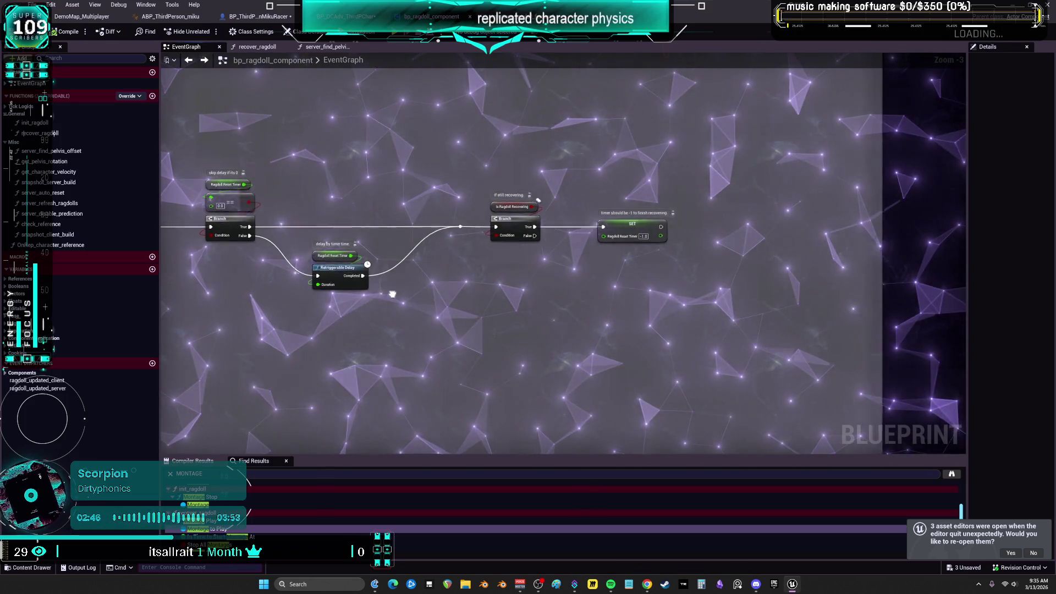
scroll(384, 294, "down", 5)
scroll(594, 241, "up", 5)
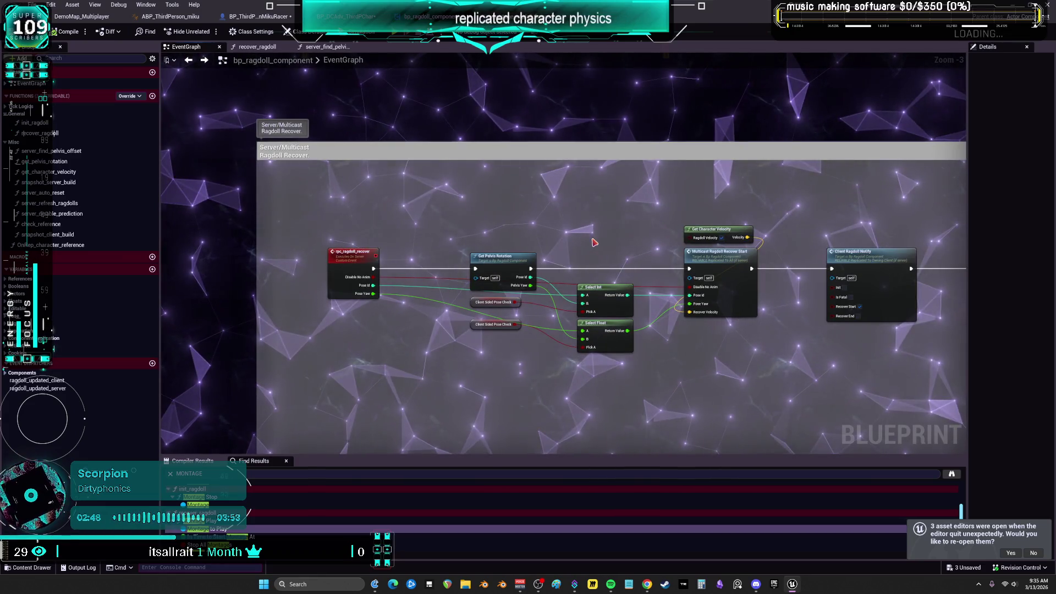
scroll(594, 242, "down", 4)
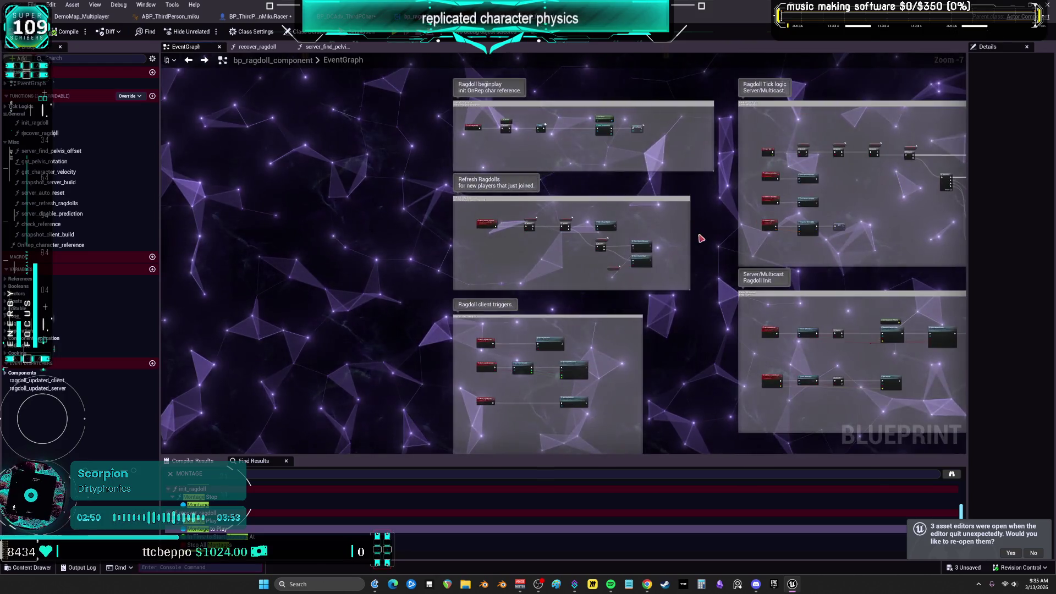
mouse_move(743, 57)
left_mouse_down()
mouse_move(606, 306)
mouse_move(600, 179)
left_mouse_up()
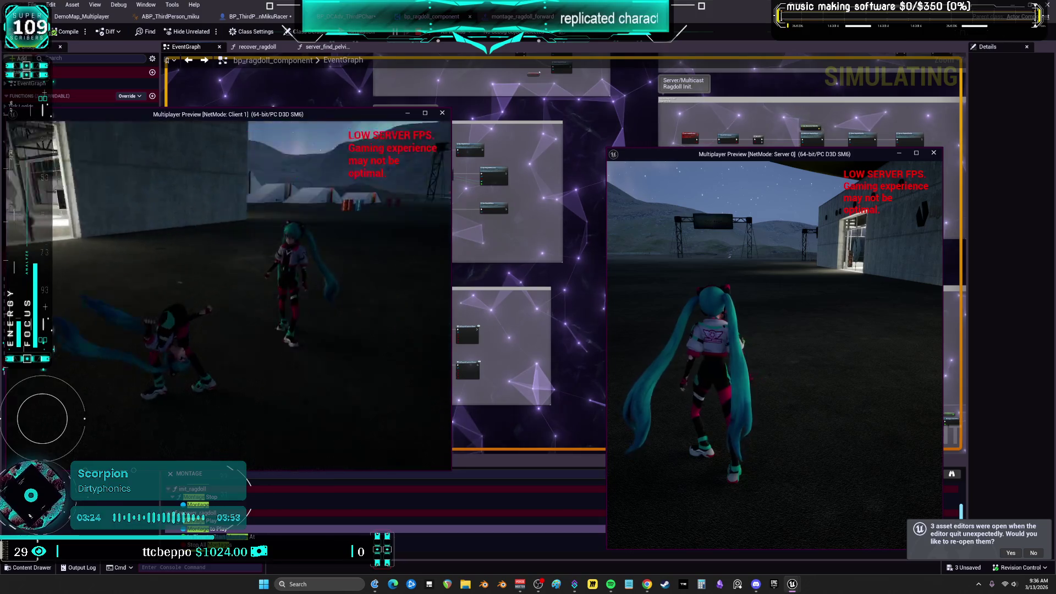
Ragdoll the server player's character with the R key, then end Play In Editor with Esc.
left_click(748, 282)
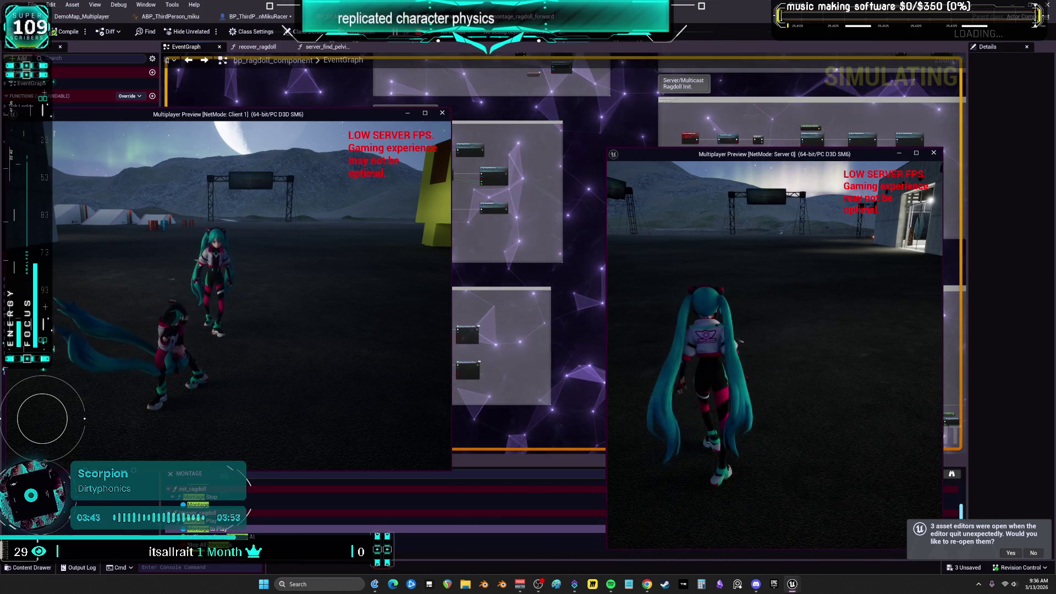
key("r")
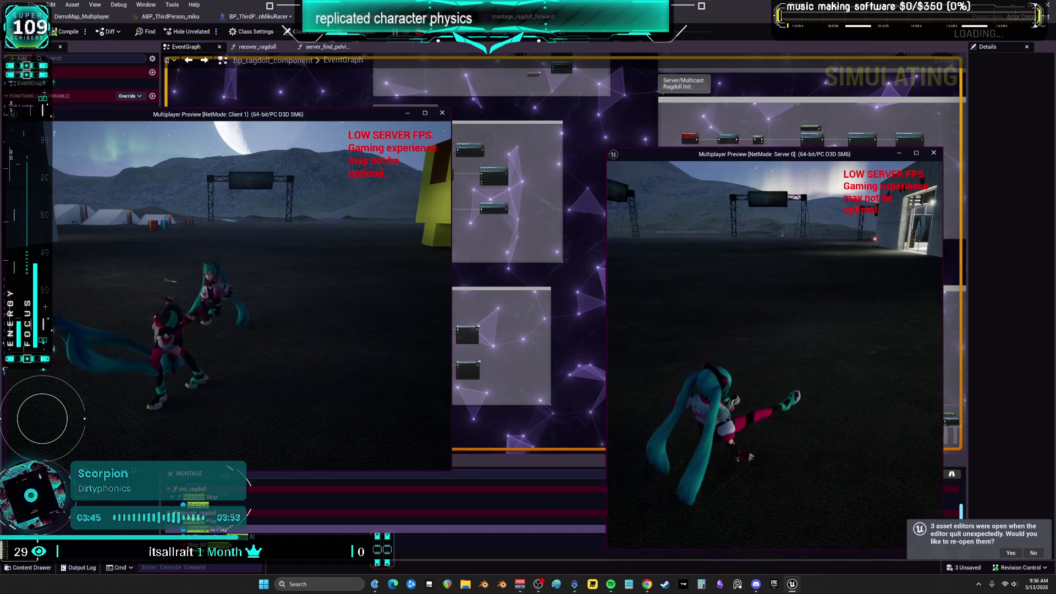
key("Escape")
left_click_drag(565, 221, 533, 339)
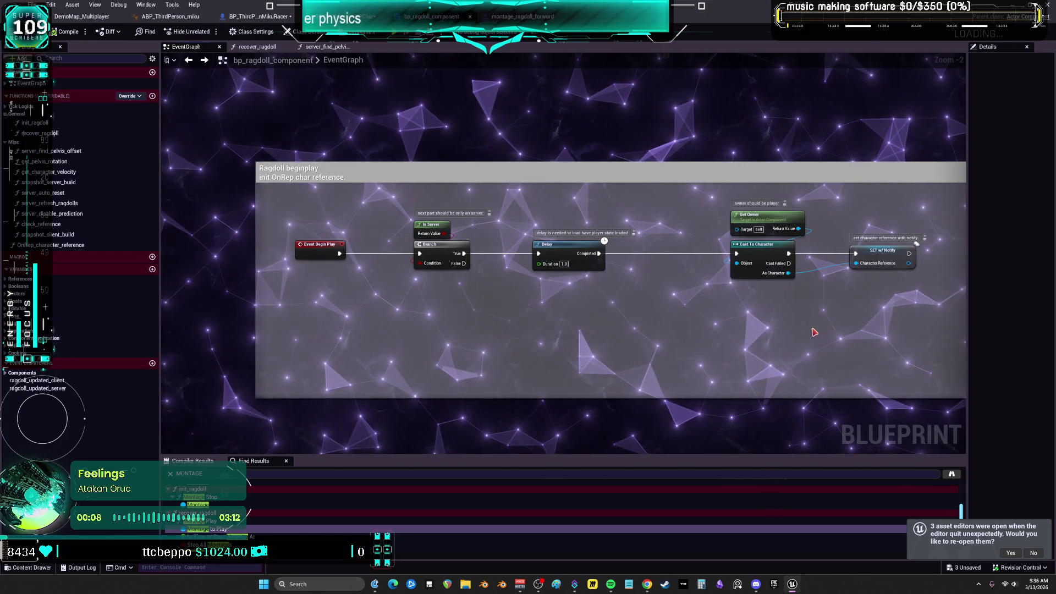
Glance at the montage_ragdoll_forward montage, then switch to BP_ThirdPersonMikuRacer's OnRep_CharacterMeshIndex graph.
scroll(866, 333, "down", 4)
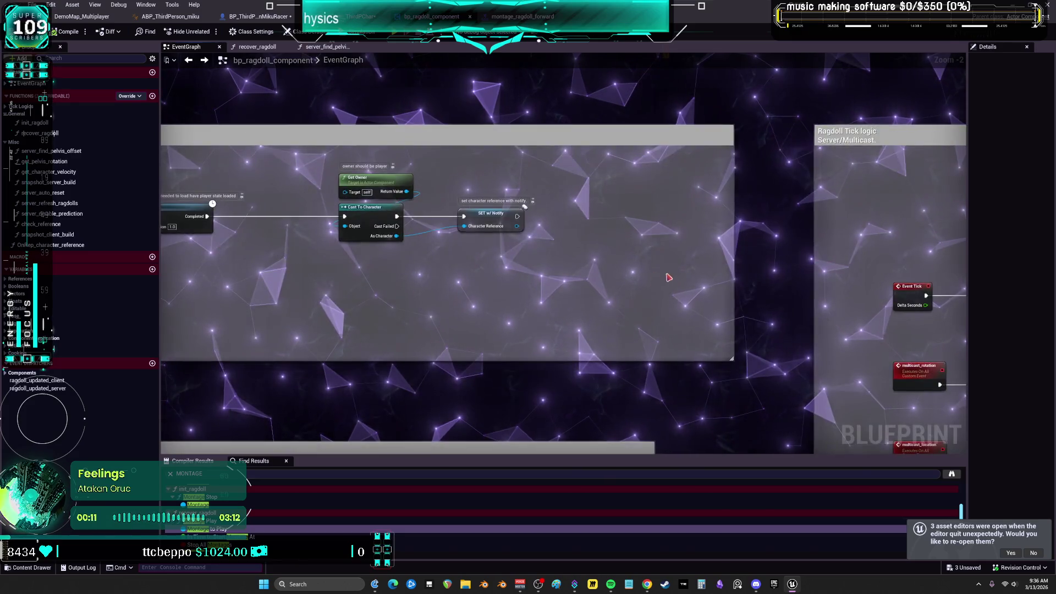
scroll(547, 235, "up", 2)
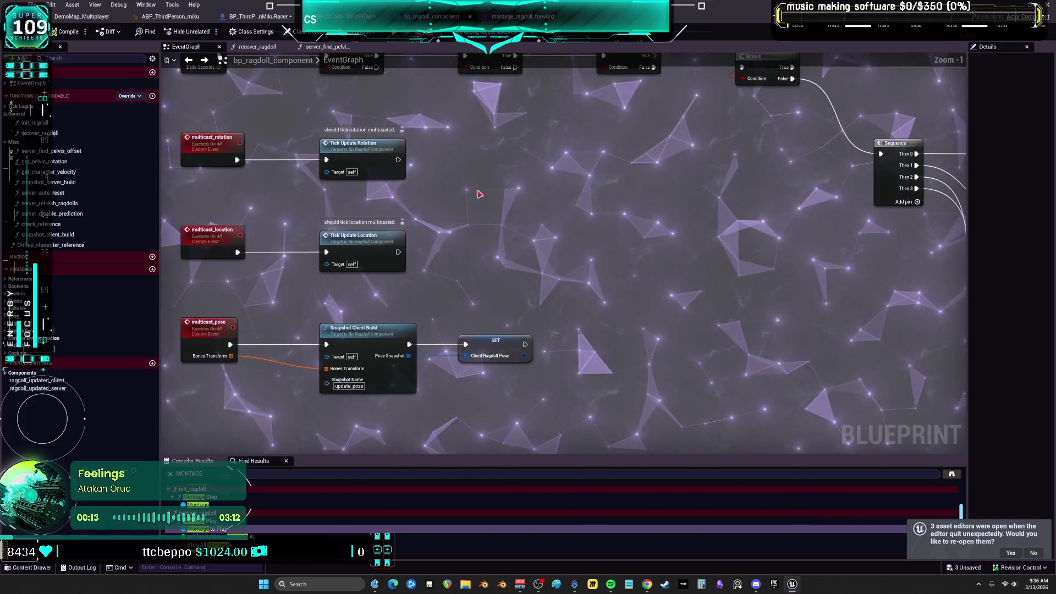
scroll(686, 299, "down", 2)
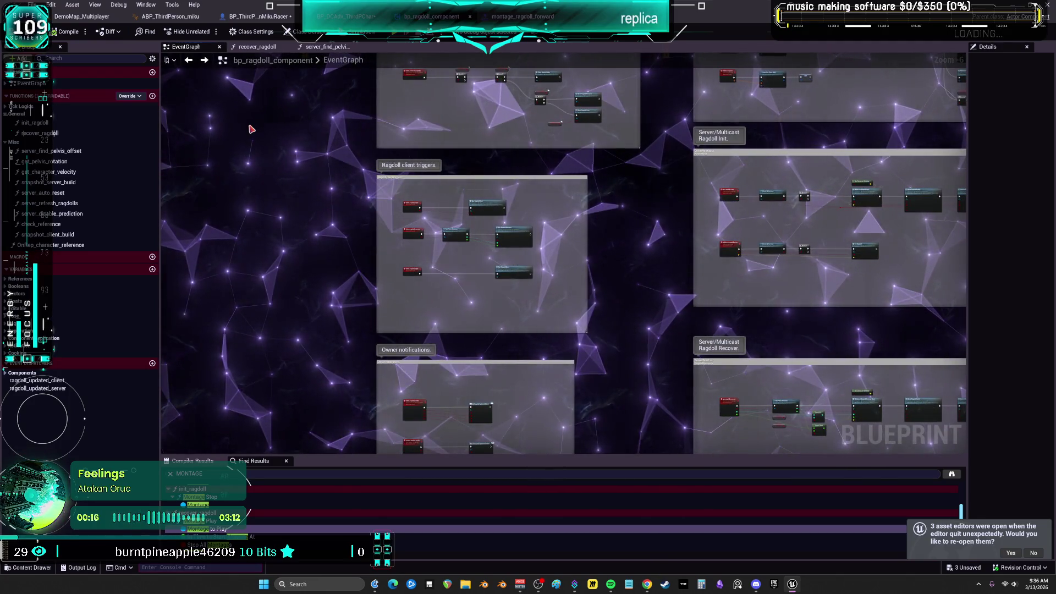
left_click(526, 16)
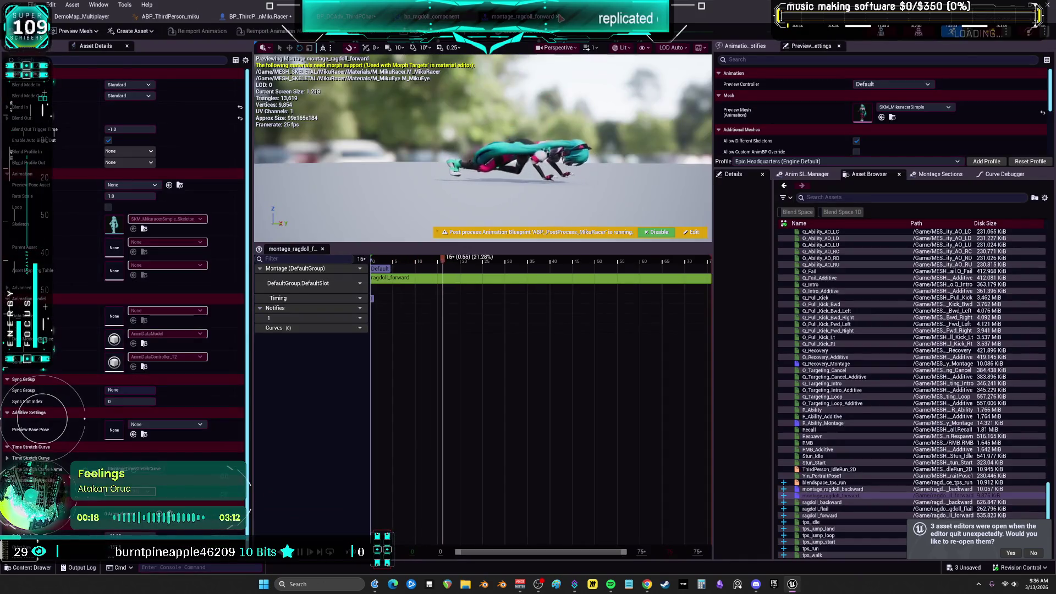
left_click(432, 16)
scroll(587, 175, "up", 2)
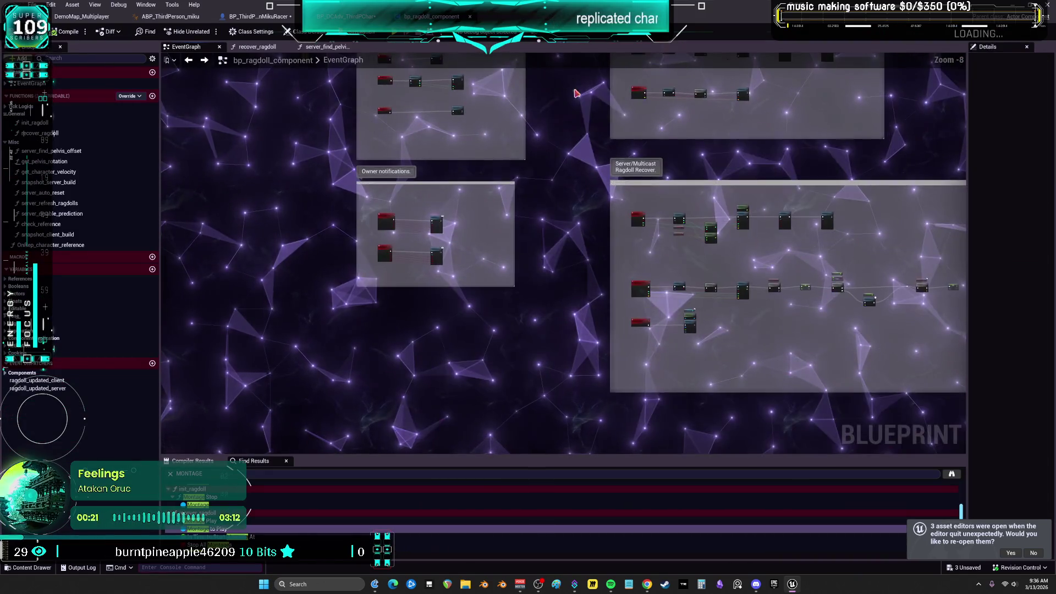
scroll(586, 175, "down", 2)
scroll(476, 217, "up", 6)
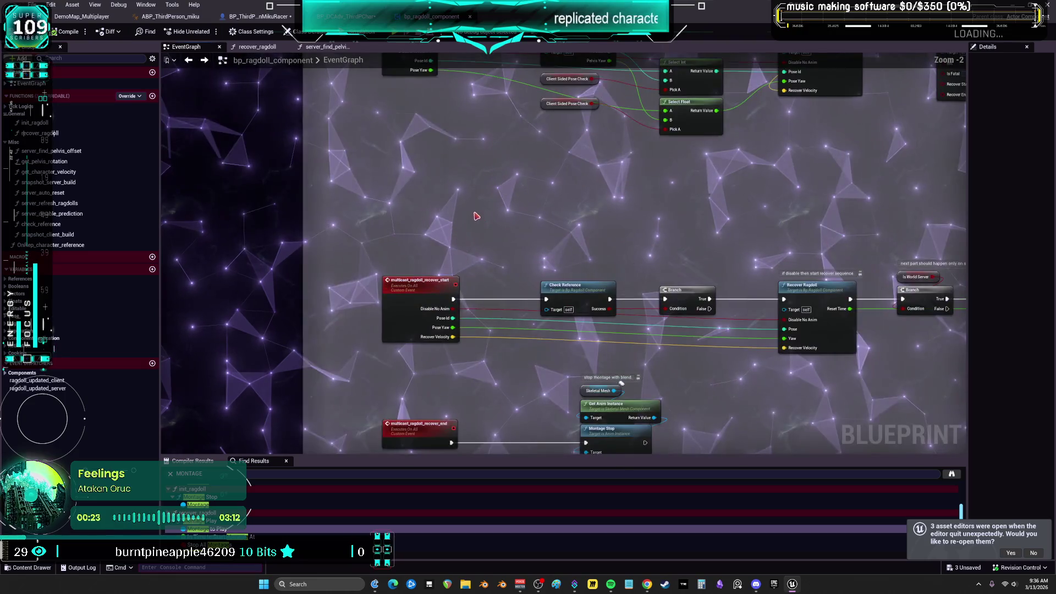
scroll(459, 209, "down", 3)
left_click(259, 16)
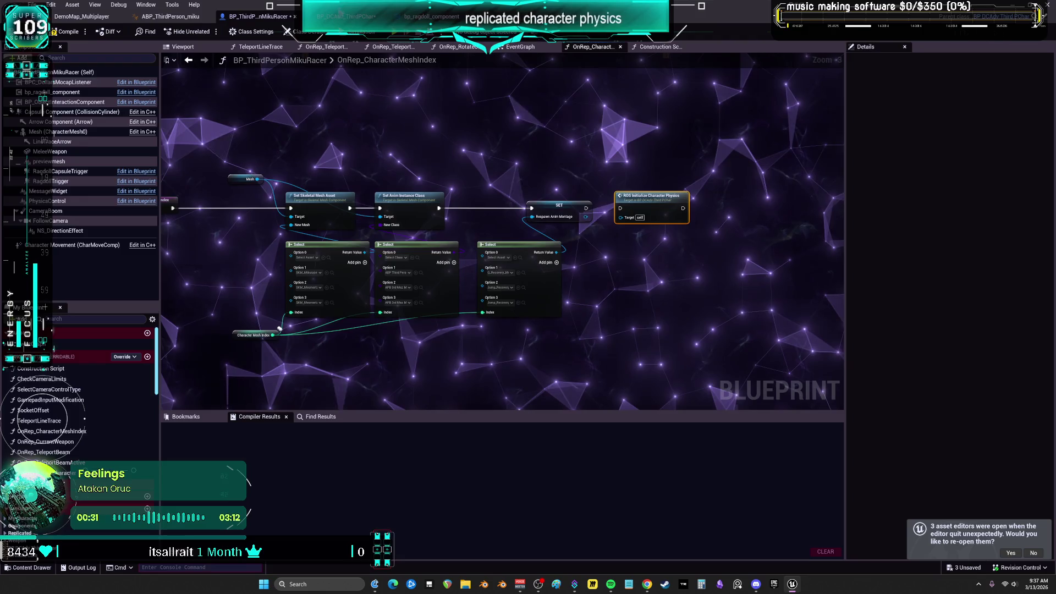
In BP_DCAdv_ThirdPChar, open the CharacterPhysics graph centered on the Ragdoll enage/bake input block.
left_click(345, 16)
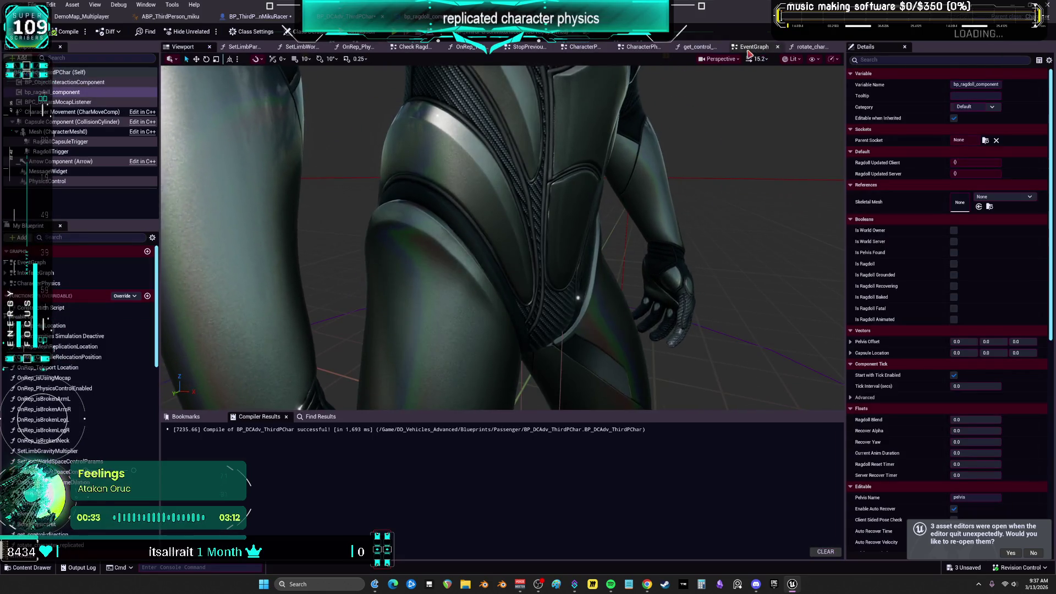
left_click(750, 49)
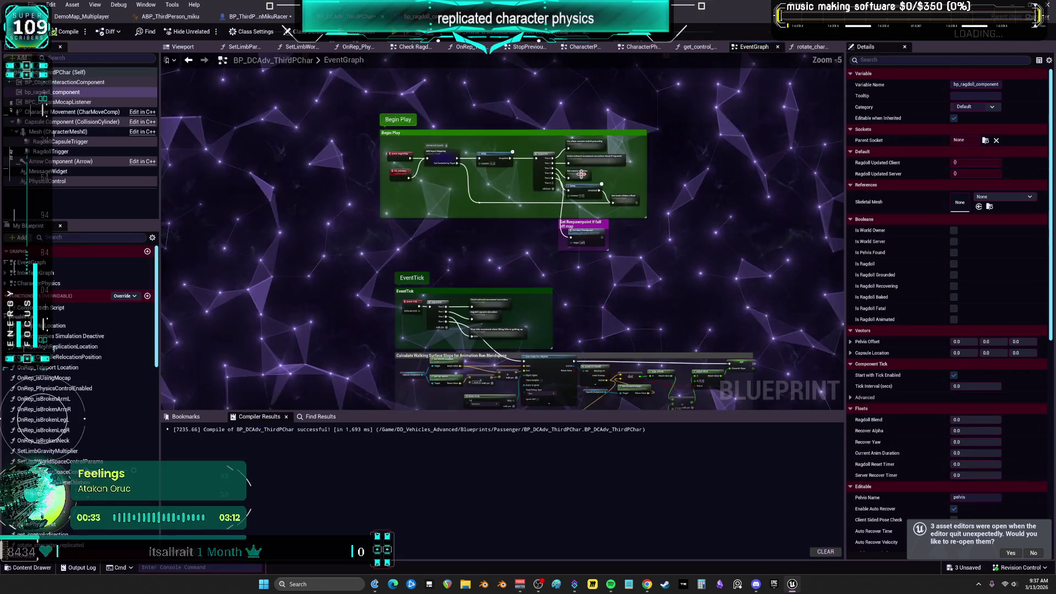
left_click(49, 283)
scroll(488, 258, "up", 7)
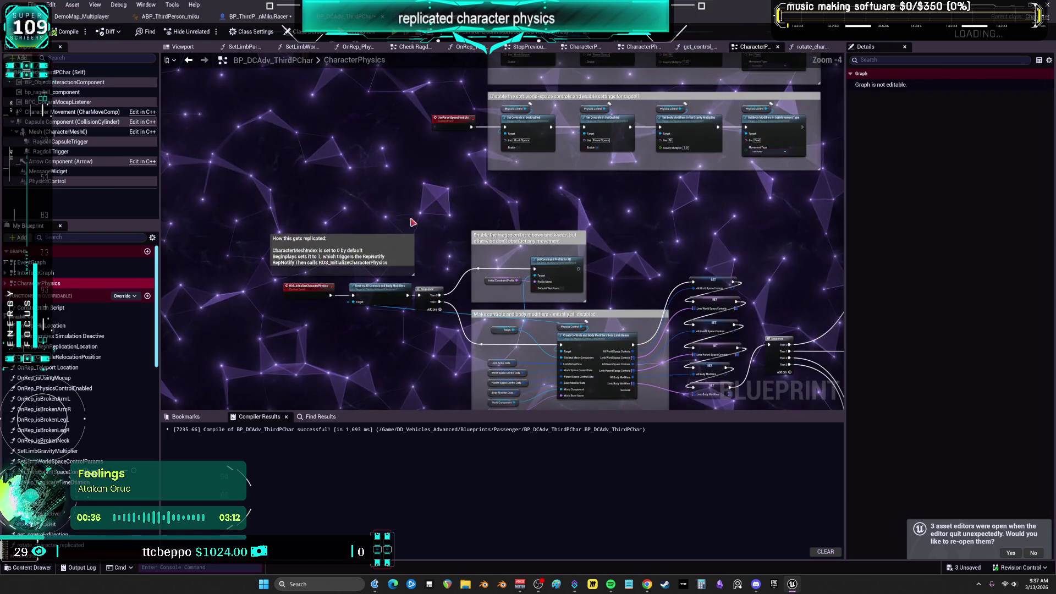
scroll(316, 319, "down", 4)
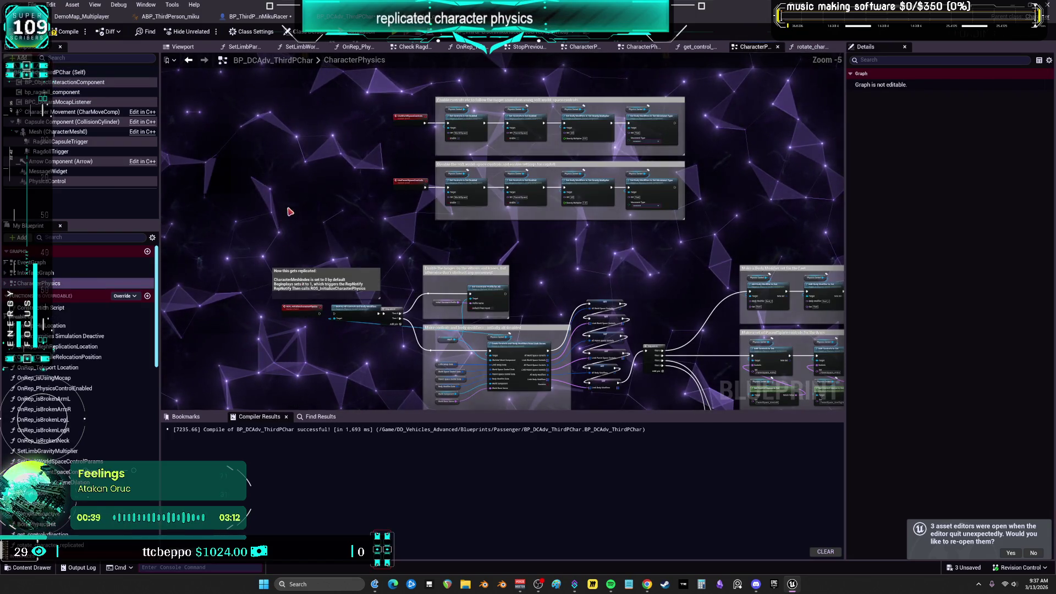
left_click_drag(396, 204, 634, 202)
scroll(403, 282, "up", 3)
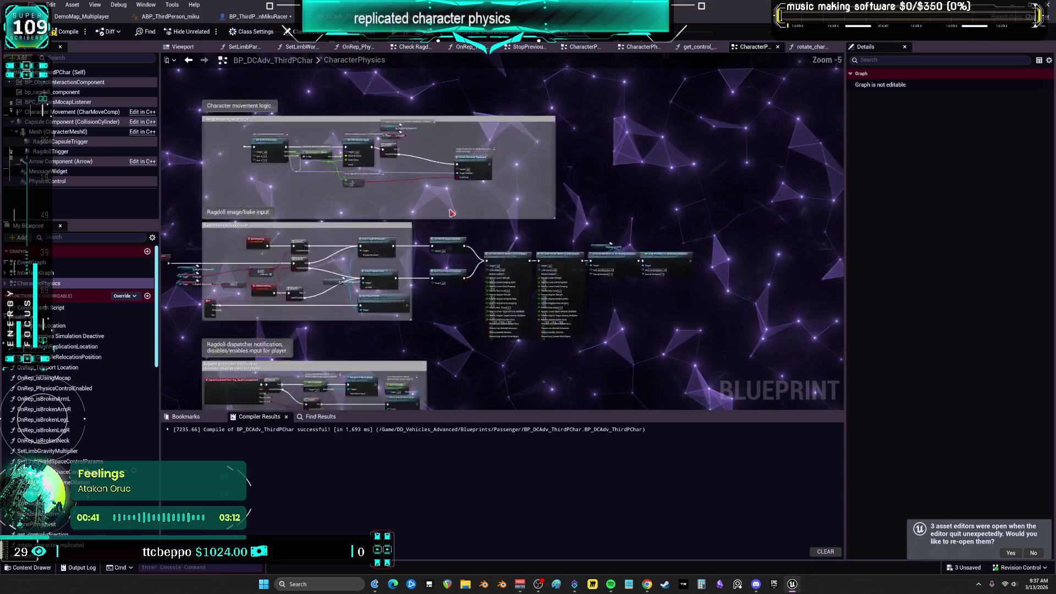
mouse_move(340, 342)
left_mouse_down()
mouse_move(451, 262)
mouse_move(681, 227)
left_mouse_up()
Compile the Blueprint, Save All, and launch a two-window multiplayer test with Alt+P.
left_click(55, 32)
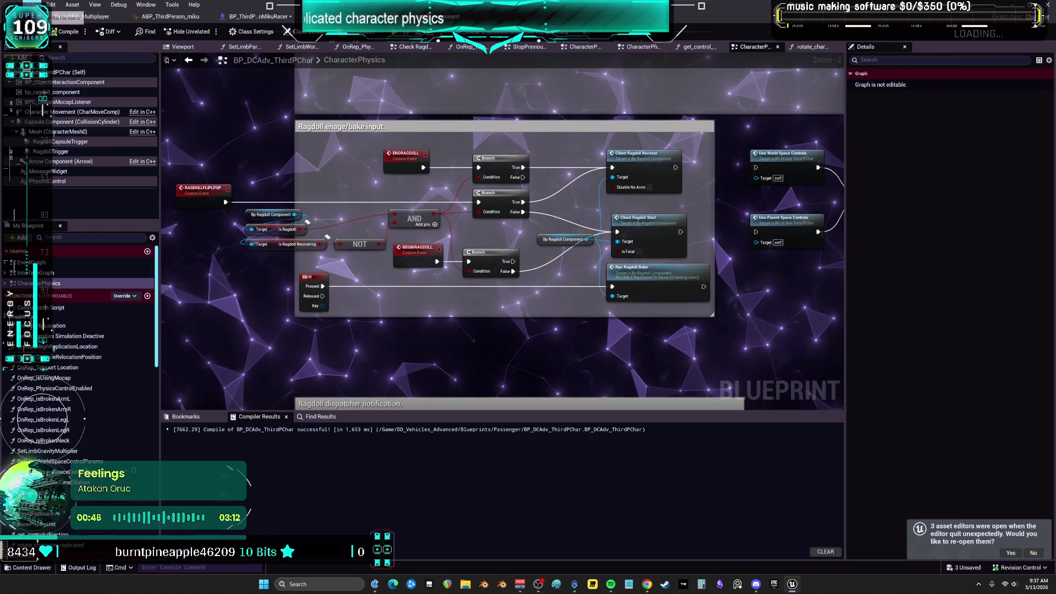
left_click(35, 4)
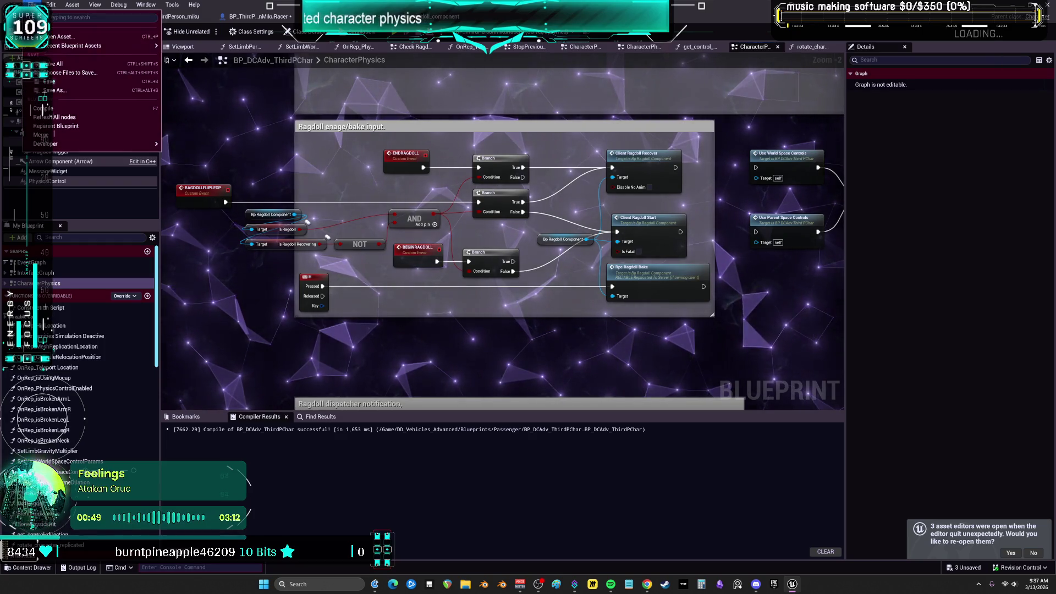
left_click(60, 70)
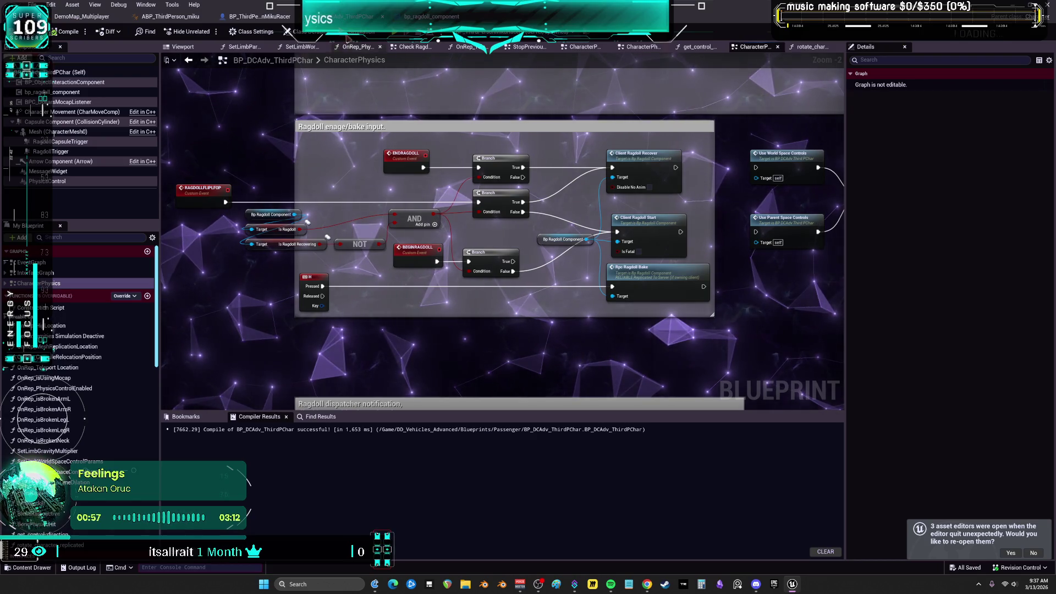
key("alt+p")
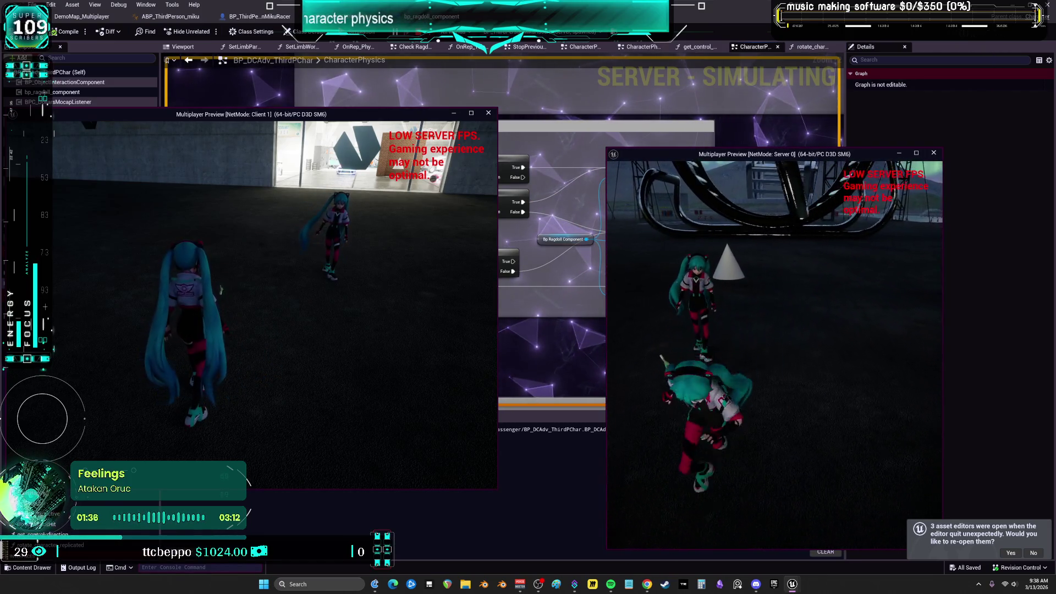
Stop Play In Editor, closing the Client 1 and Server preview windows.
key("Escape")
scroll(363, 172, "down", 1)
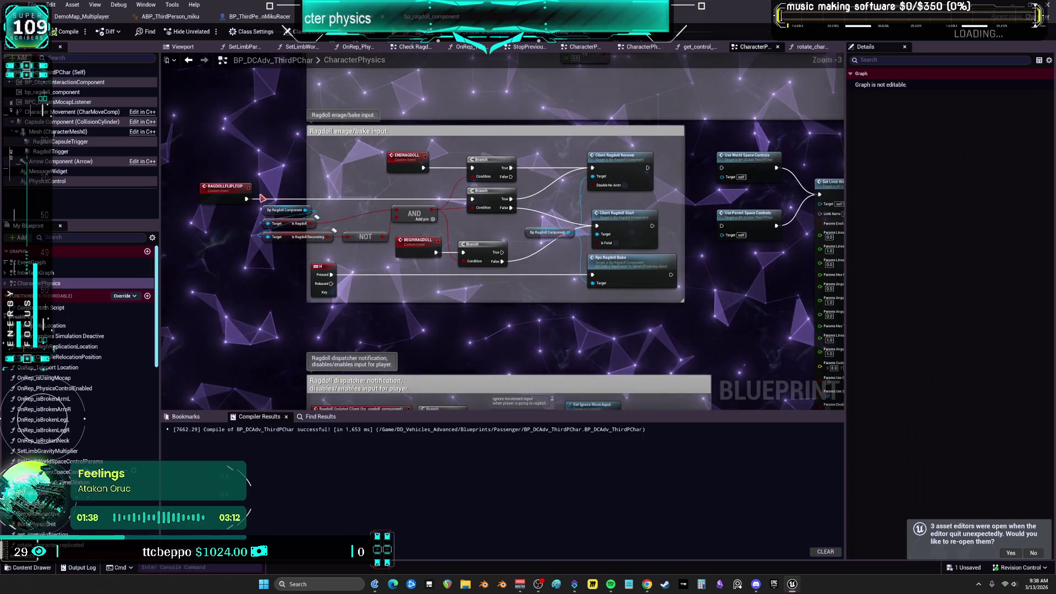
Inspect the ragdoll custom events and move the BEGINRAGDOLL event lower in the graph.
scroll(441, 208, "up", 1)
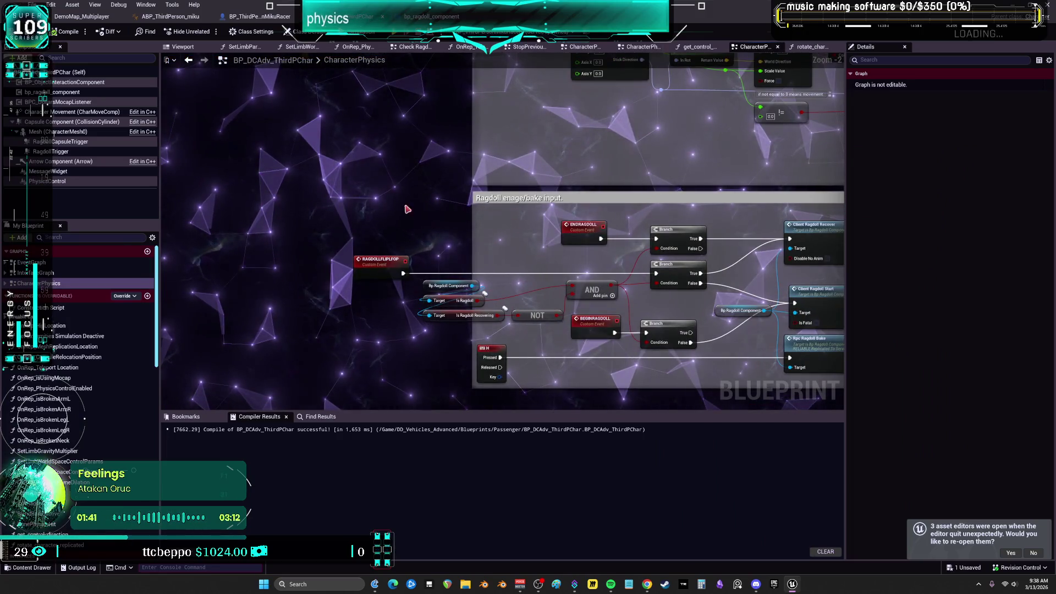
left_click(378, 254)
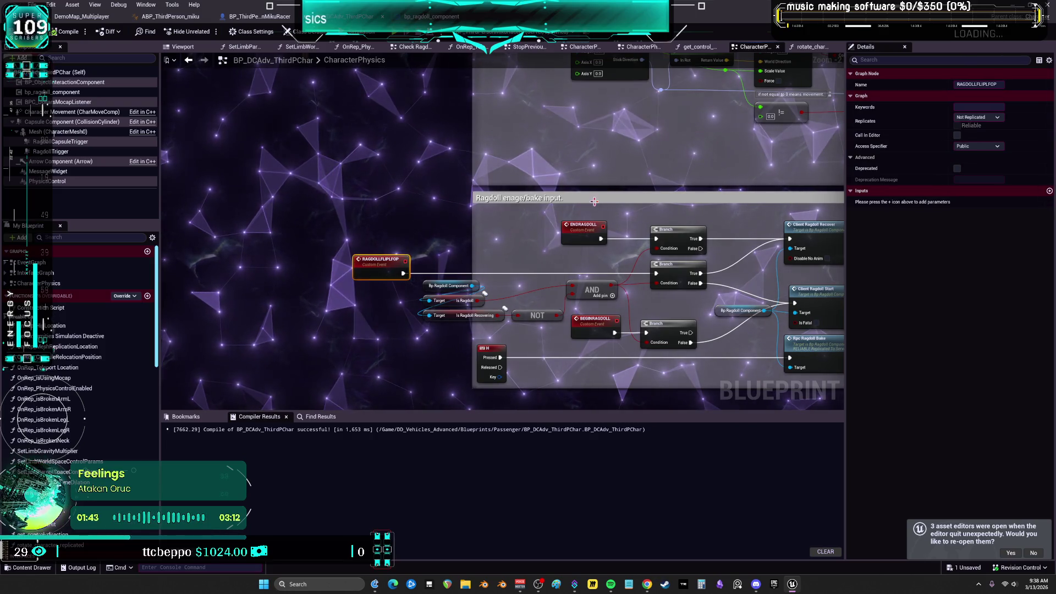
left_click(594, 236)
left_click(595, 324)
left_click_drag(646, 321, 581, 285)
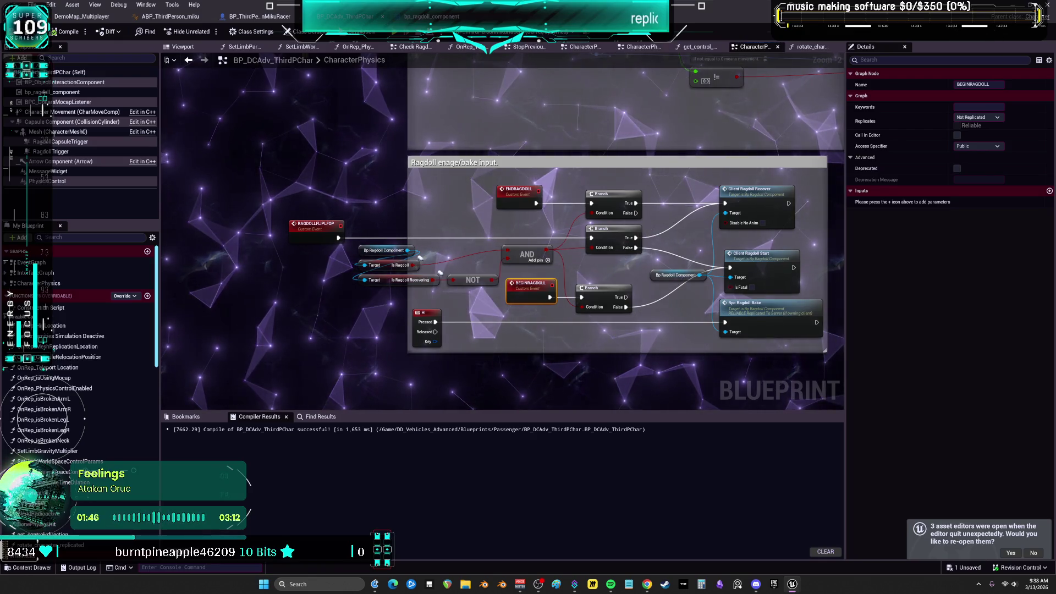
left_click_drag(487, 240, 469, 230)
left_click(503, 182)
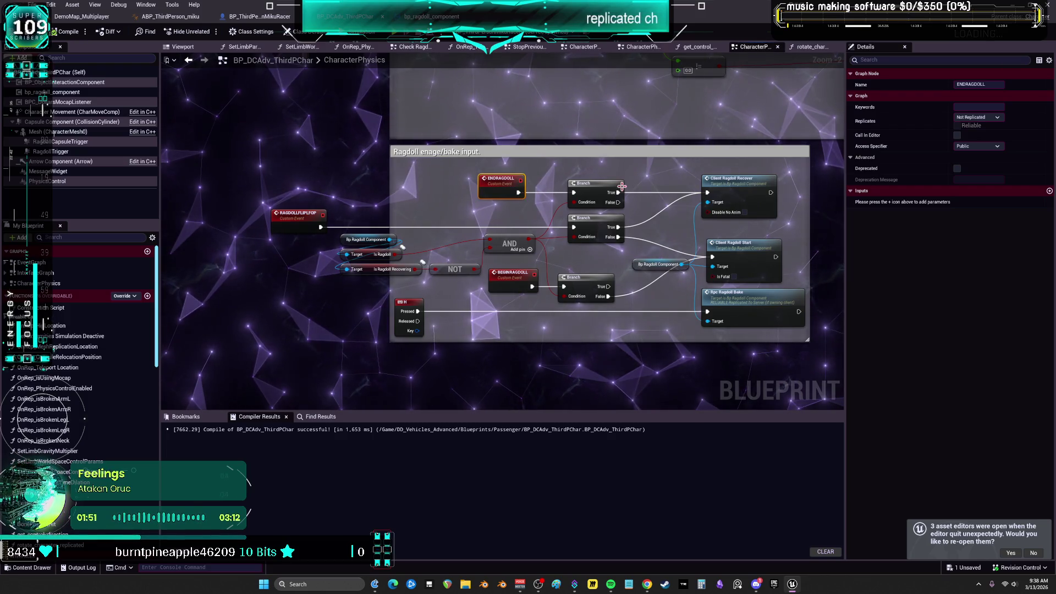
left_click_drag(506, 272, 490, 286)
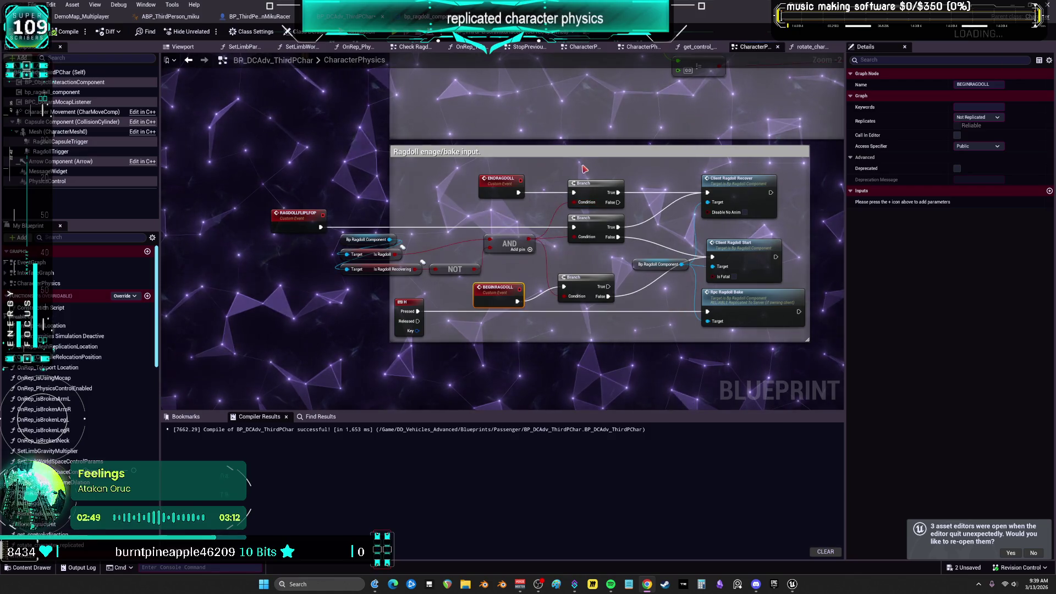
Recompile BP_DCAdv_ThirdPChar and save all assets.
left_click(67, 32)
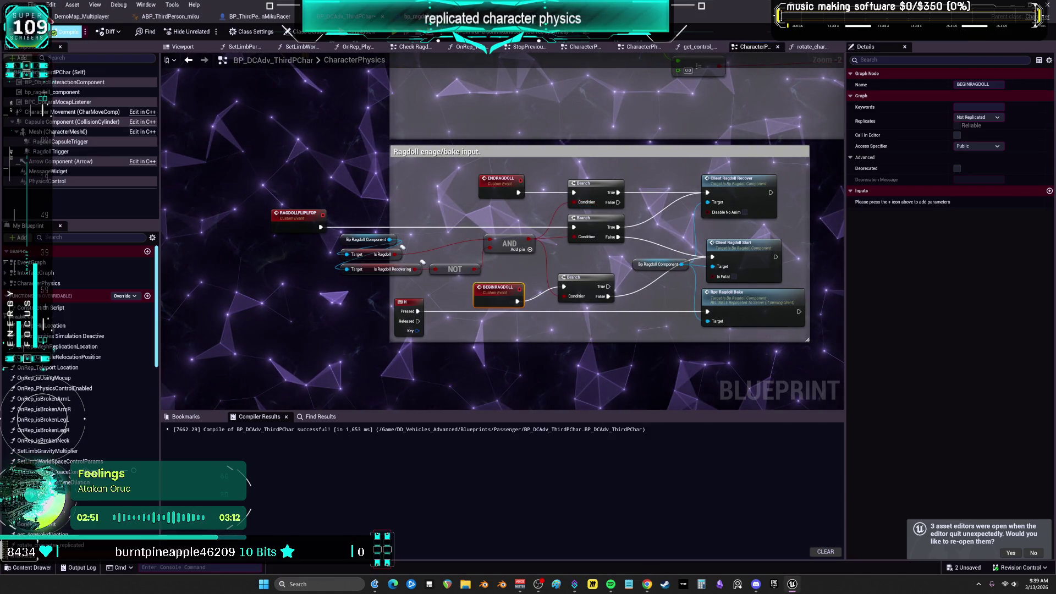
left_click(67, 31)
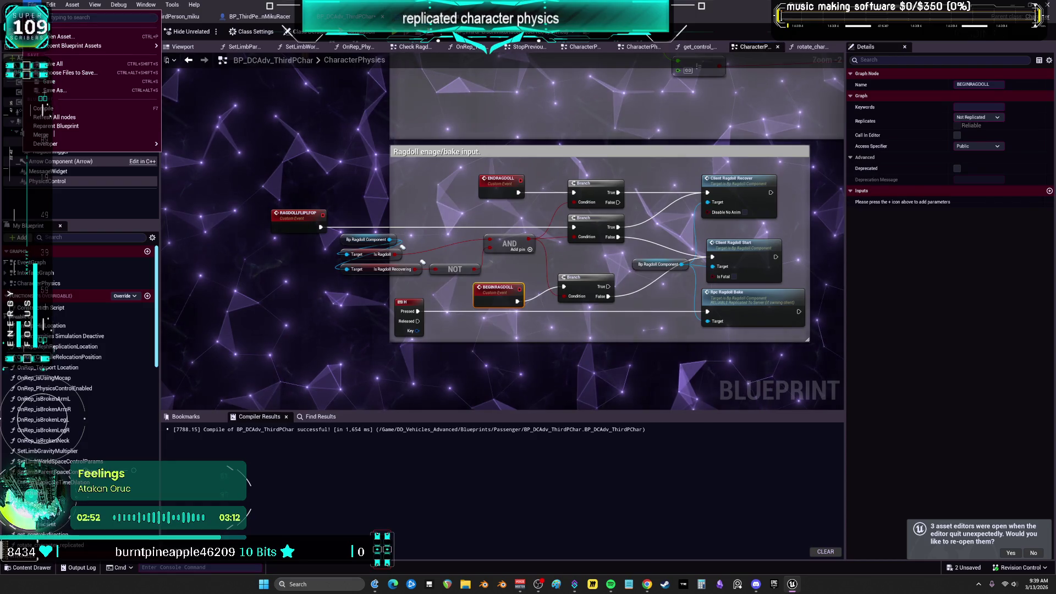
key("ctrl+s")
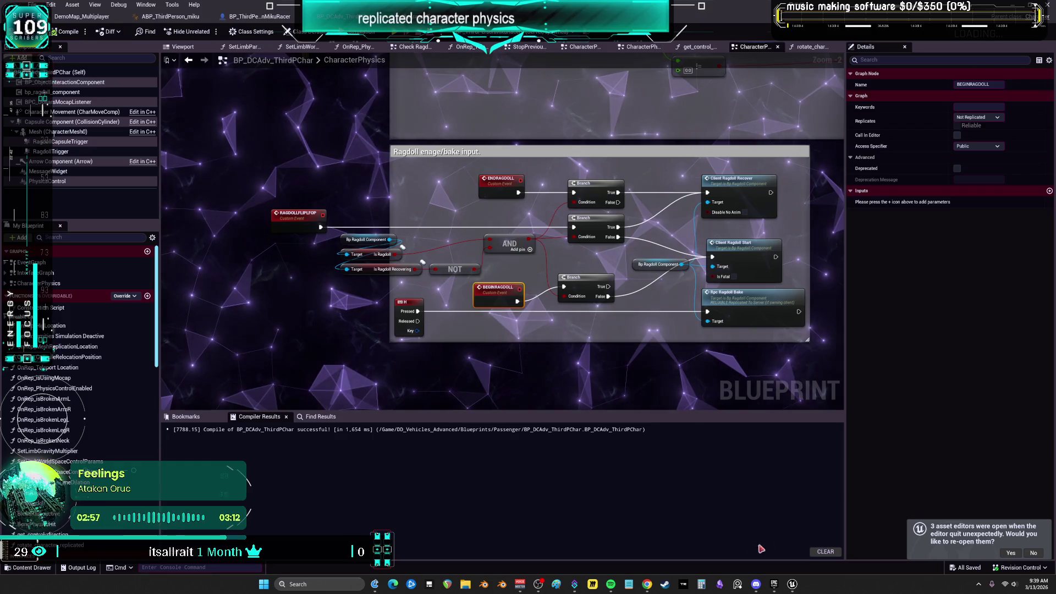
left_click(773, 584)
Open the MultiplayerRagdoll project from My Projects in the maximized launcher Library.
left_click(318, 87)
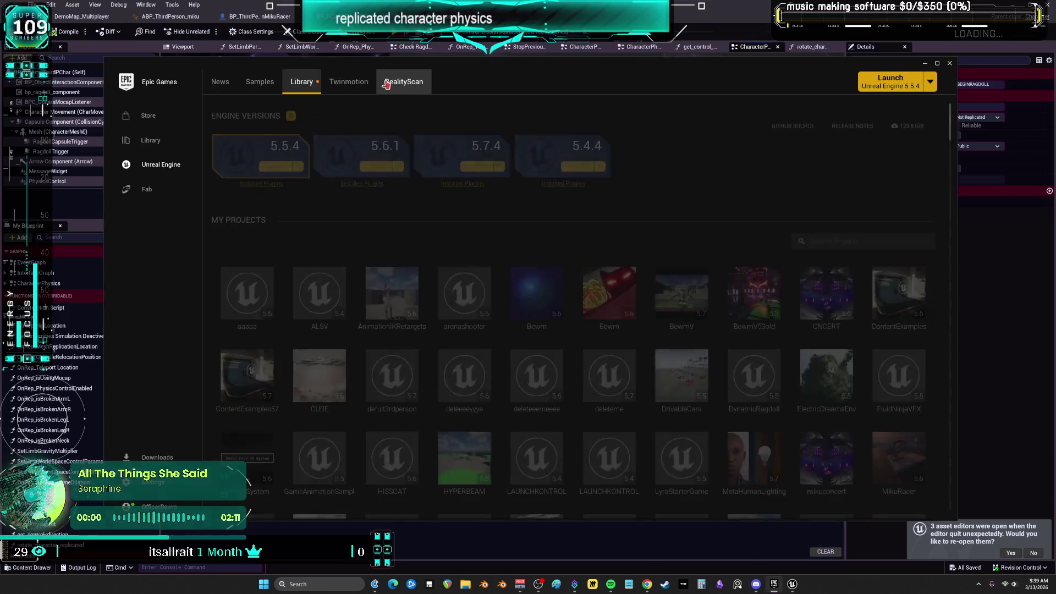
key("super+Up")
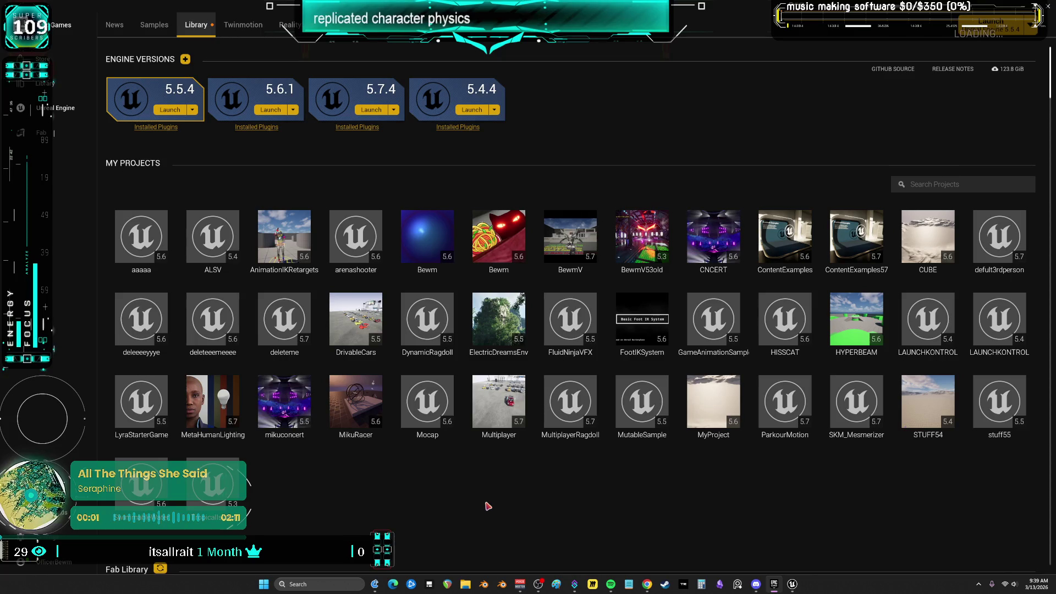
scroll(487, 505, "down", 1)
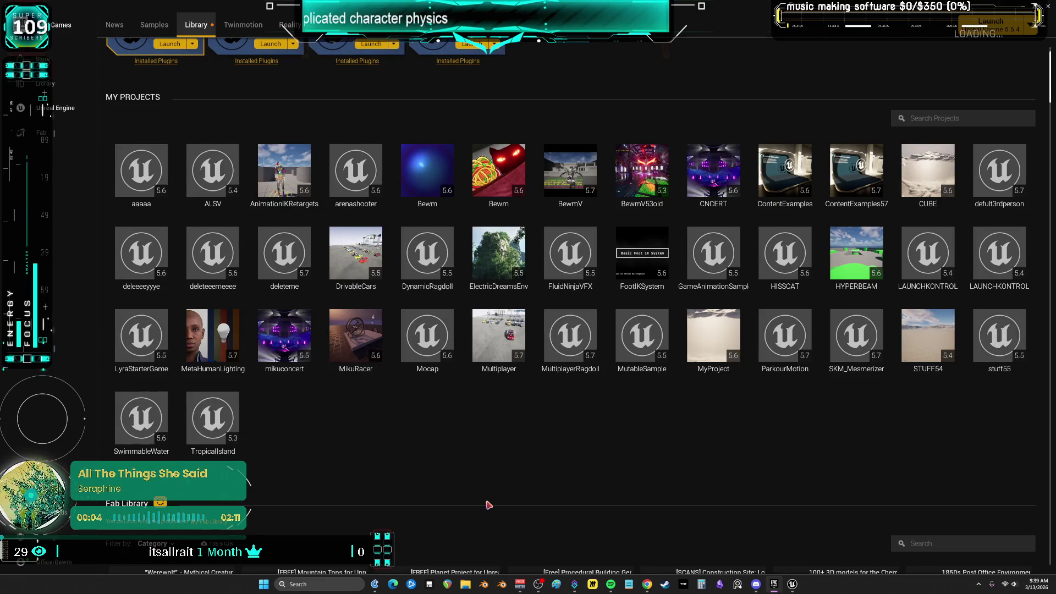
scroll(487, 505, "down", 1)
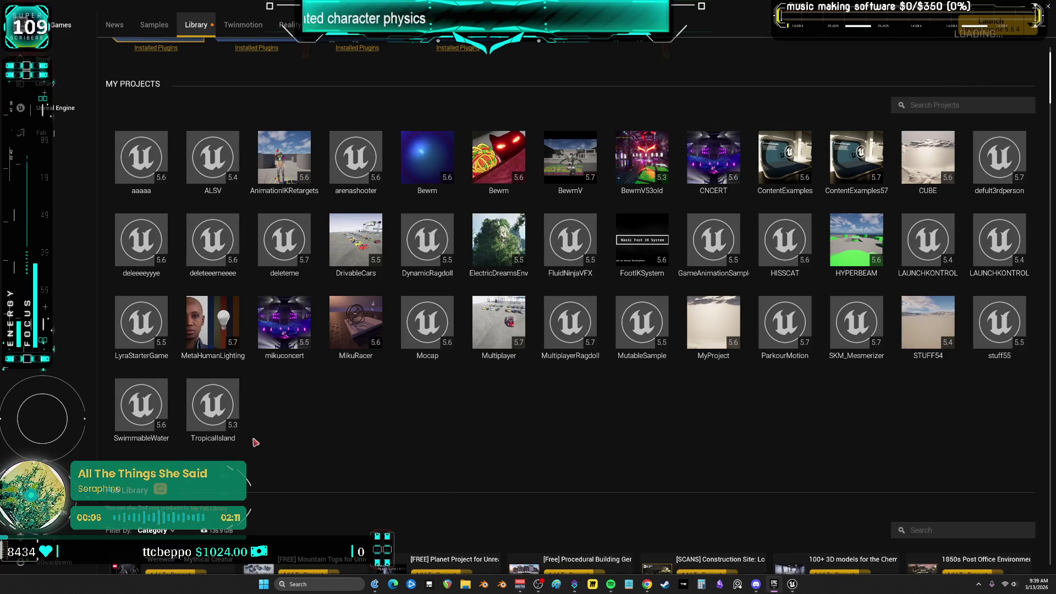
double_click(564, 329)
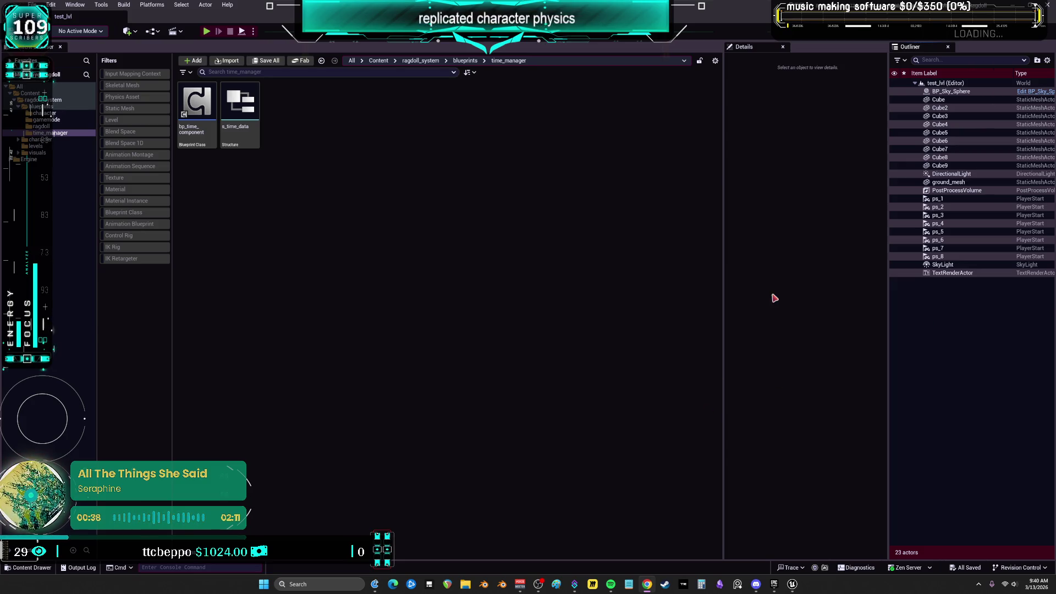
Switch to the BP_DCAdv_ThirdPChar editor and zoom around its CharacterPhysics ragdoll graph.
mouse_move(792, 587)
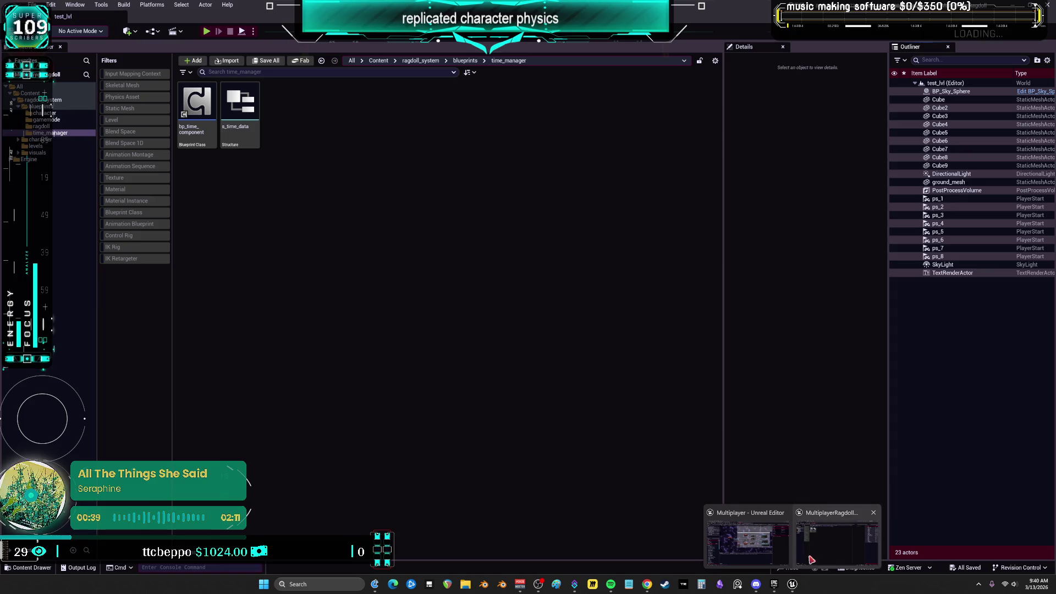
left_click(843, 538)
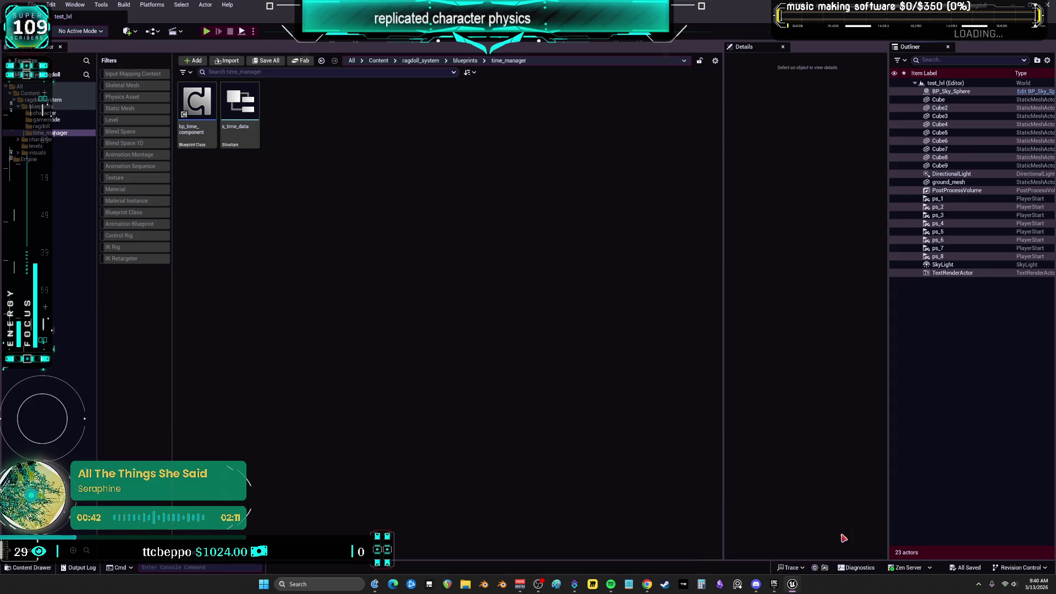
mouse_move(792, 587)
left_click(766, 540)
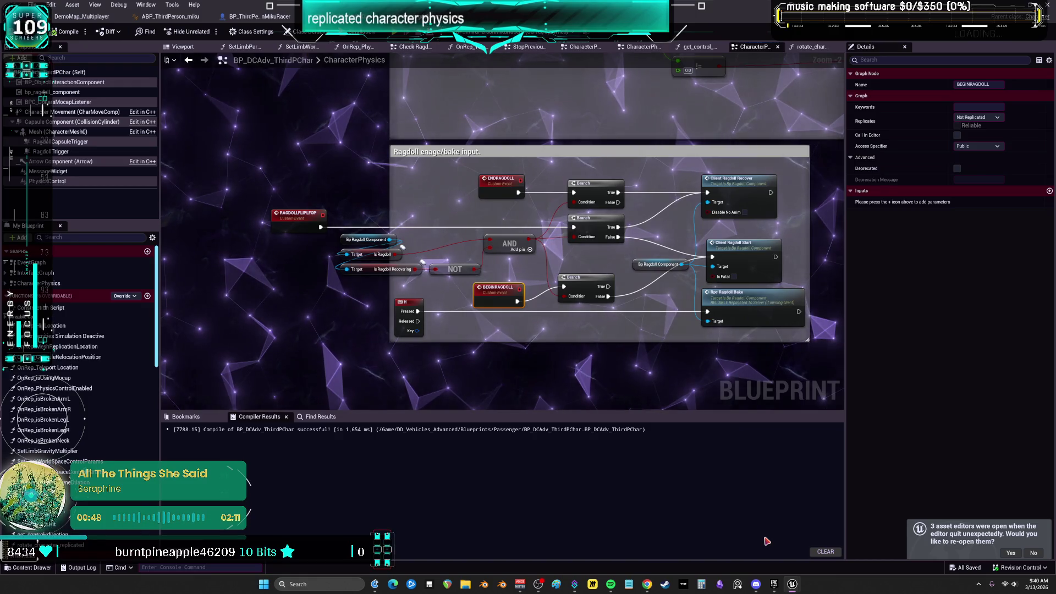
scroll(552, 247, "down", 2)
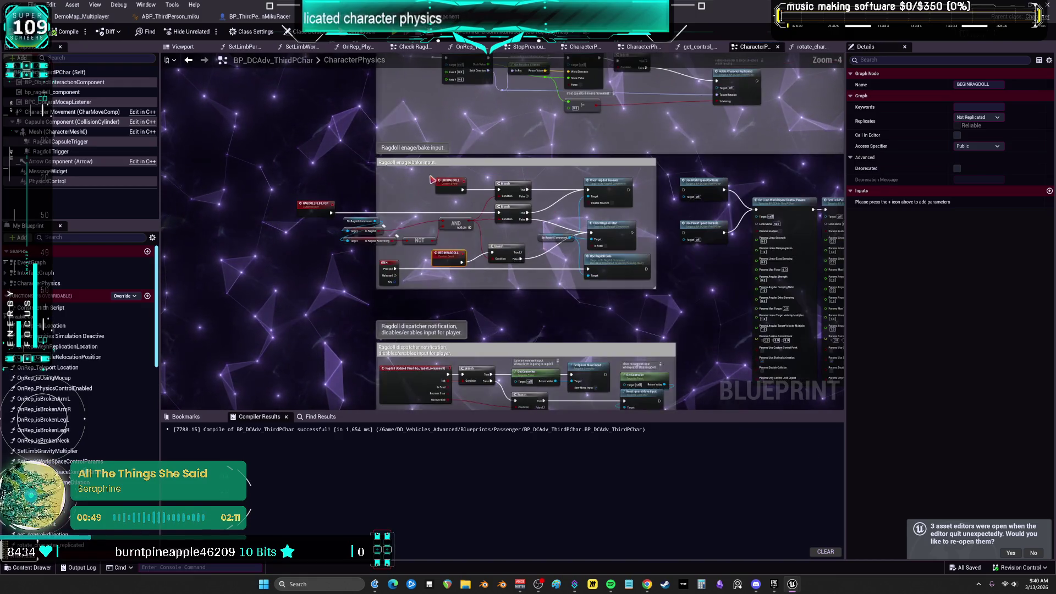
scroll(552, 246, "up", 2)
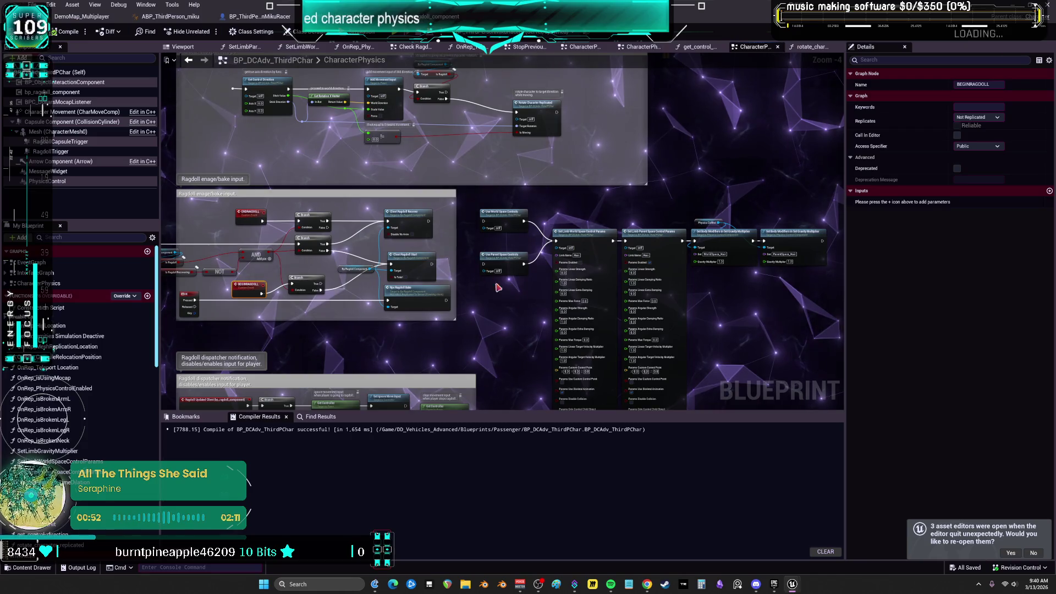
scroll(512, 302, "up", 1)
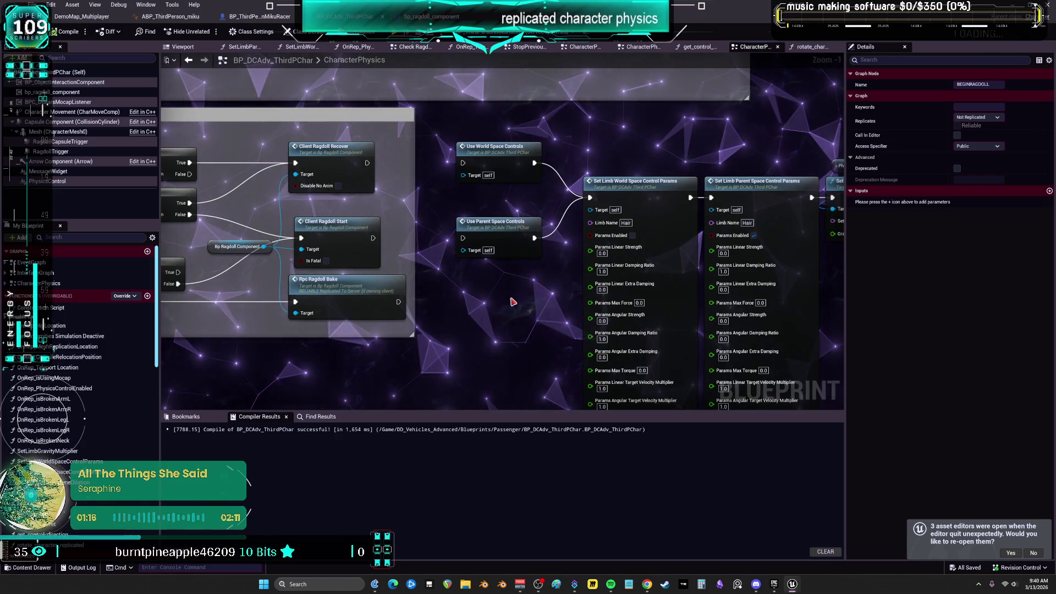
Return to MultiplayerRagdoll and open the Content/ragdoll_system/blueprints/ragdoll folder.
mouse_move(792, 584)
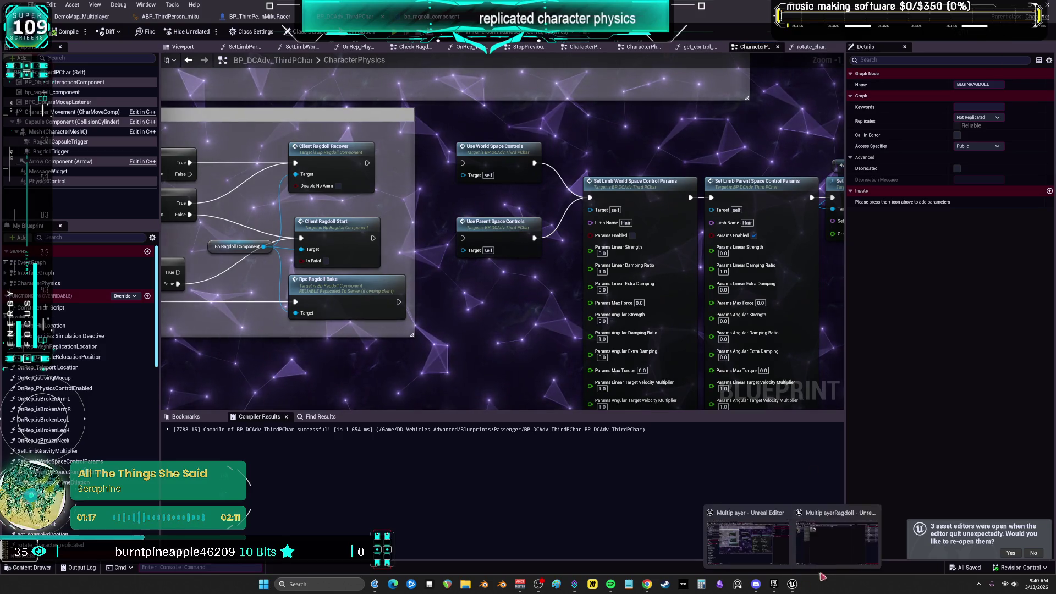
left_click(748, 536)
left_click(43, 126)
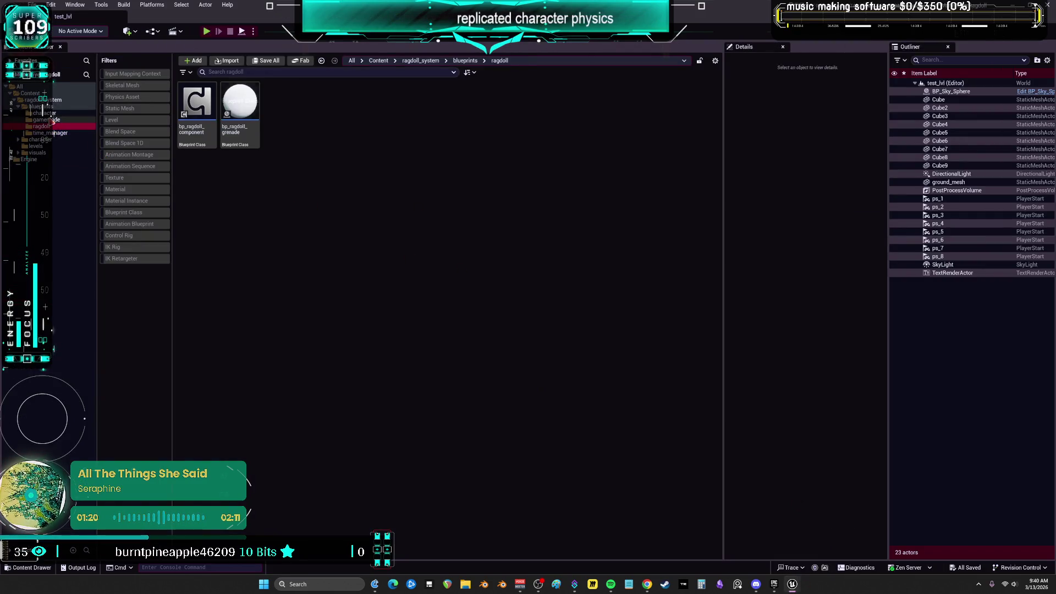
Open the bp_ragdoll_character Blueprint from the blueprints/character folder.
left_click(55, 119)
left_click(44, 113)
left_click(197, 110)
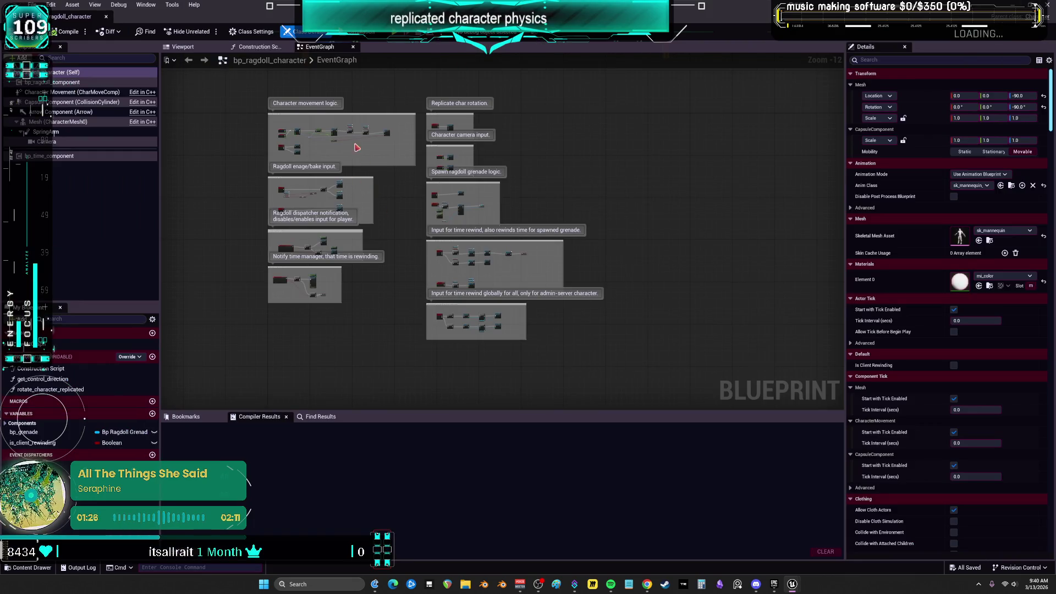
Zoom to the Ragdoll engage/bake input group and select the R key input event.
scroll(446, 284, "up", 5)
scroll(447, 284, "up", 5)
scroll(488, 188, "down", 3)
scroll(436, 268, "up", 4)
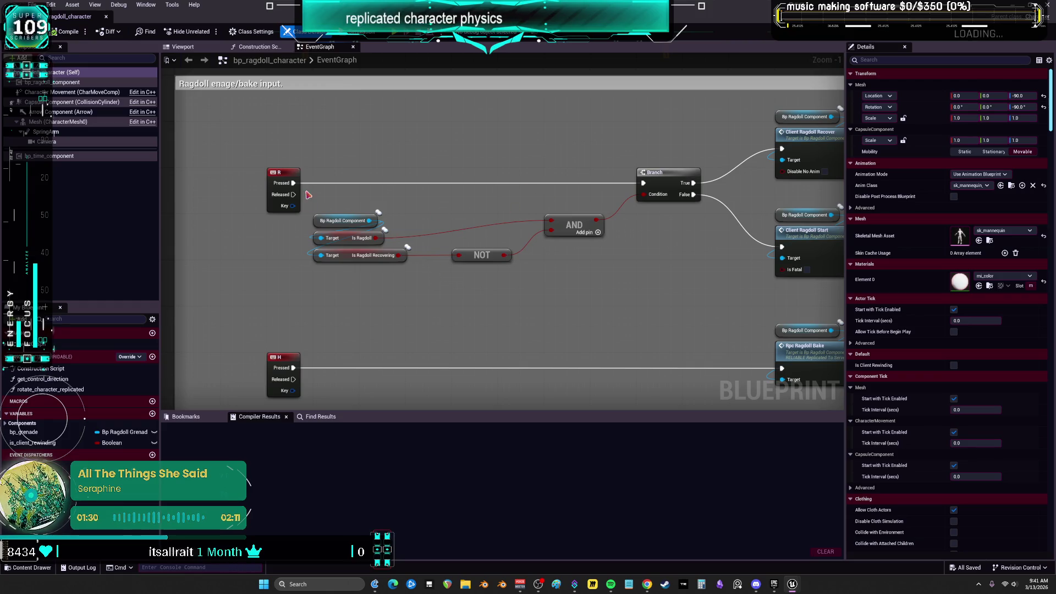
left_click(272, 189)
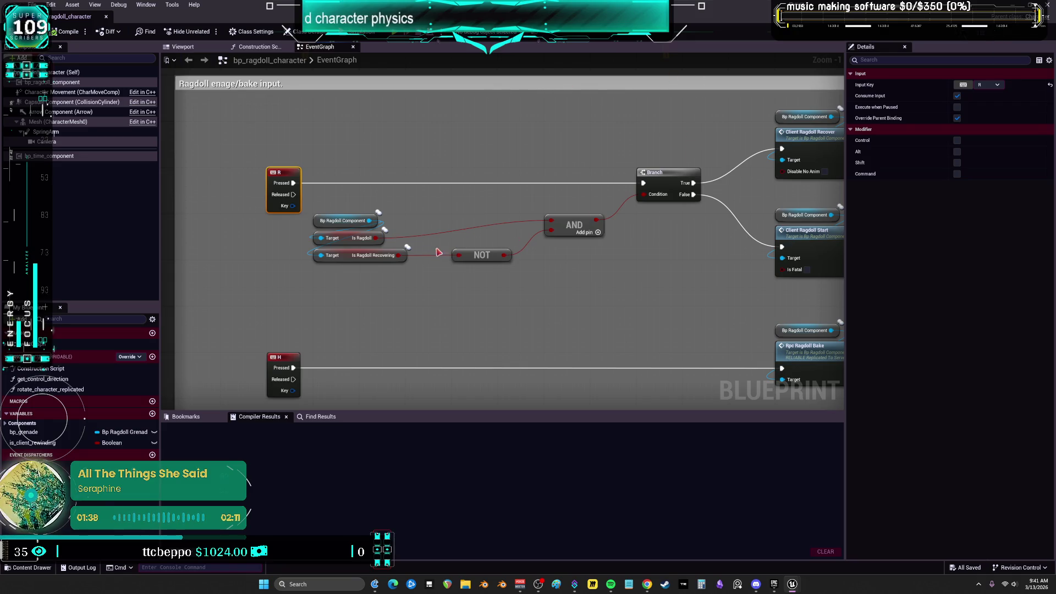
scroll(444, 252, "down", 3)
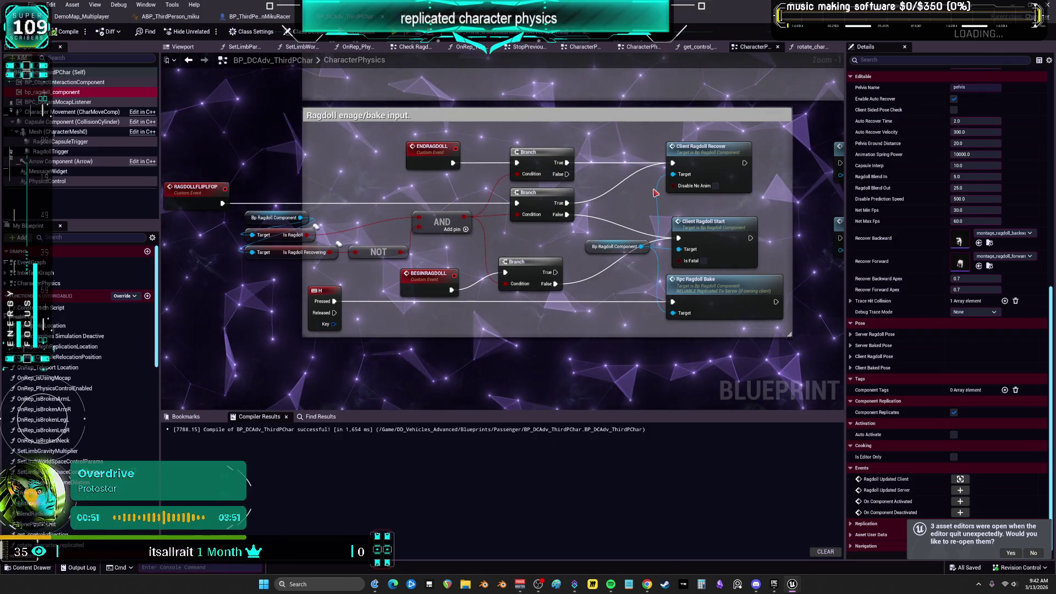
Shift a Bp Ragdoll Component getter left and select the middle getter in bp_ragdoll_character.
left_click_drag(599, 254, 570, 254)
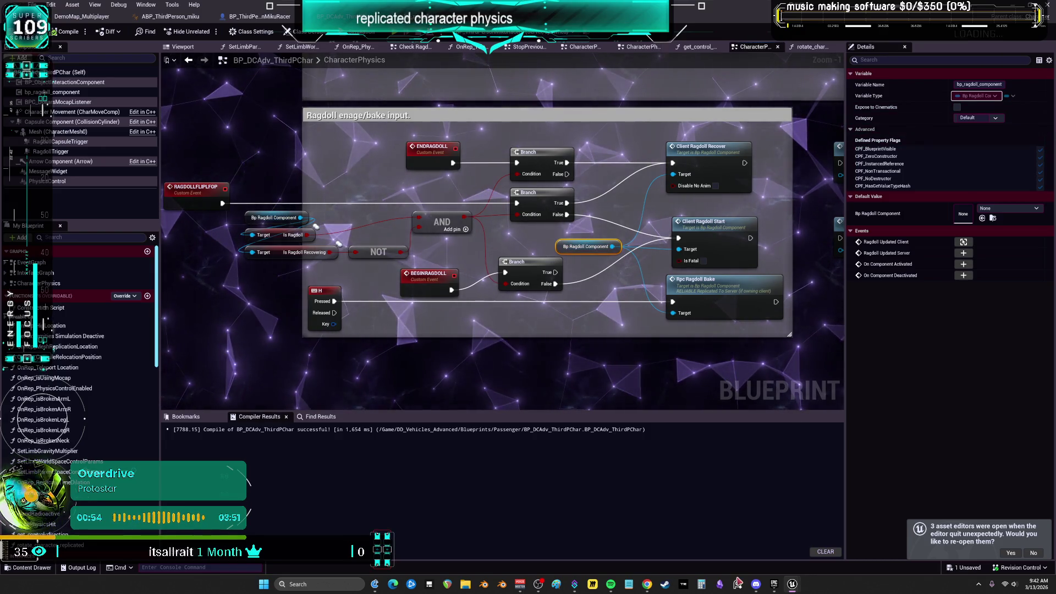
mouse_move(796, 588)
left_click(867, 545)
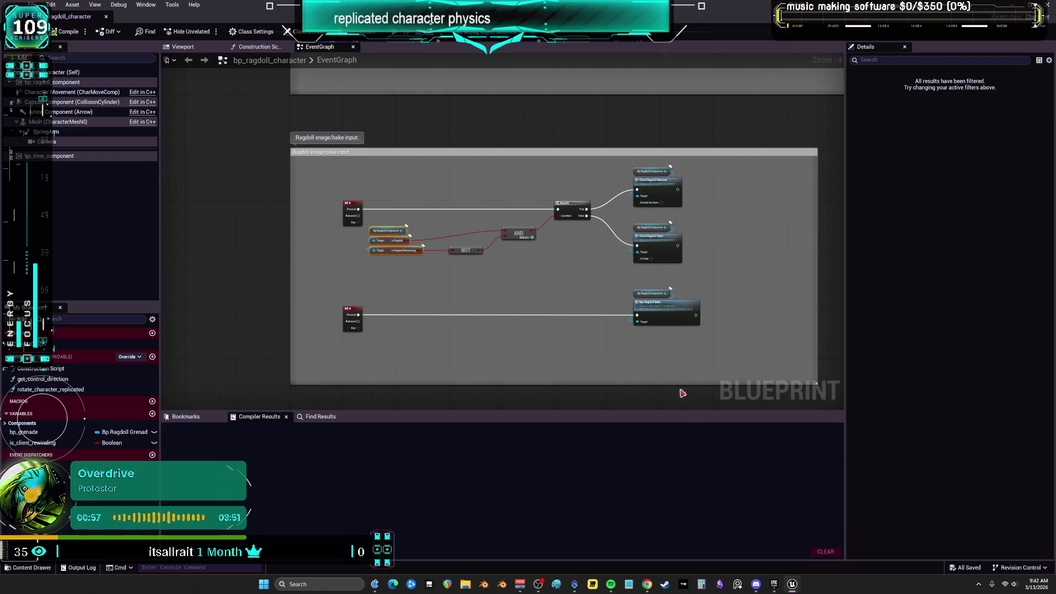
scroll(654, 264, "up", 3)
left_click(682, 198)
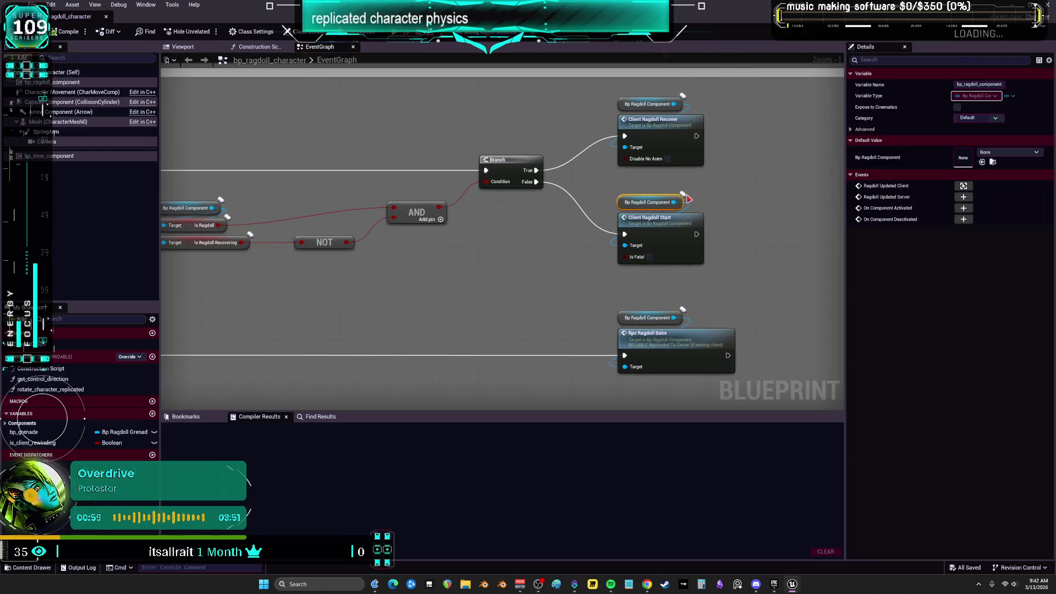
Cycle between the level editor, BP_DCAdv_ThirdPChar and bp_ragdoll_character's EventGraph.
key("ctrl+b")
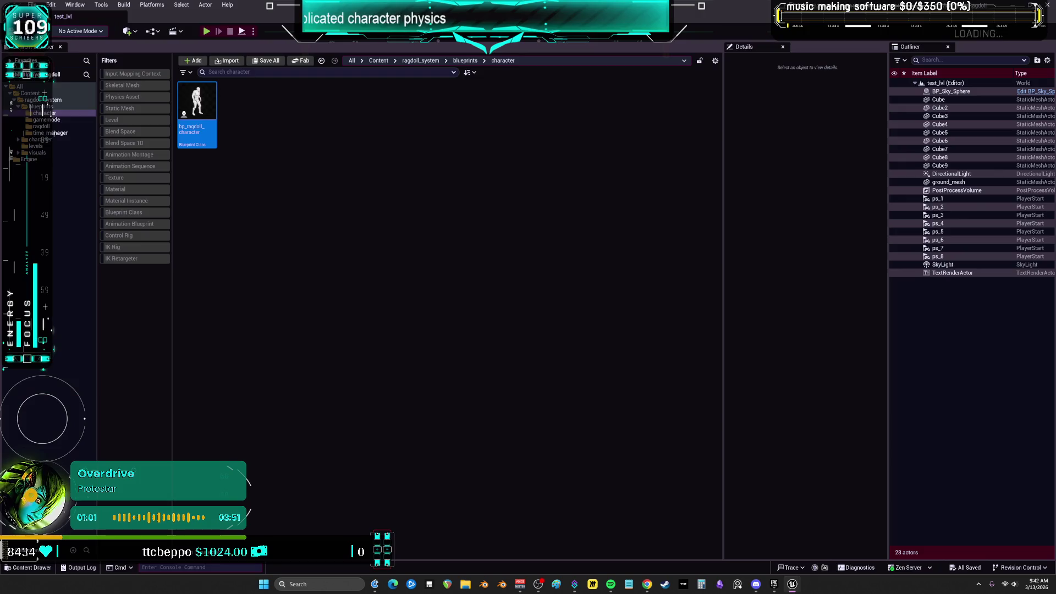
key("alt+Tab")
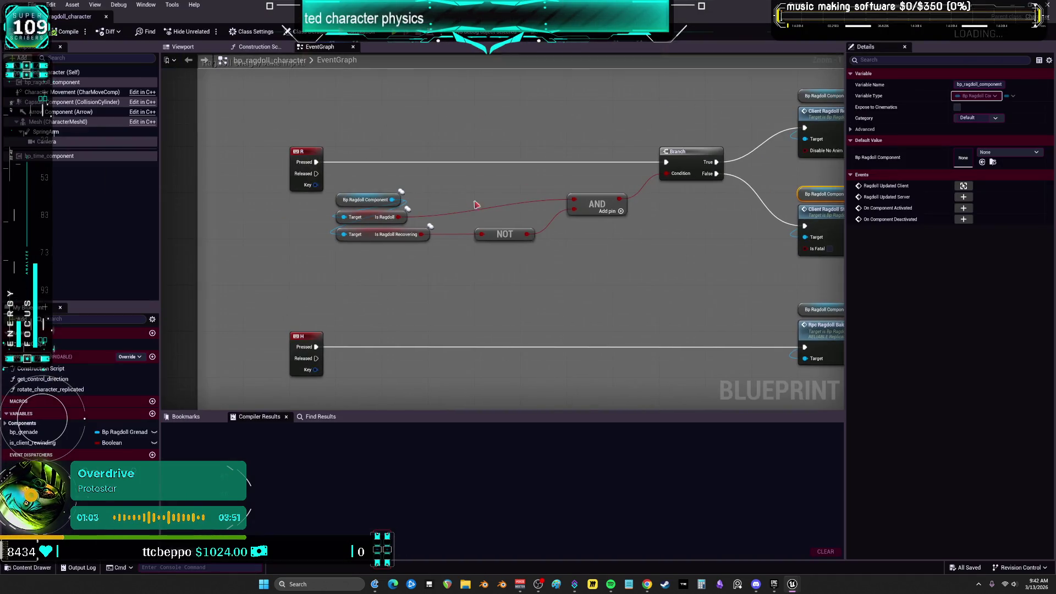
key("ctrl+b")
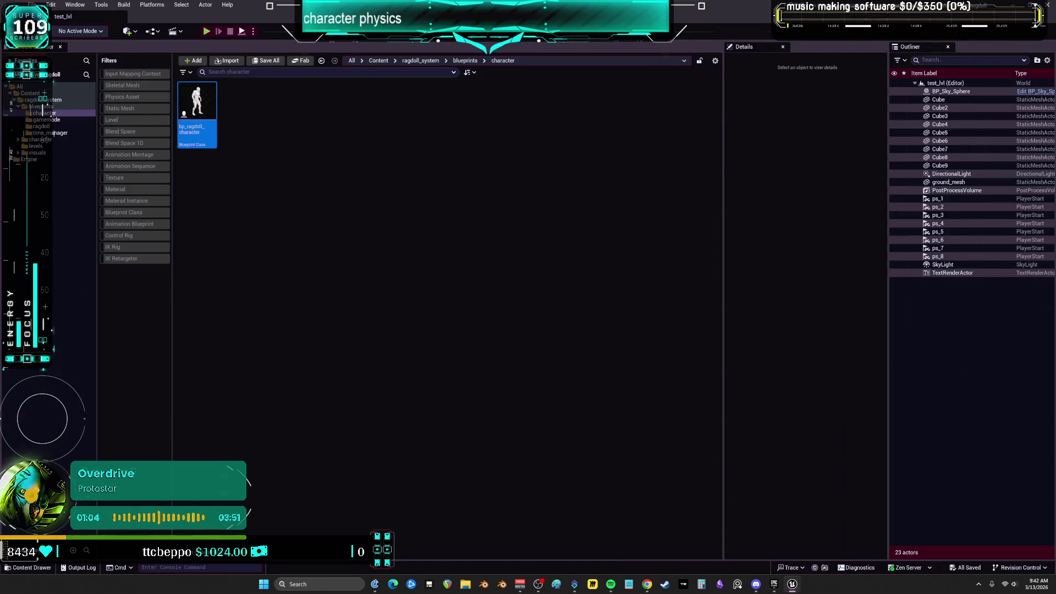
key("alt+Tab")
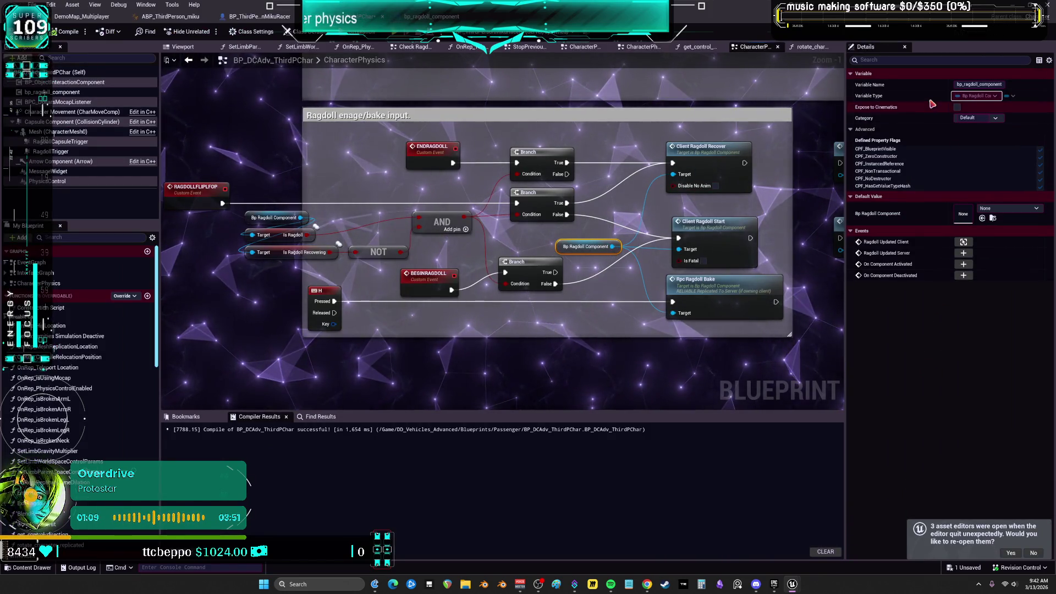
key("alt+Tab")
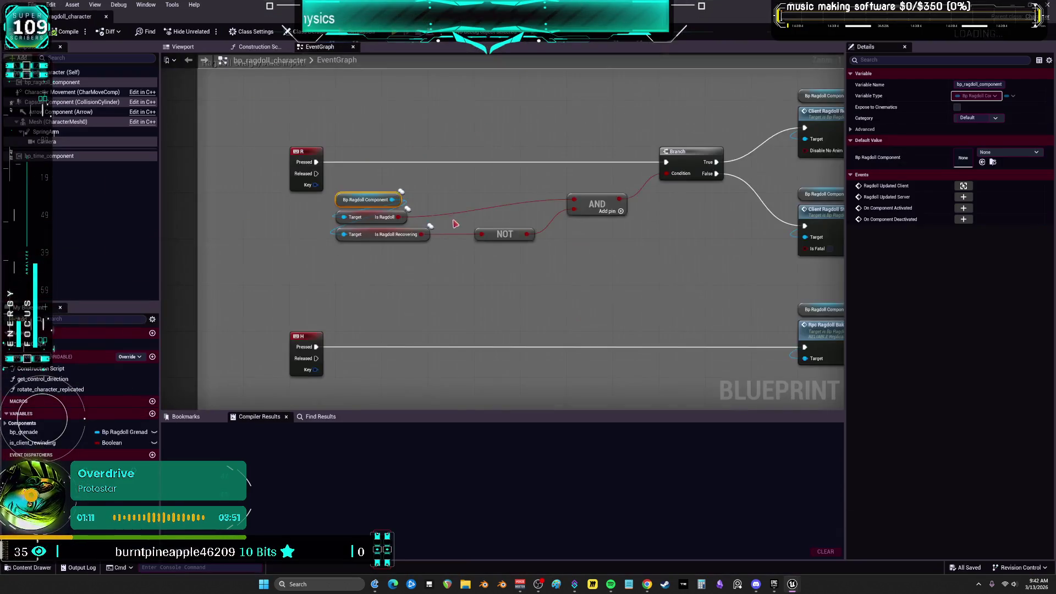
scroll(454, 225, "up", 1)
Find all references to bp_ragdoll_component by name from its getter node.
right_click(326, 203)
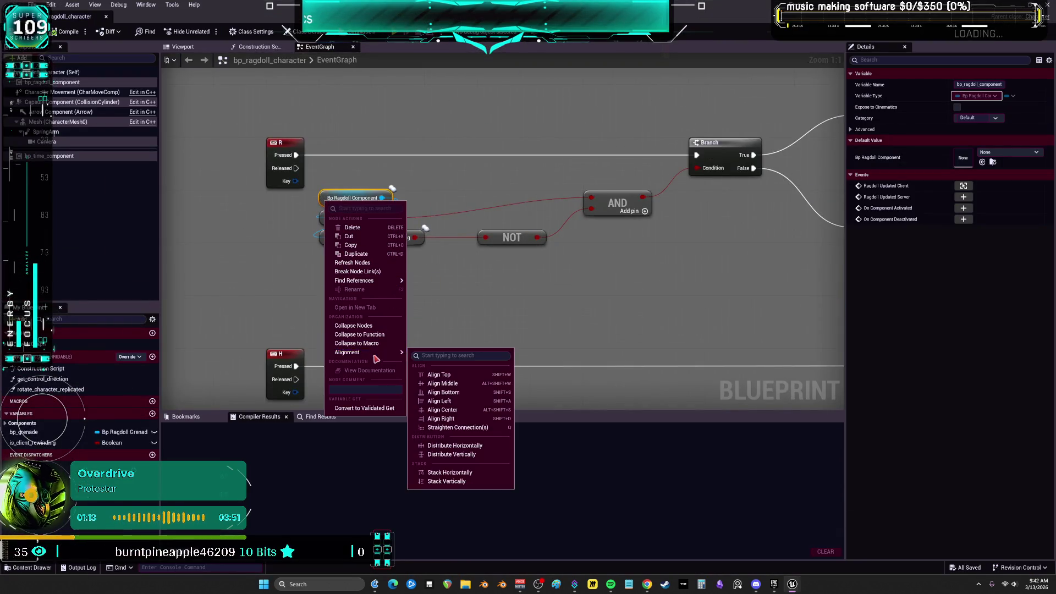
mouse_move(377, 281)
left_click(434, 285)
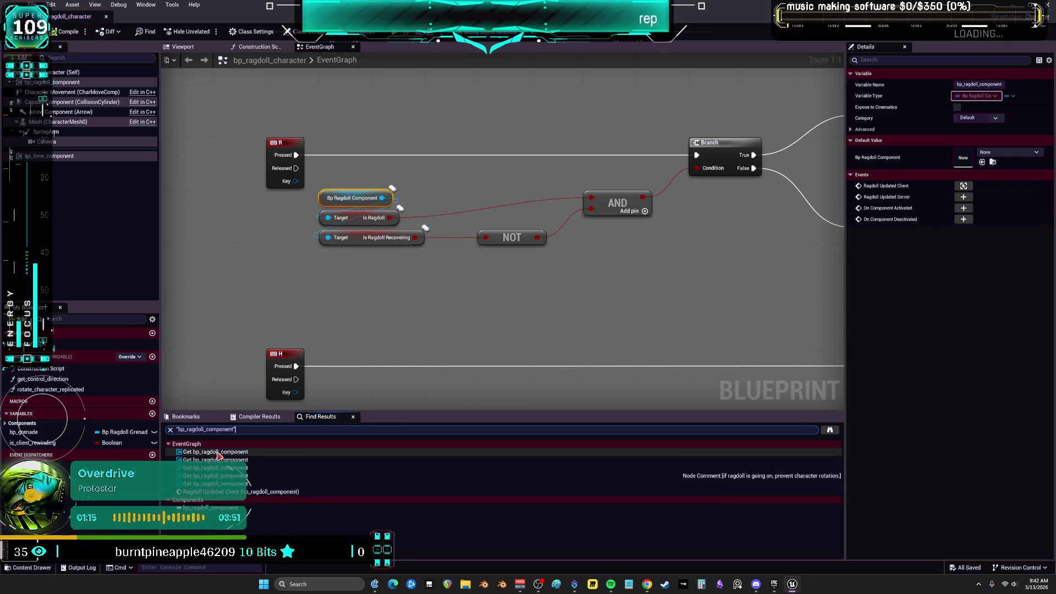
Step through the found getters and Ragdoll Updated Client event, then return to BP_DCAdv_ThirdPChar.
left_click(227, 467)
left_click(227, 460)
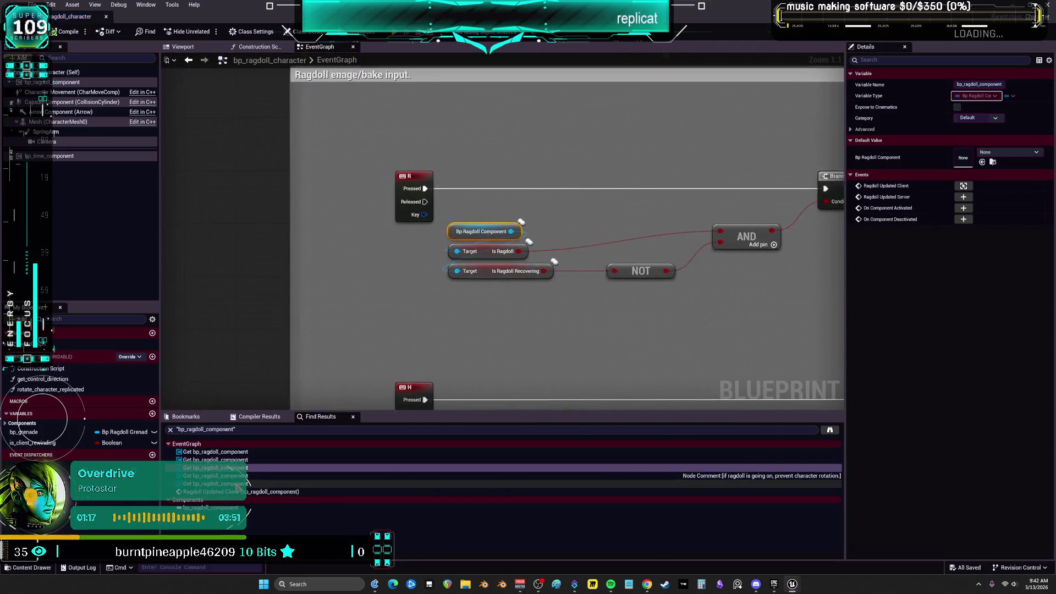
left_click(227, 468)
left_click(242, 491)
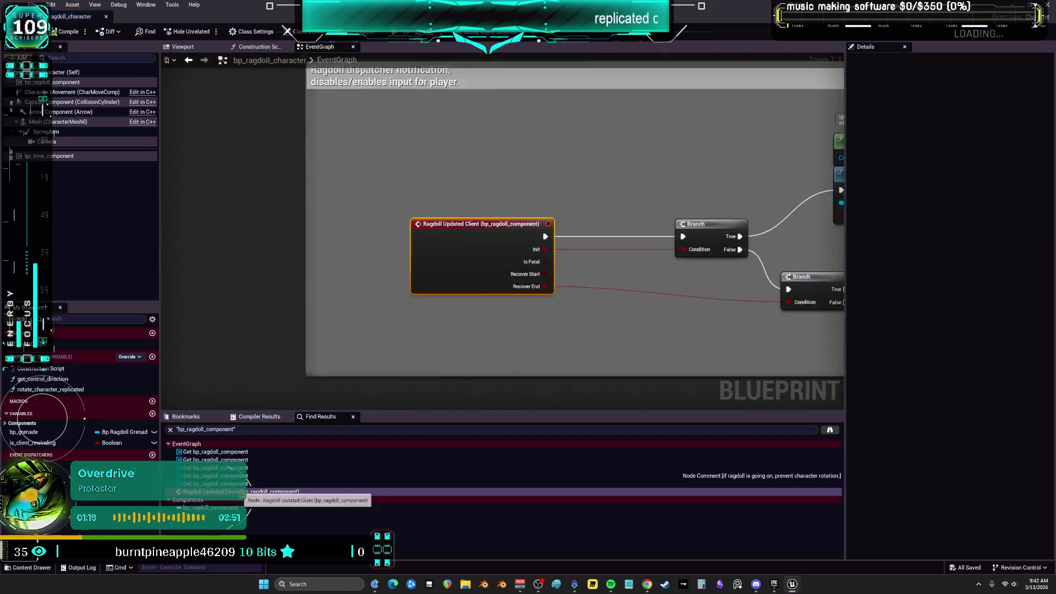
left_click(66, 81)
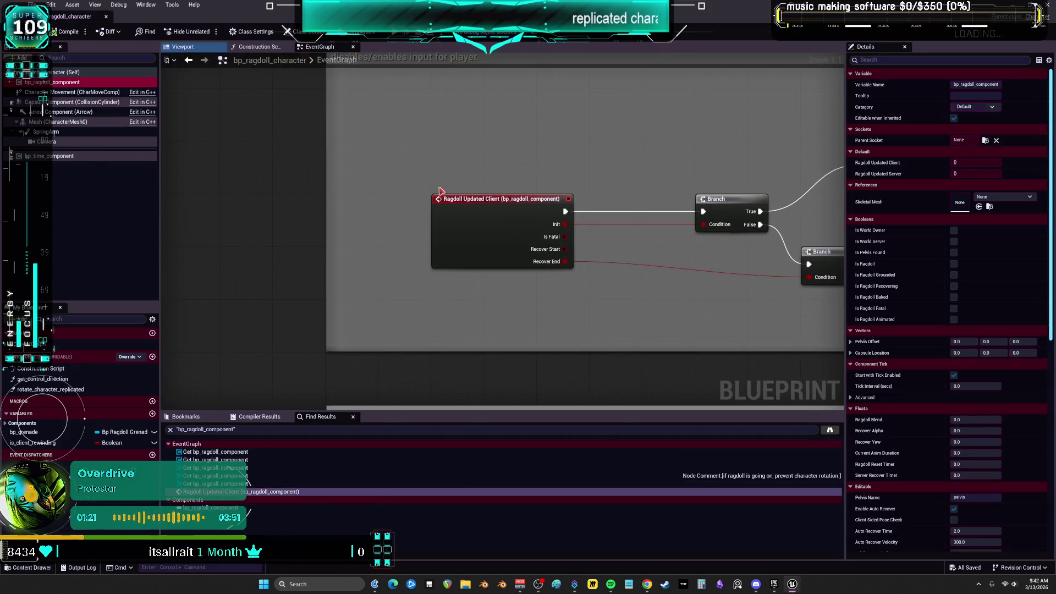
key("alt+Tab")
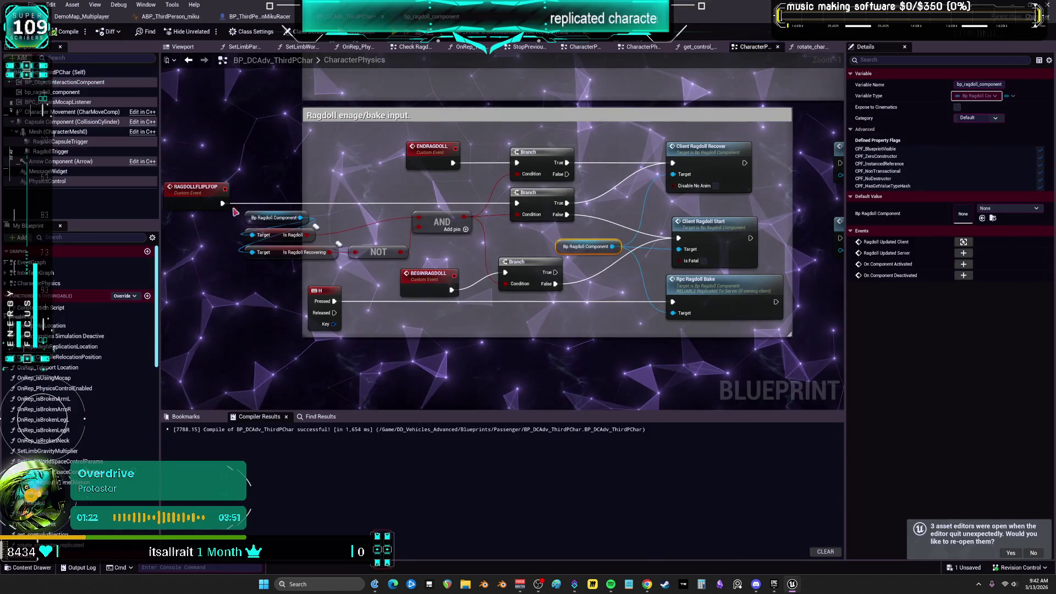
left_click(120, 93)
left_click(925, 59)
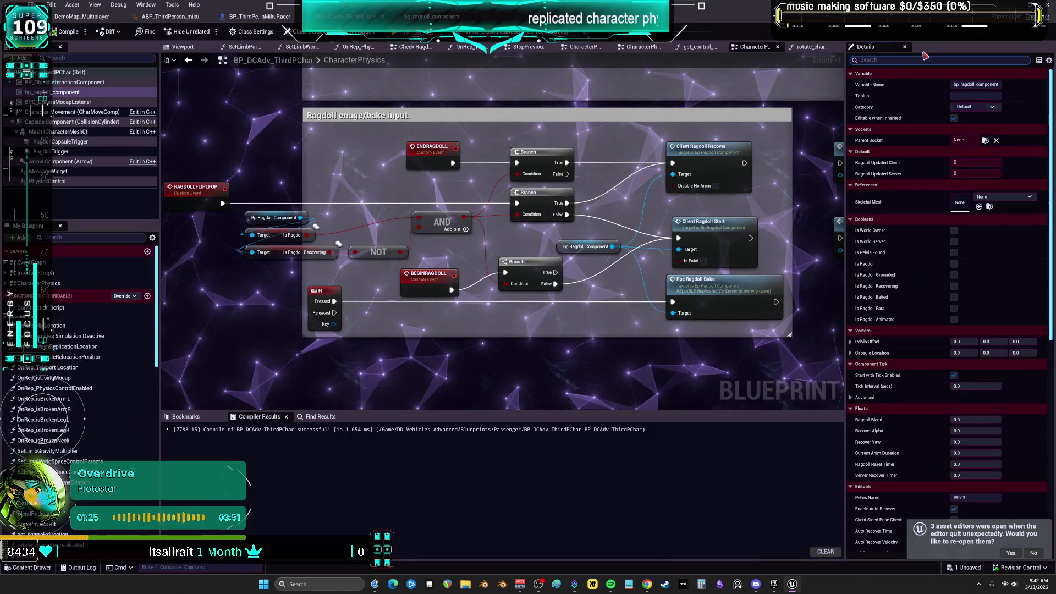
type("REPLICAT")
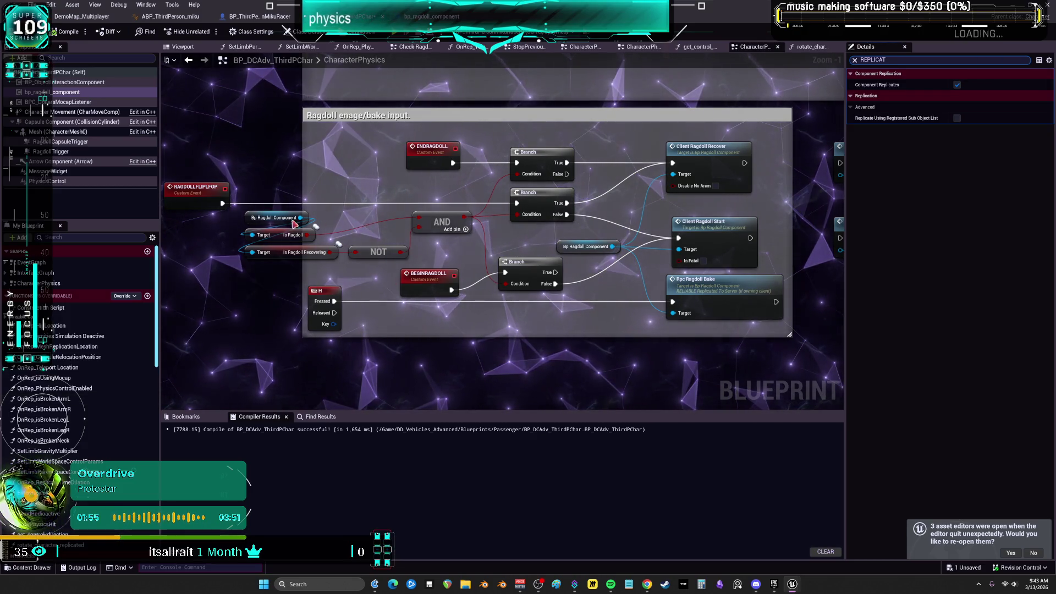
mouse_move(44, 91)
left_mouse_down()
mouse_move(254, 247)
mouse_move(204, 262)
left_mouse_up()
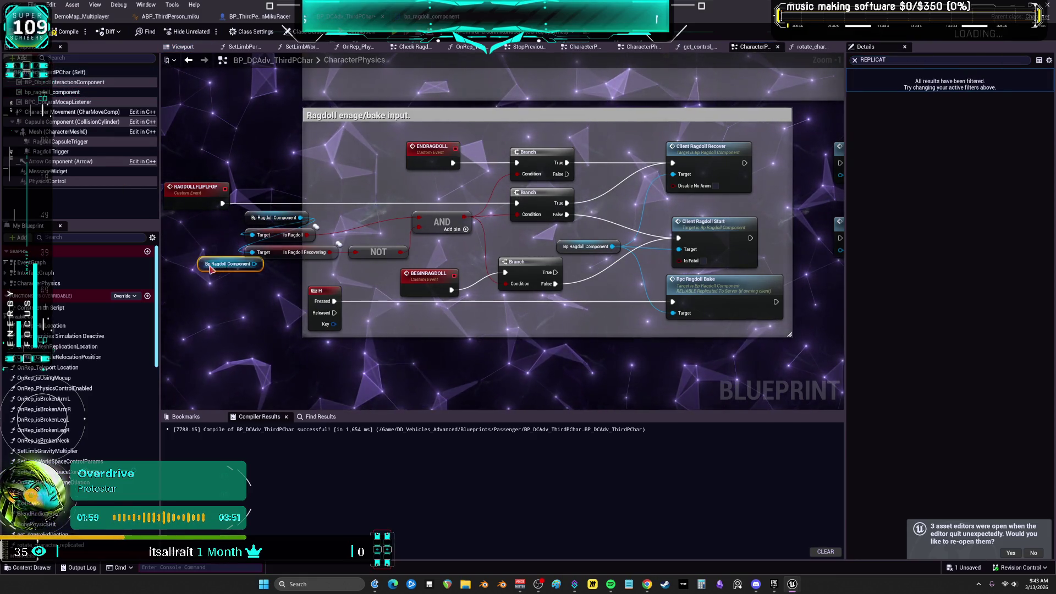
key("Delete")
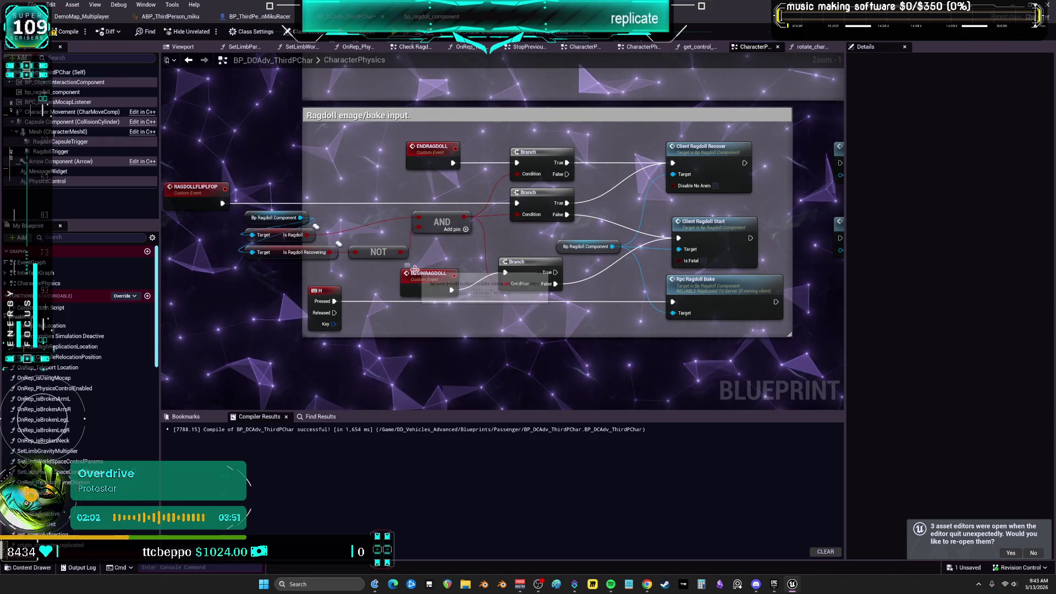
left_click_drag(281, 220, 333, 236)
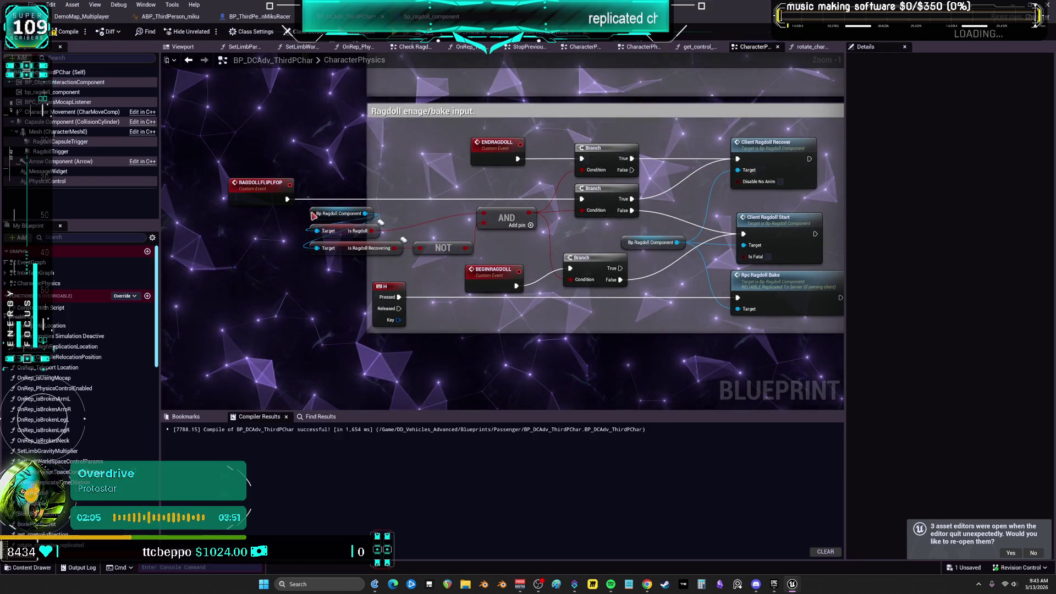
left_click(313, 215)
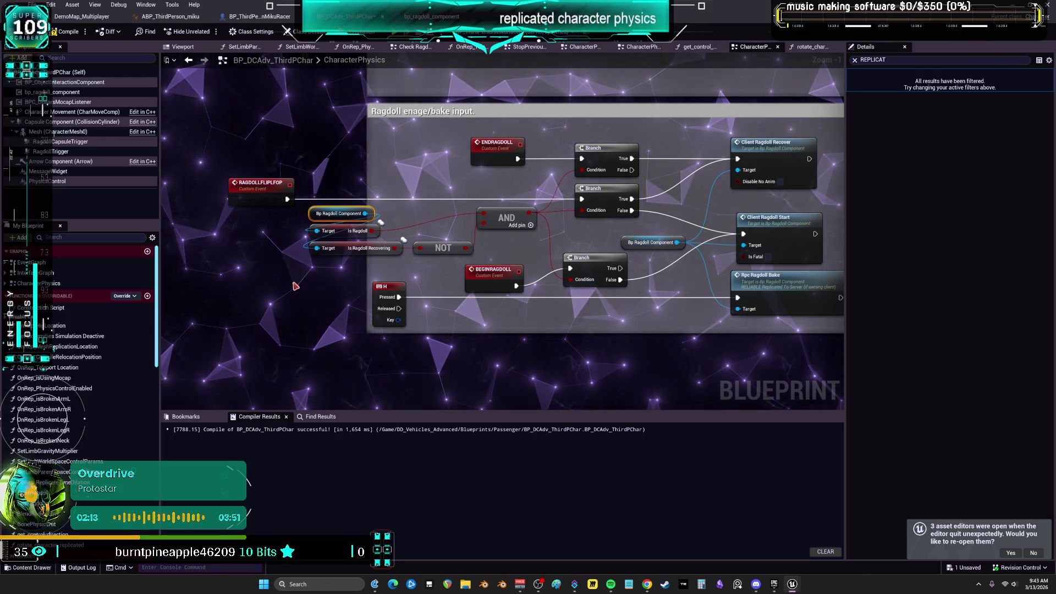
left_click(317, 286)
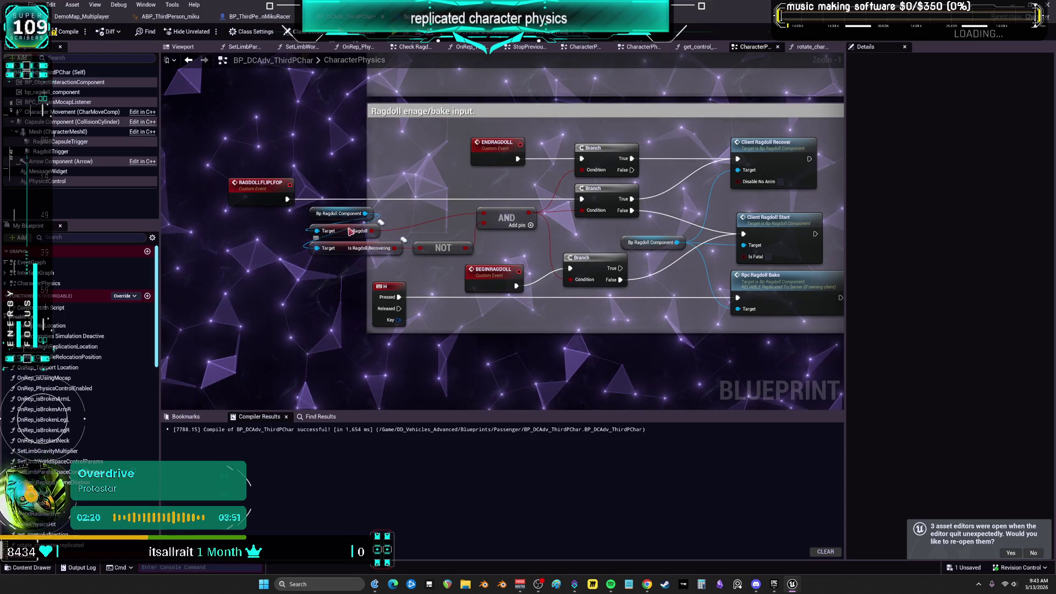
Select bp_ragdoll_component and clear the Details panel's property filter.
left_click(82, 93)
left_click(880, 59)
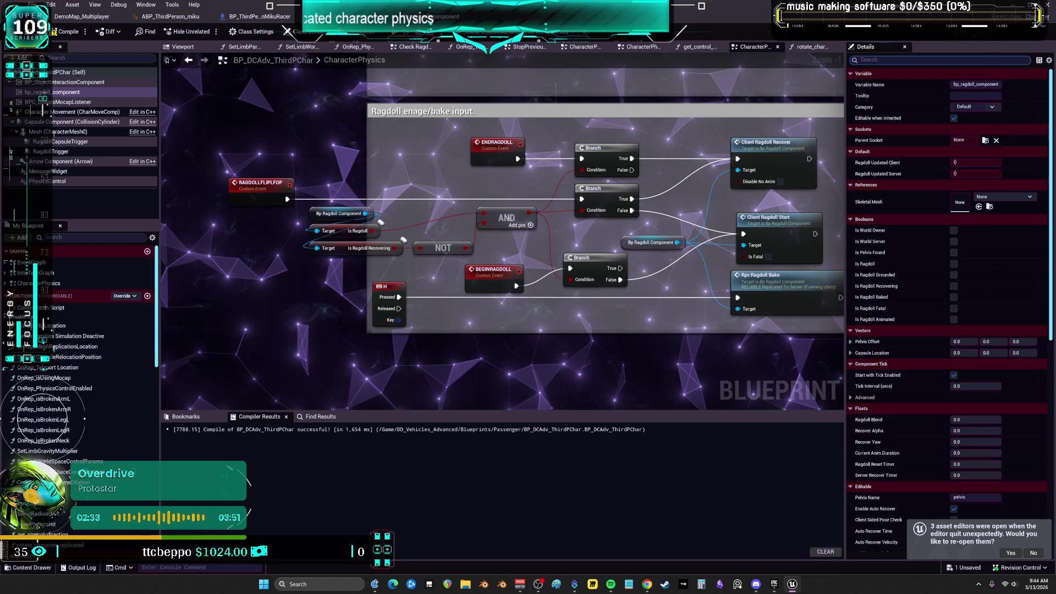
scroll(893, 319, "down", 10)
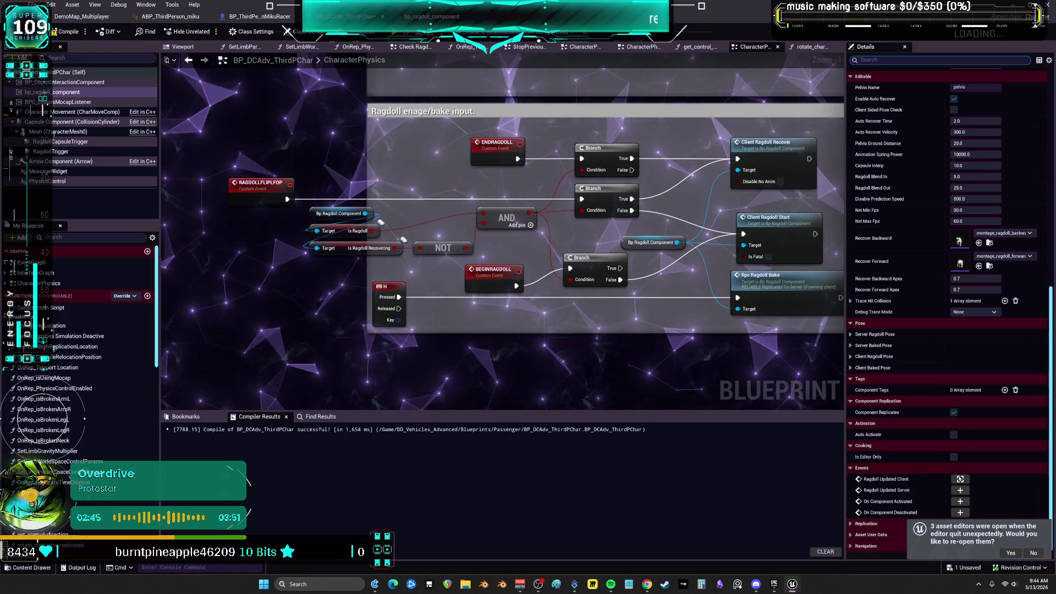
Expand the Server and Client Ragdoll/Baked Pose groups and the Replication section.
left_click(850, 367)
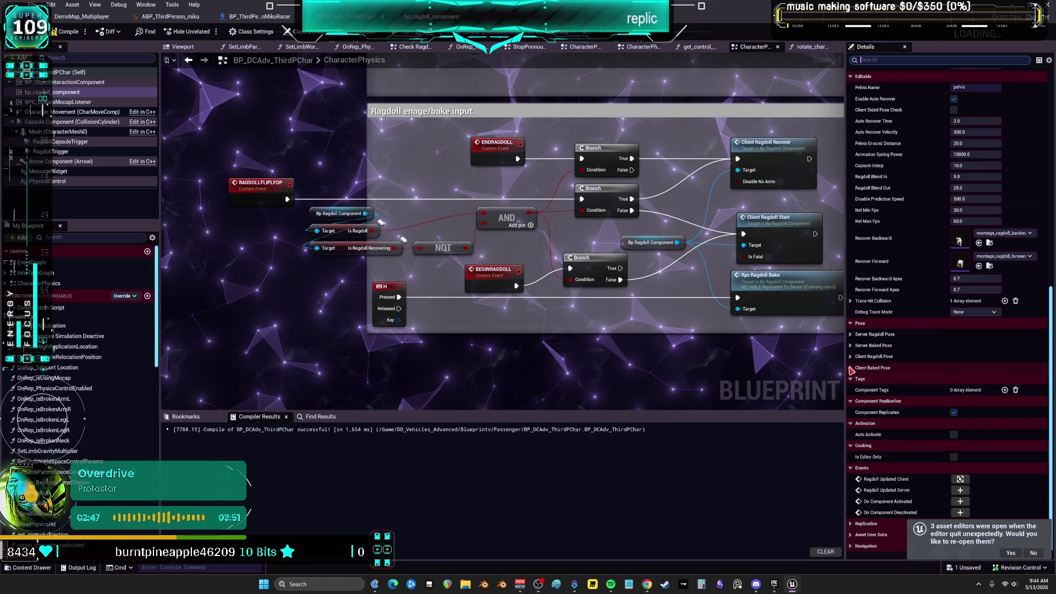
left_click(850, 356)
left_click(850, 345)
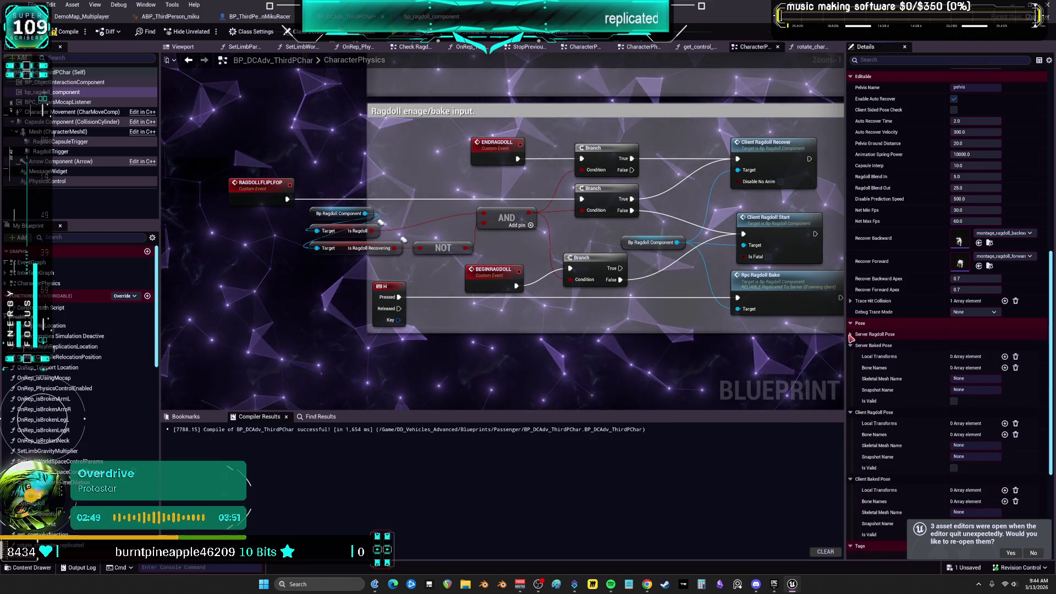
left_click(850, 333)
scroll(907, 386, "down", 5)
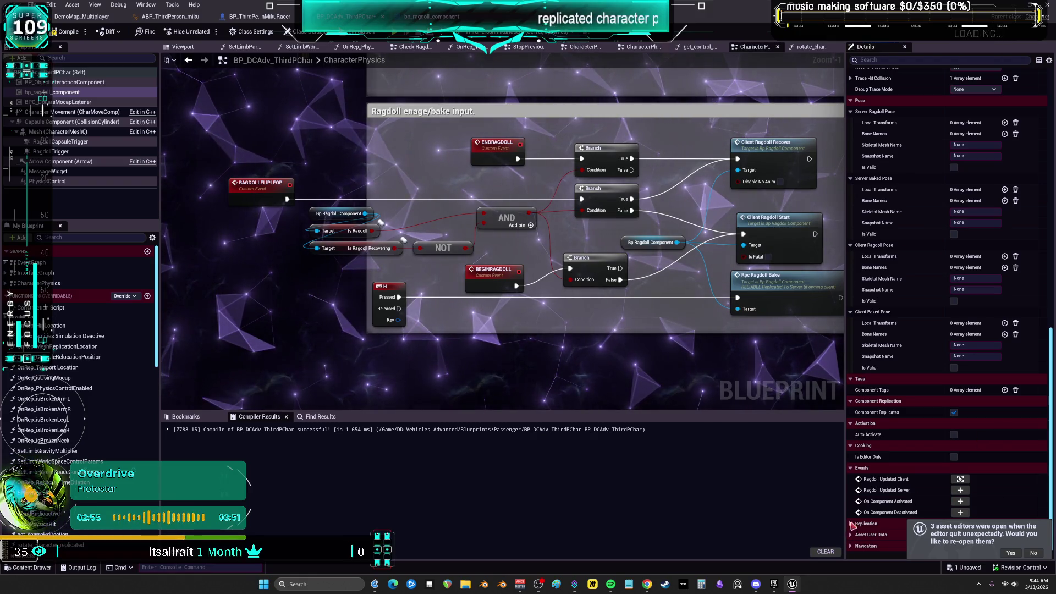
left_click(853, 526)
scroll(911, 504, "down", 1)
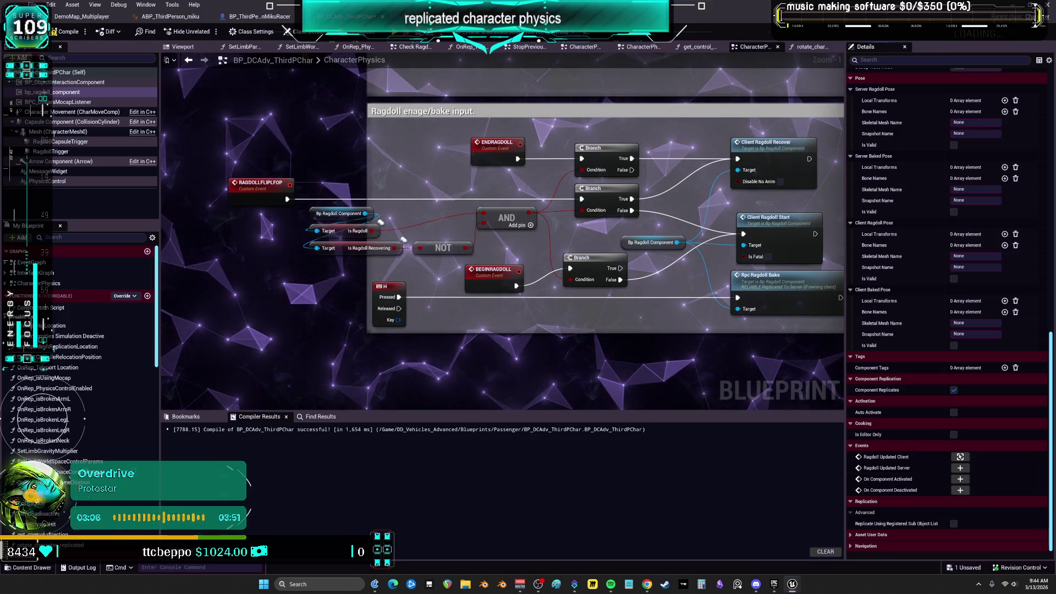
key("alt+Tab")
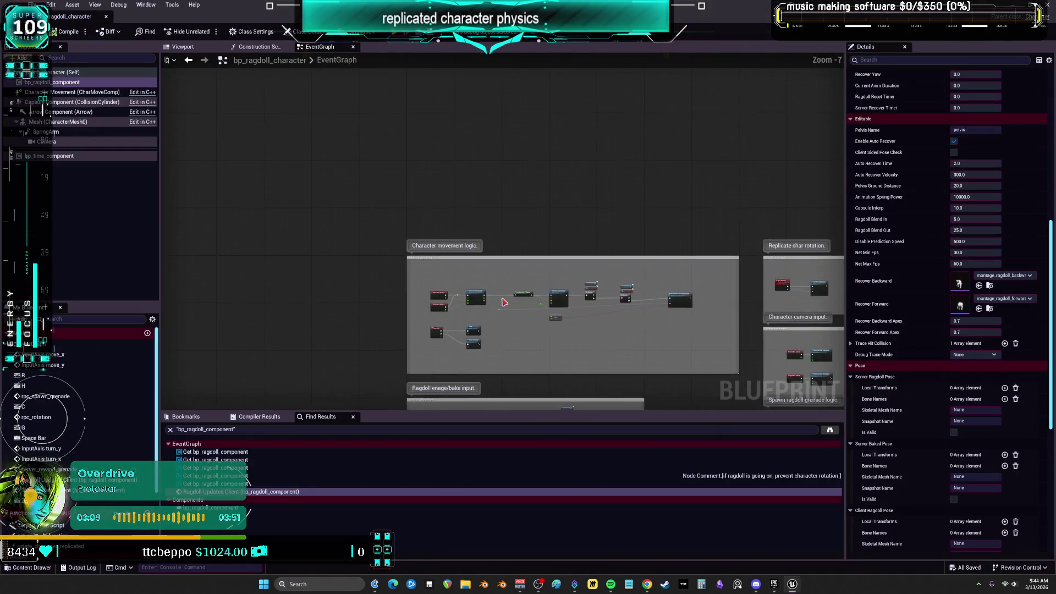
Pan the EventGraph over the camera input nodes and the Spawn ragdoll grenade group.
scroll(504, 301, "up", 5)
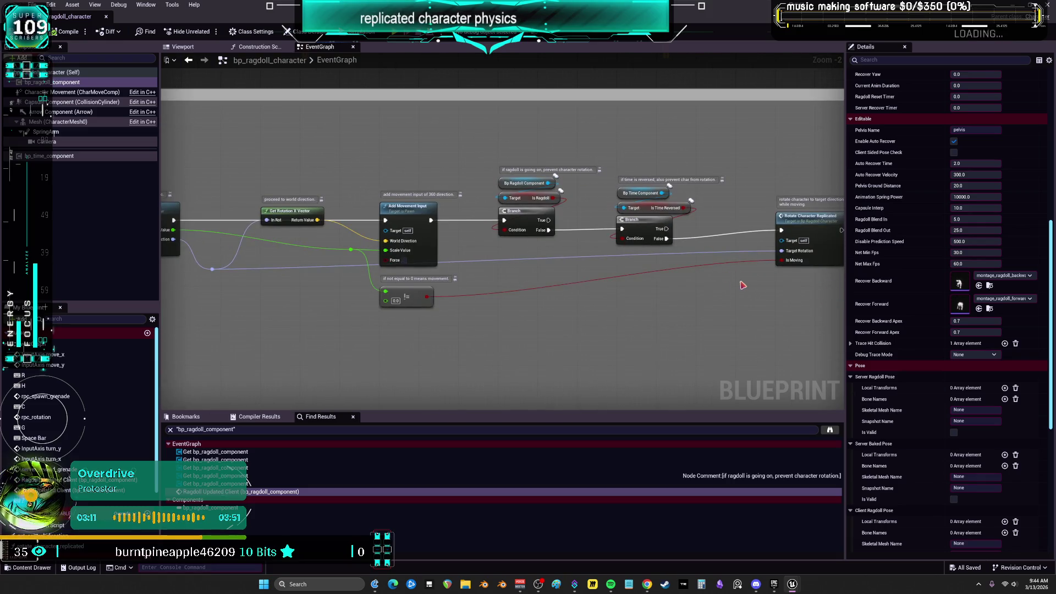
mouse_move(759, 295)
left_mouse_down()
mouse_move(700, 254)
mouse_move(700, 278)
mouse_move(625, 226)
left_mouse_up()
scroll(625, 226, "down", 2)
left_click_drag(538, 331, 544, 179)
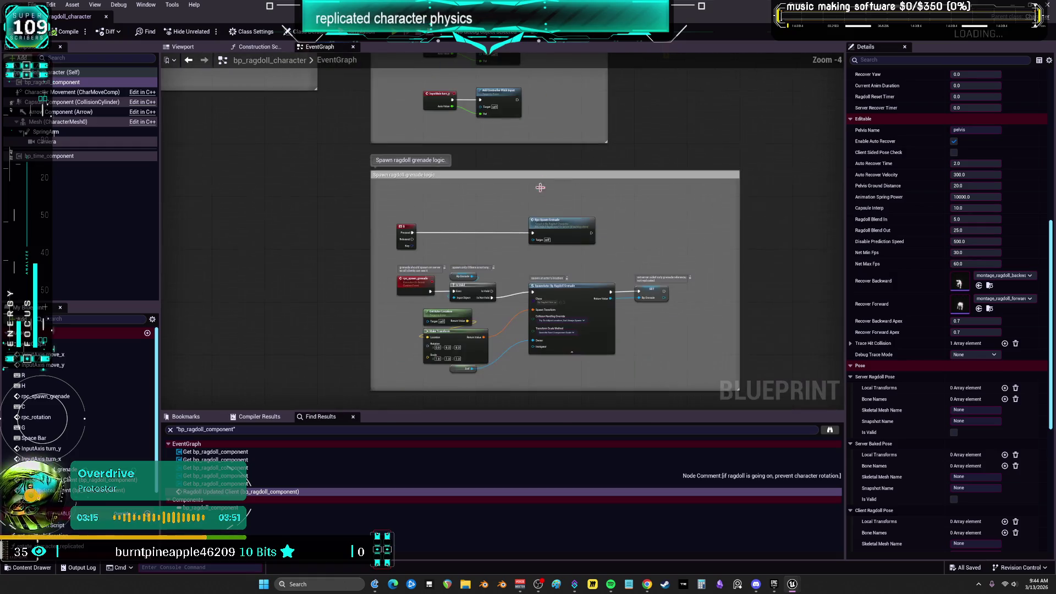
scroll(521, 282, "up", 2)
scroll(516, 358, "down", 3)
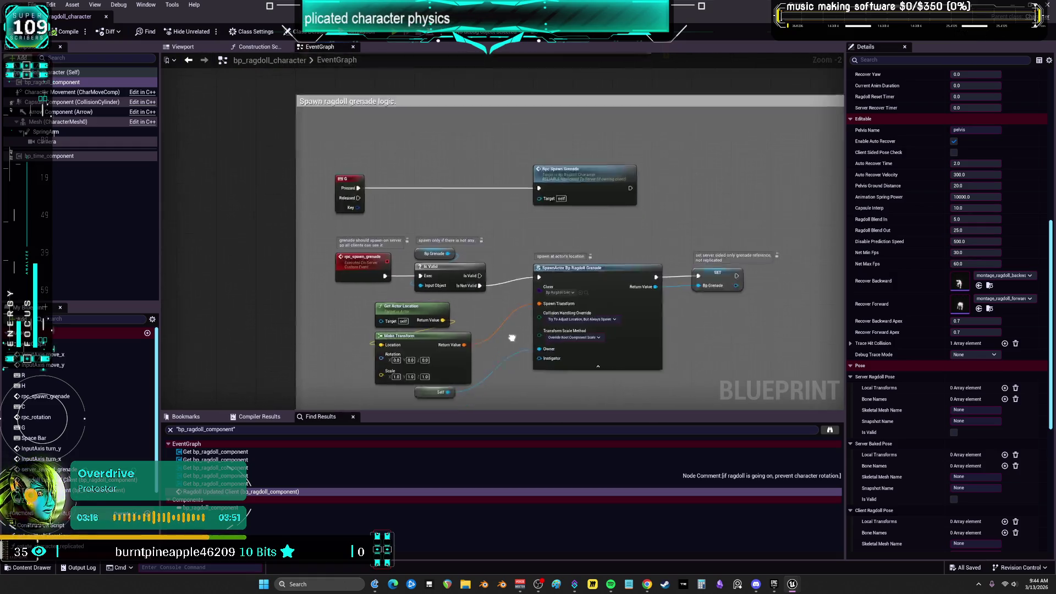
scroll(507, 226, "up", 3)
scroll(617, 228, "down", 1)
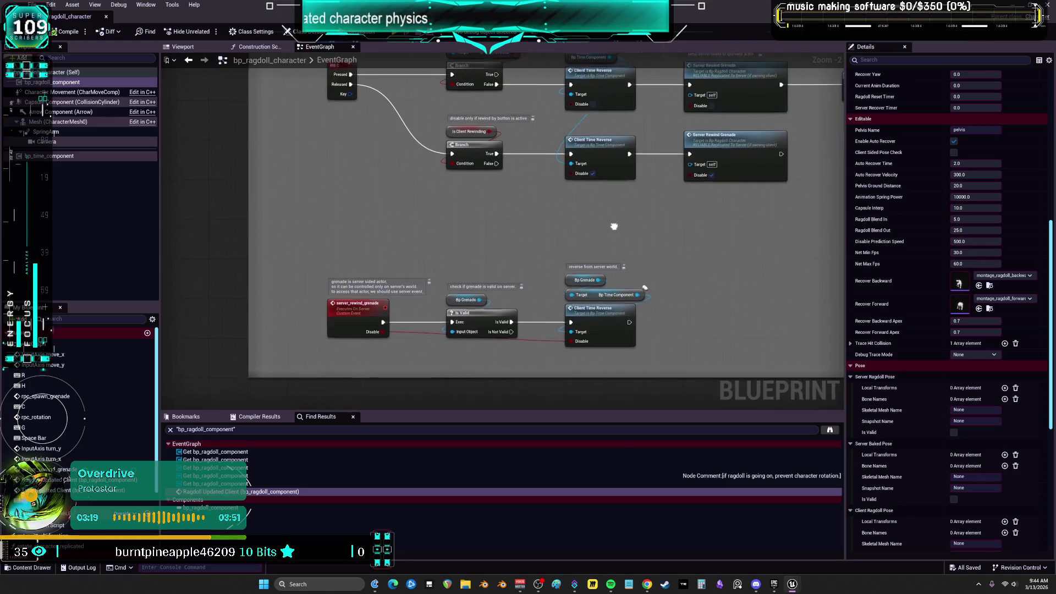
scroll(330, 245, "down", 3)
scroll(418, 276, "up", 5)
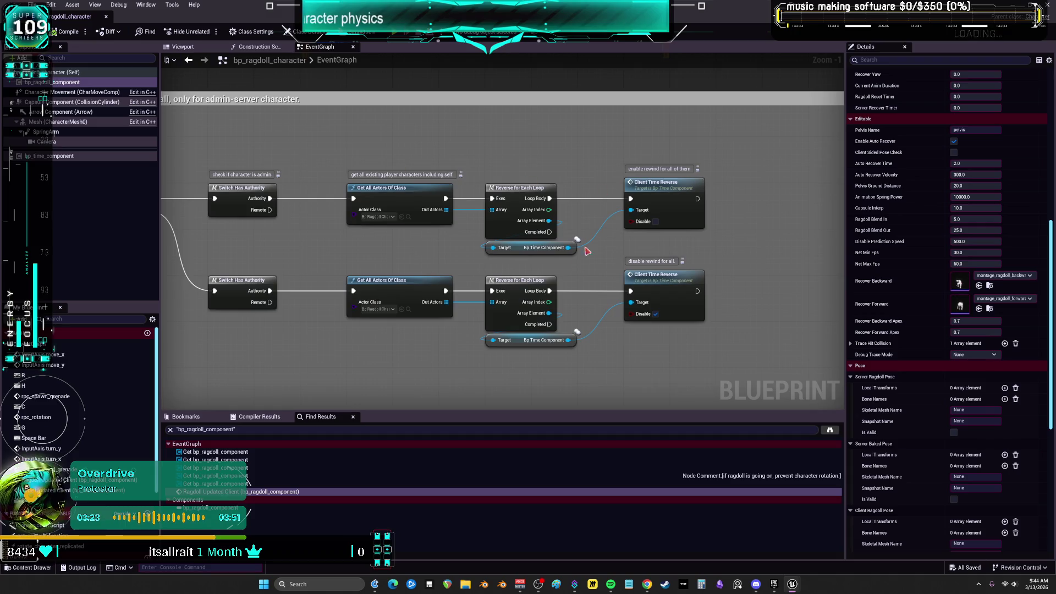
scroll(516, 248, "down", 5)
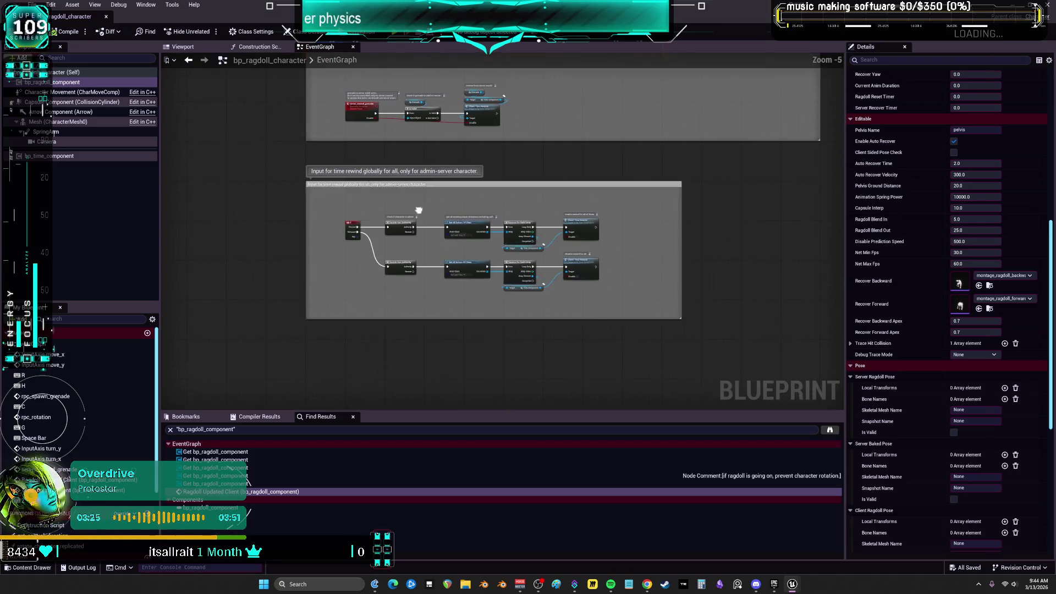
scroll(735, 205, "up", 5)
Bring the Ragdoll Updated Client and Time Updated Client nodes into view.
left_click_drag(547, 195, 528, 427)
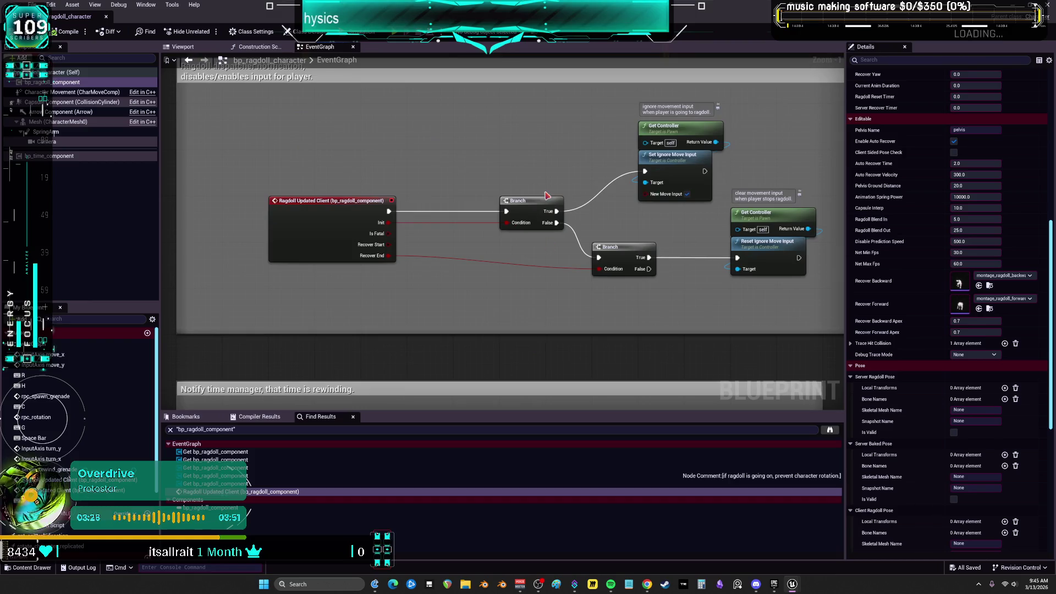
mouse_move(565, 156)
left_mouse_down()
mouse_move(561, 127)
mouse_move(448, 286)
left_mouse_up()
scroll(495, 220, "down", 2)
scroll(442, 281, "down", 3)
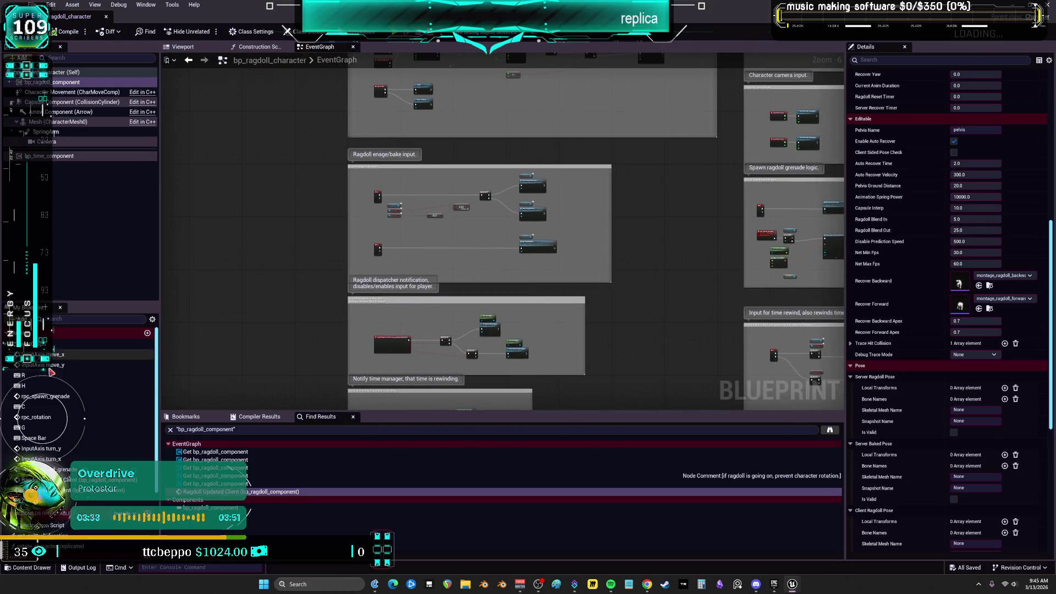
scroll(60, 385, "down", 2)
Open the get_control_direction and rotate_character_replicated functions, then show Class Settings.
double_click(55, 483)
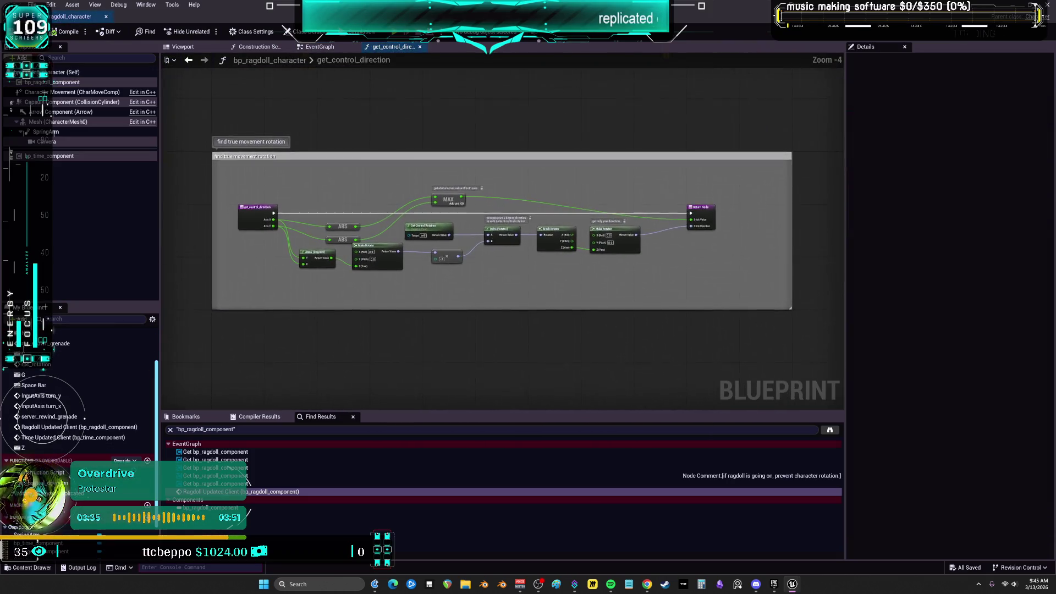
double_click(55, 493)
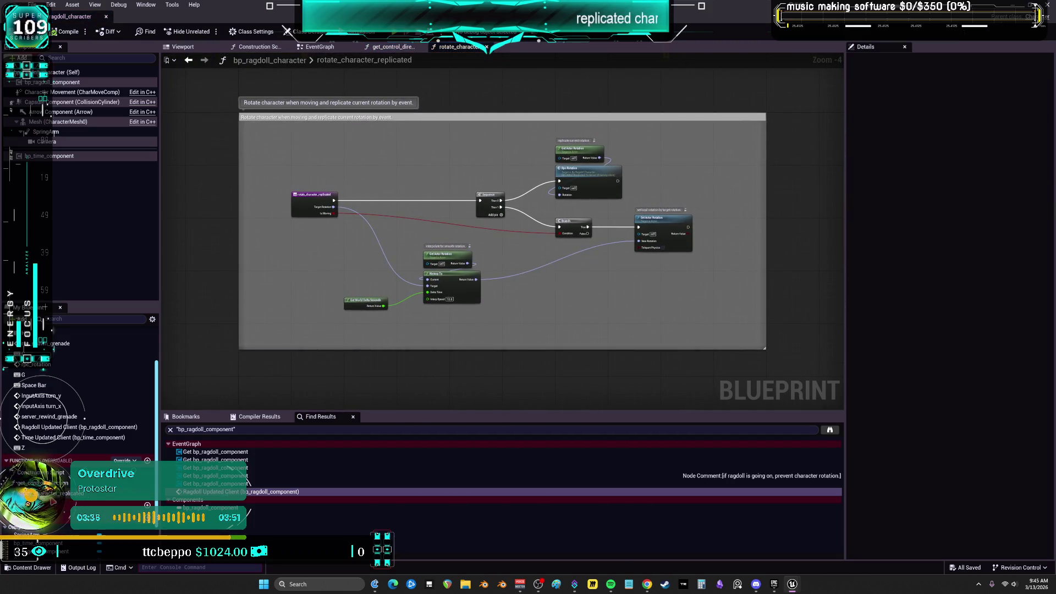
scroll(51, 528, "down", 2)
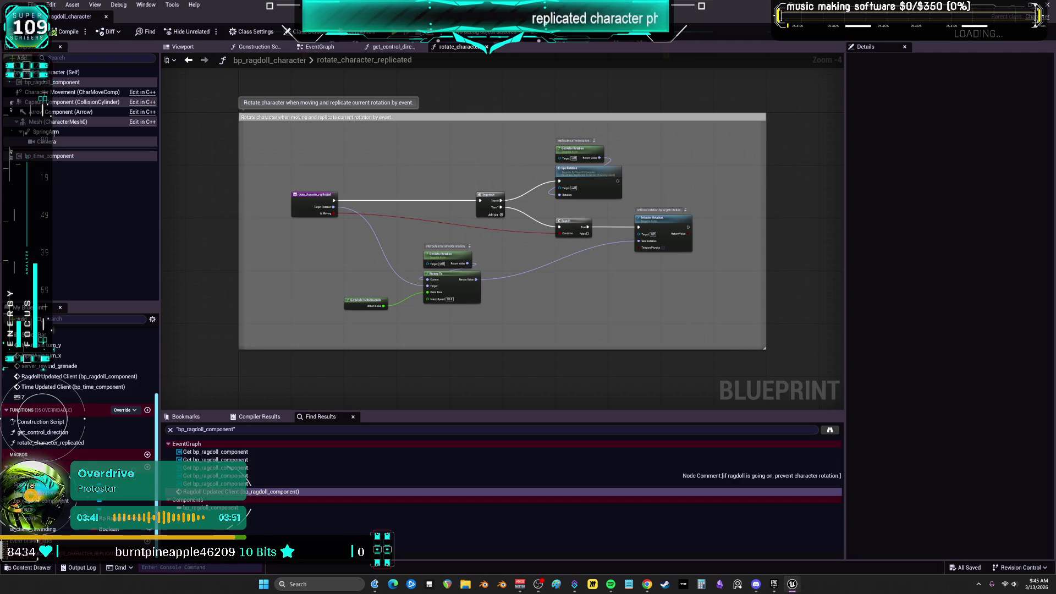
scroll(79, 418, "up", 4)
double_click(327, 62)
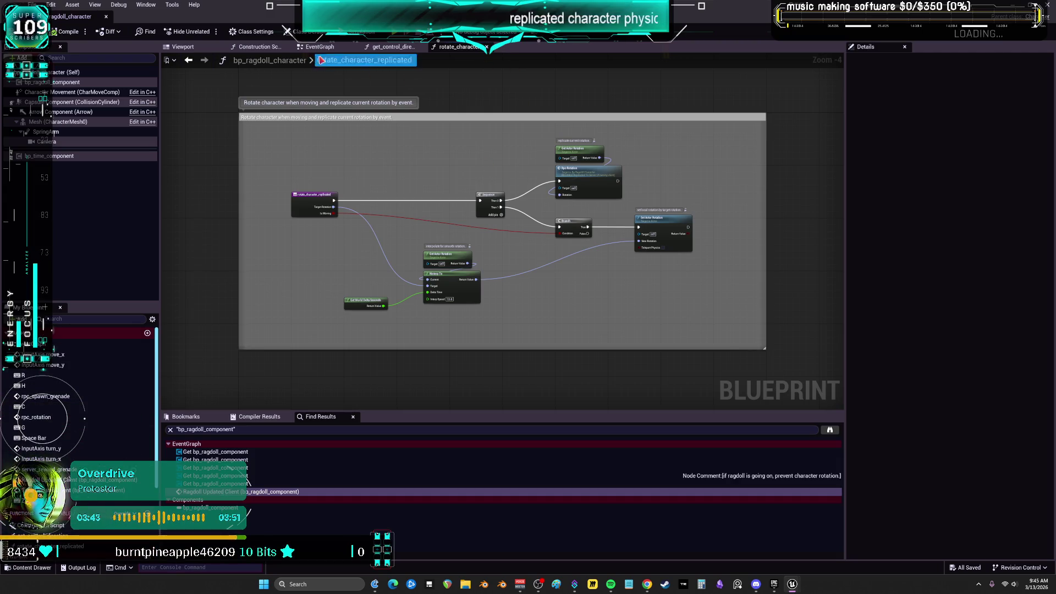
left_click(252, 32)
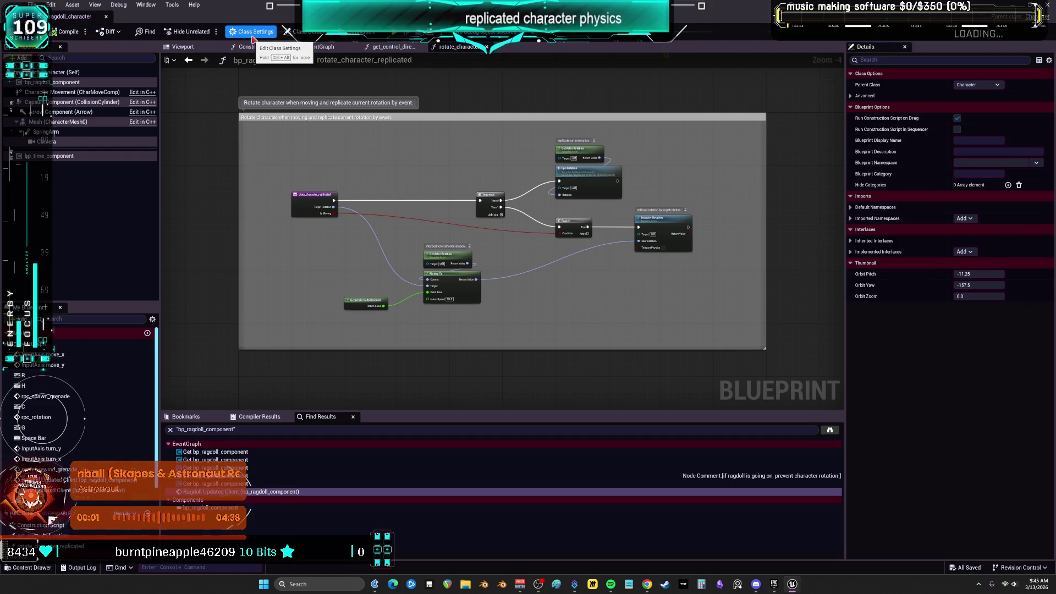
Review bp_ragdoll_character's Class Defaults including Mesh settings, then switch to BP_DCAdv_ThirdPChar.
left_click(302, 31)
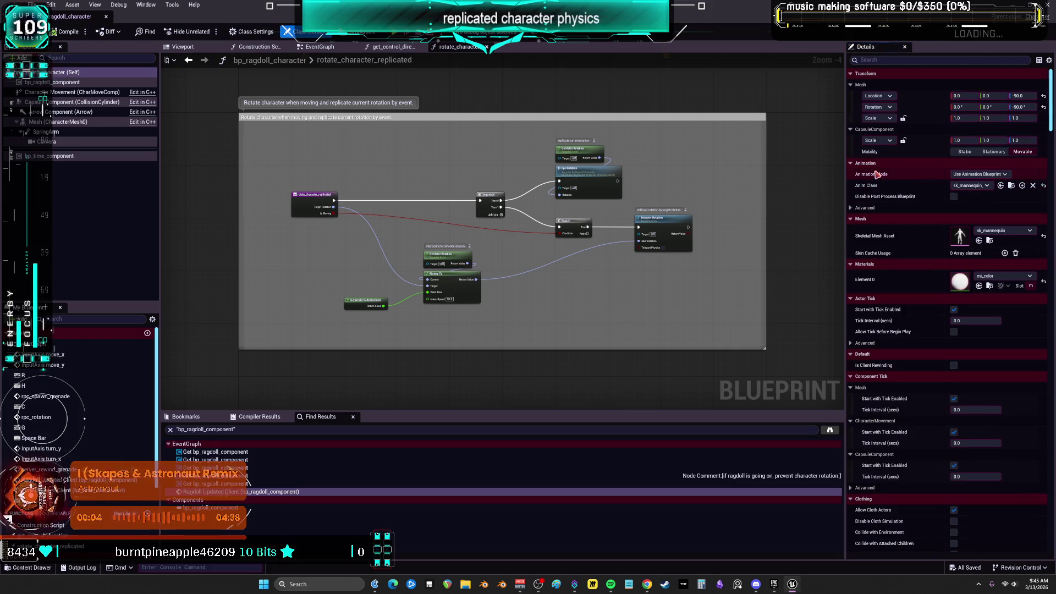
scroll(895, 232, "down", 1)
scroll(895, 232, "down", 3)
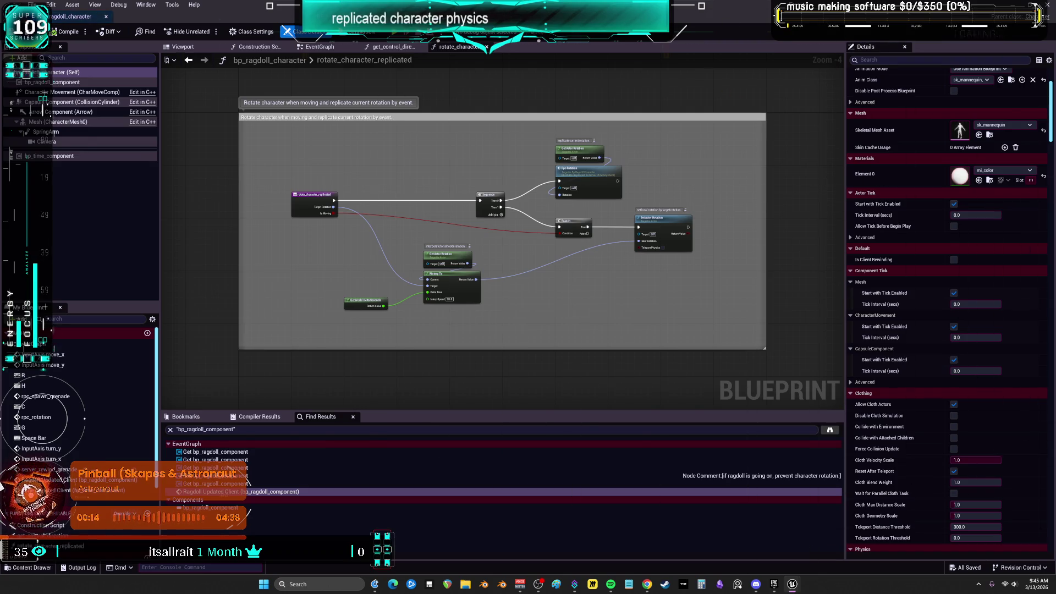
key("alt+Tab")
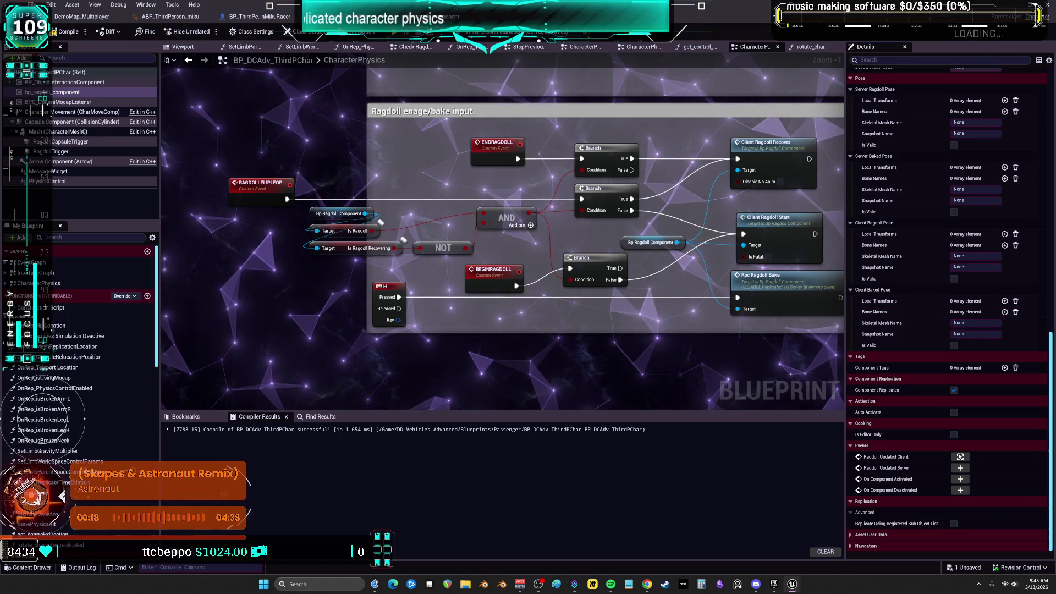
Select the character blueprint's (Self) entry and scroll through its Details properties.
scroll(962, 302, "up", 1)
left_click(61, 72)
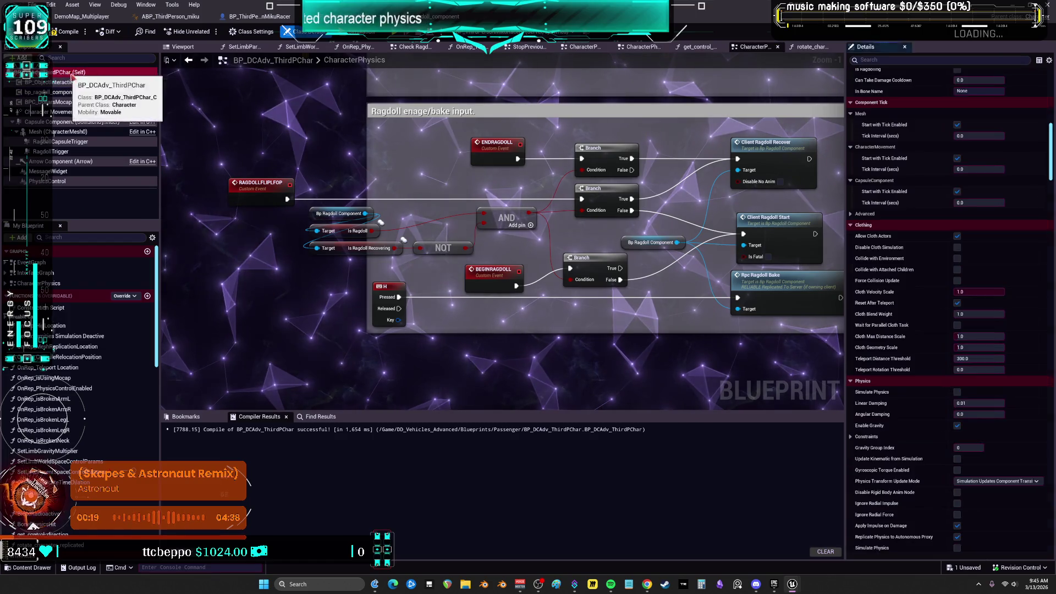
scroll(911, 225, "down", 3)
scroll(911, 224, "up", 5)
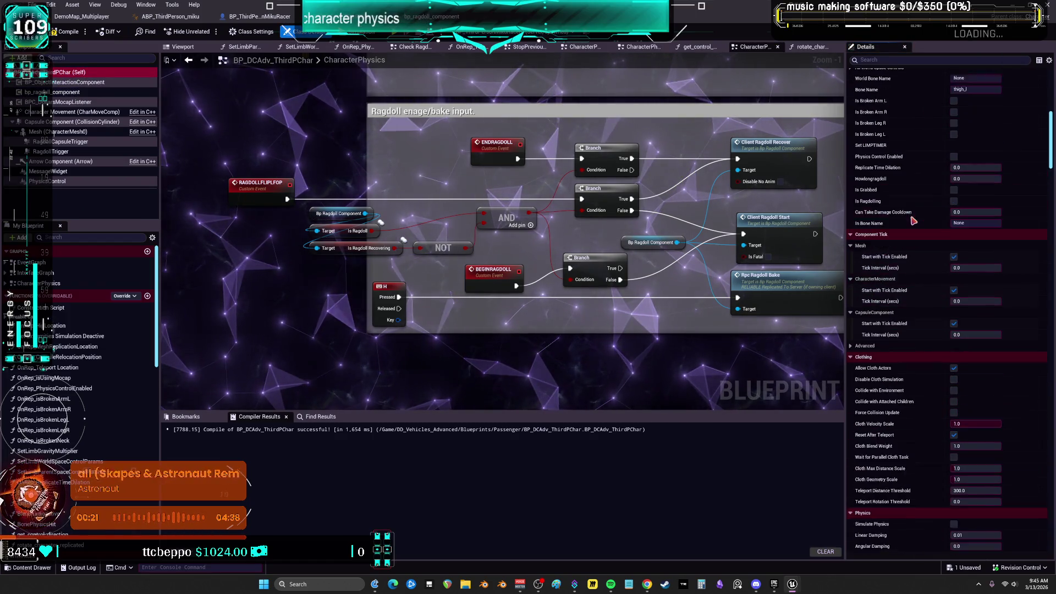
scroll(912, 244, "down", 10)
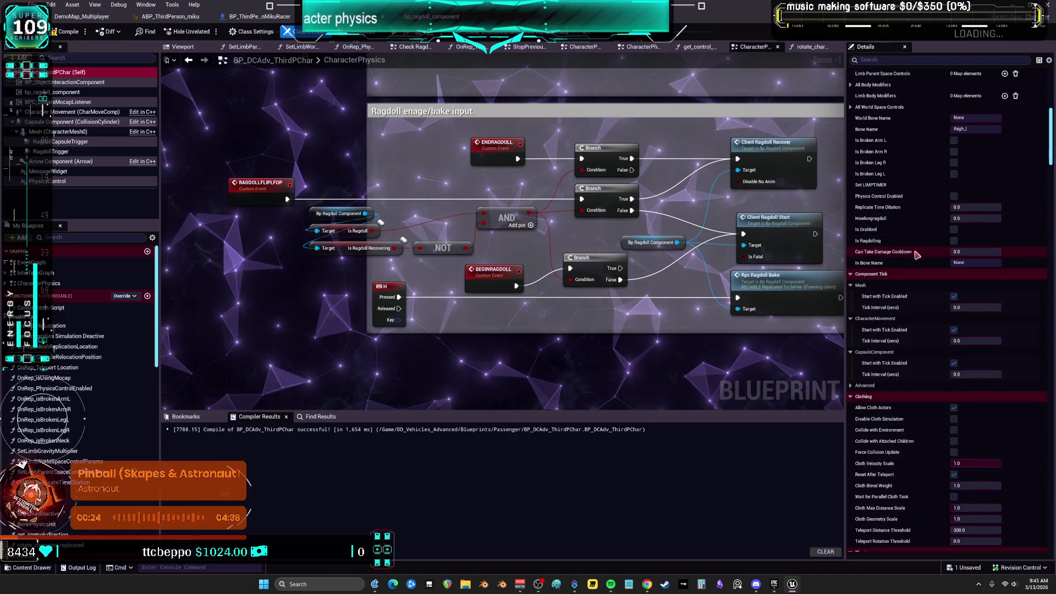
scroll(913, 255, "down", 5)
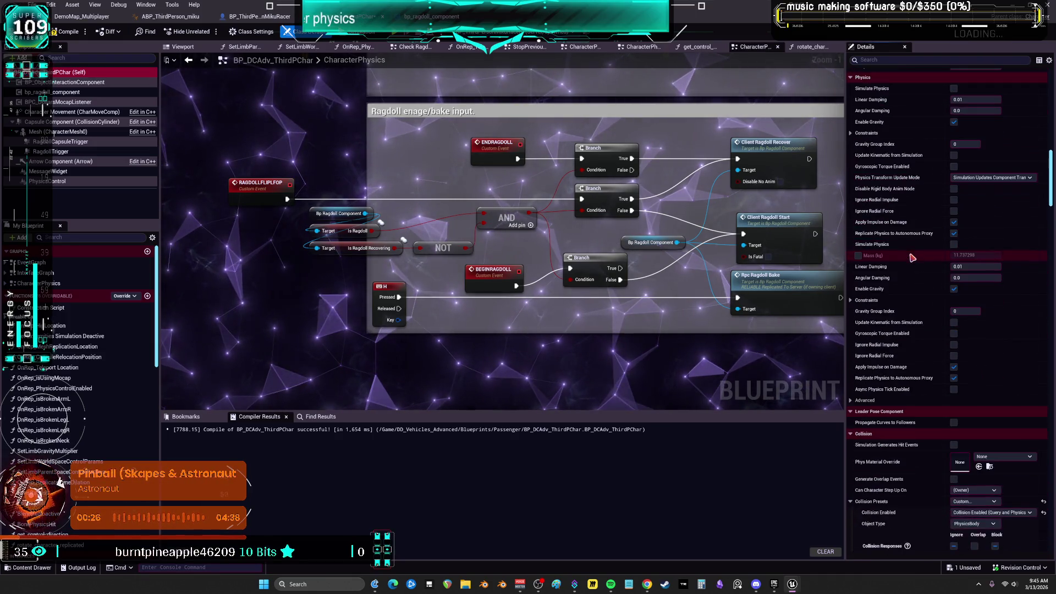
scroll(919, 240, "down", 6)
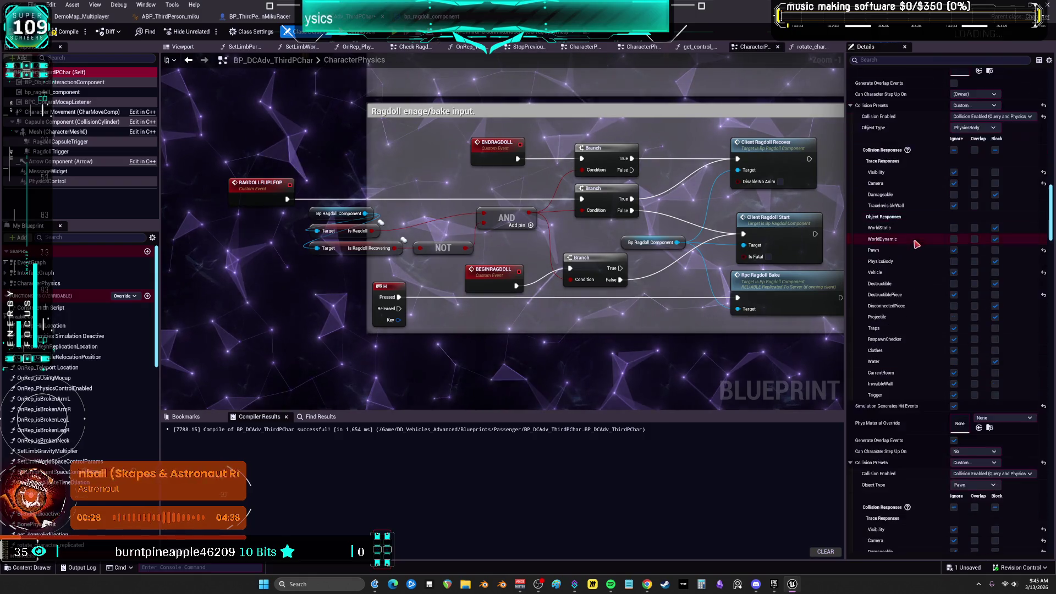
left_click_drag(1050, 207, 1052, 281)
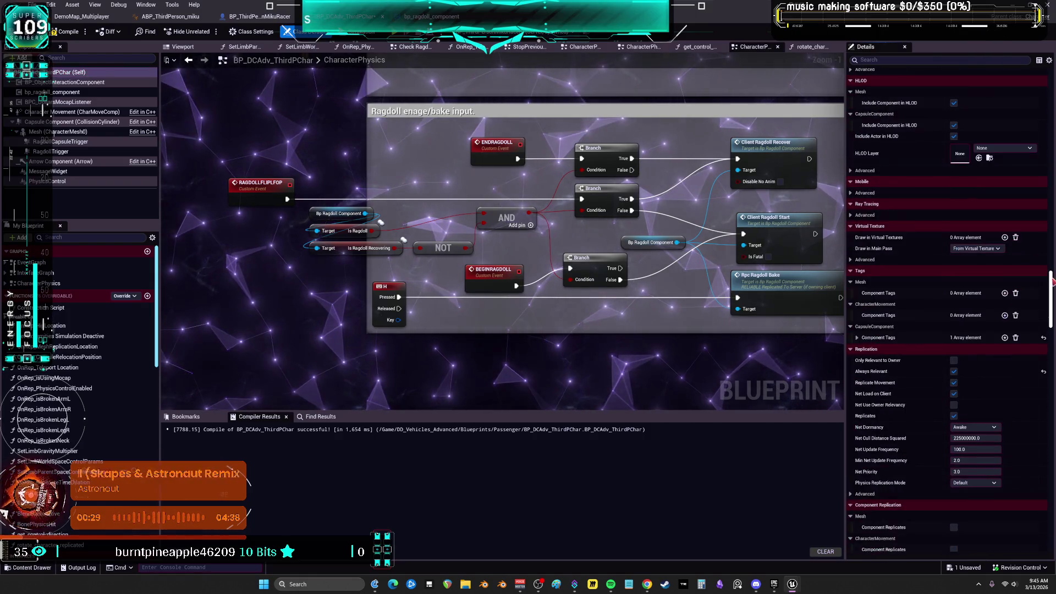
scroll(1051, 281, "down", 2)
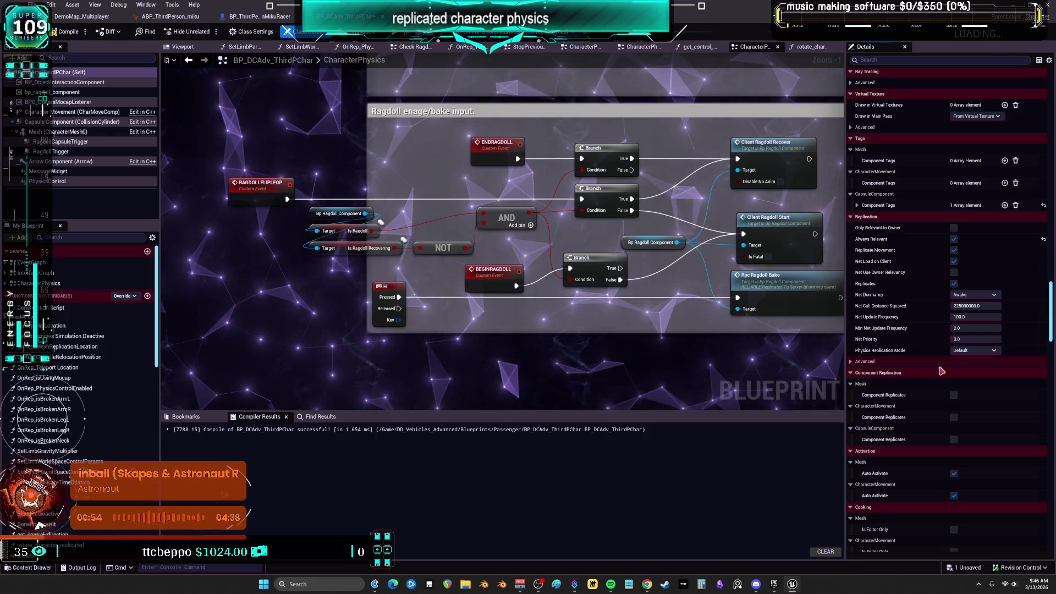
Expand Replication's advanced options and Replicated Movement, then scroll on through the settings.
left_click(861, 361)
scroll(907, 330, "down", 2)
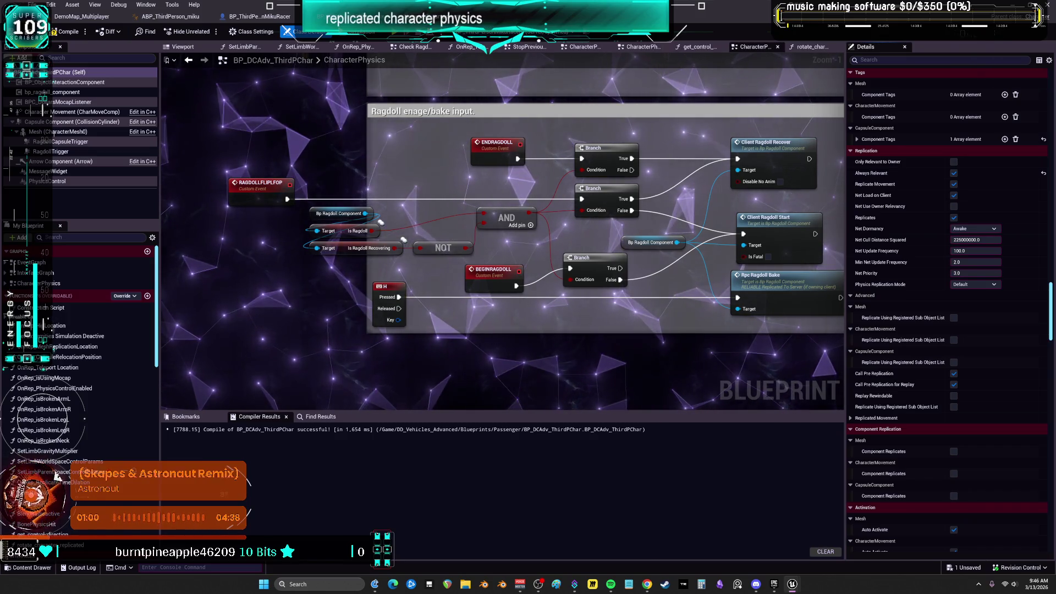
left_click(892, 418)
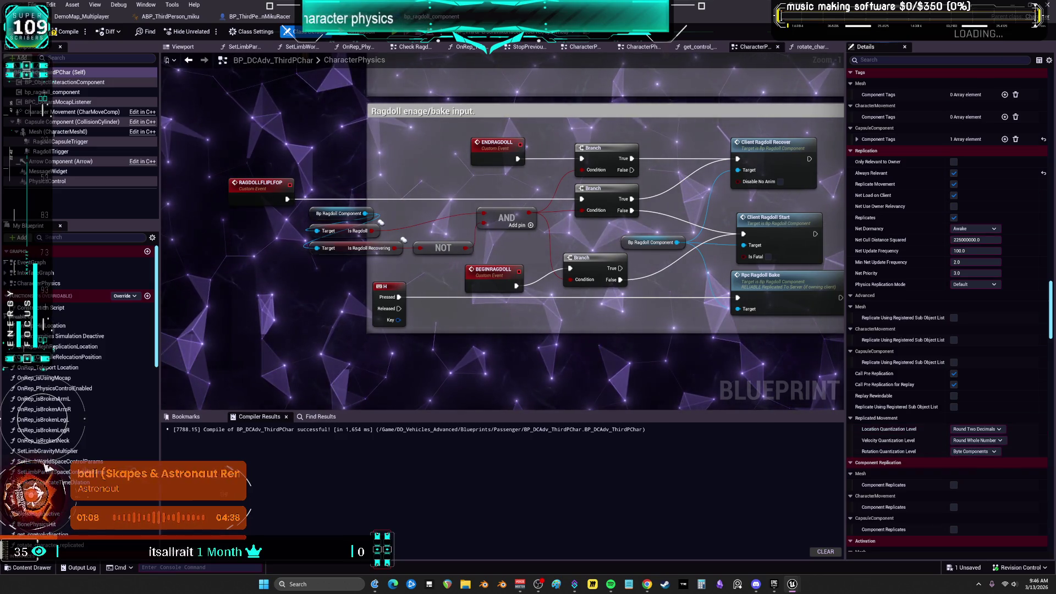
scroll(957, 469, "down", 5)
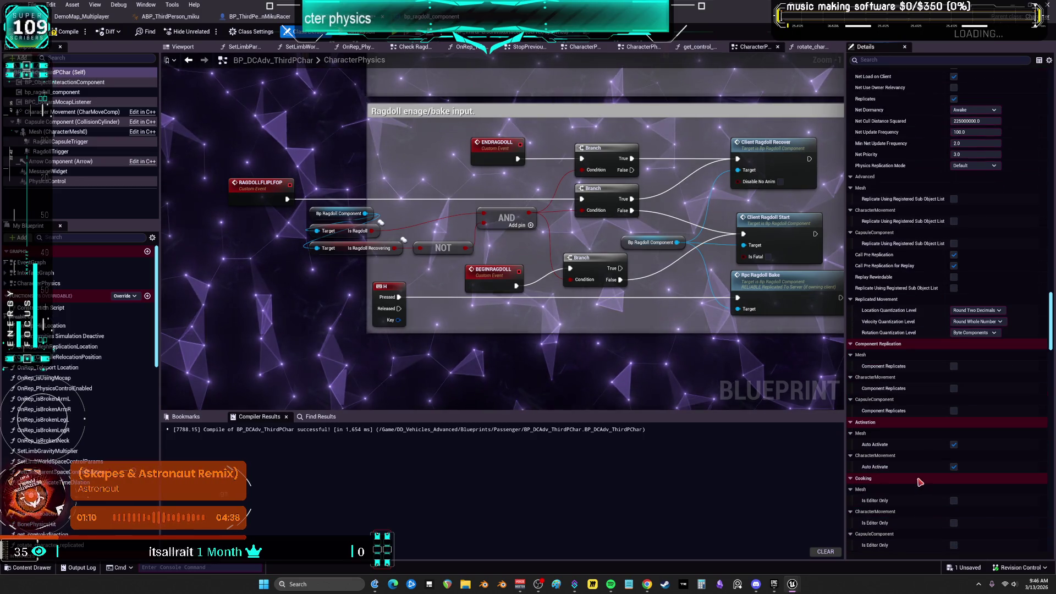
scroll(919, 482, "down", 10)
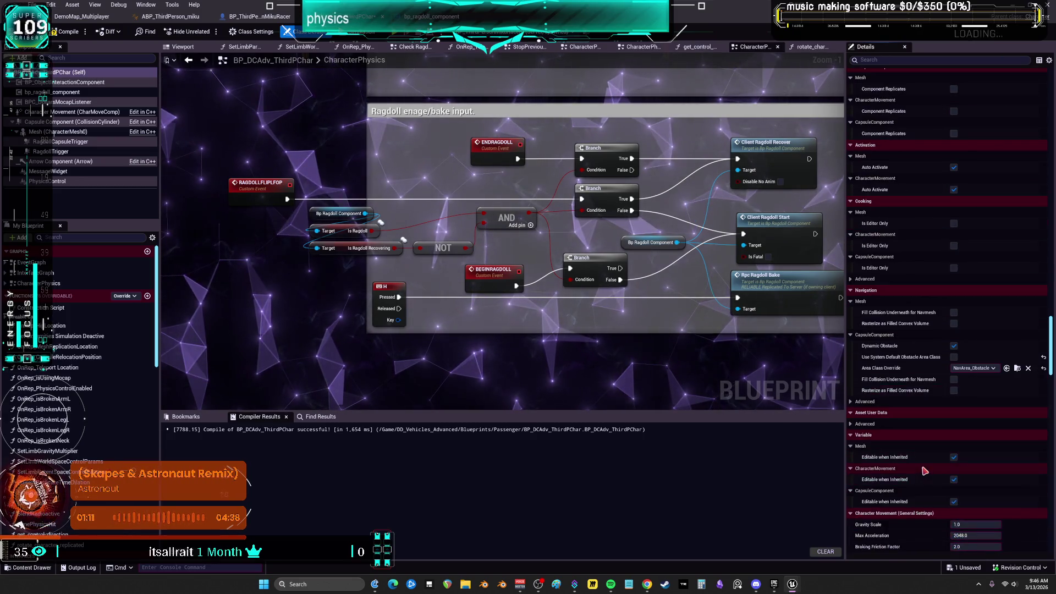
scroll(925, 466, "down", 9)
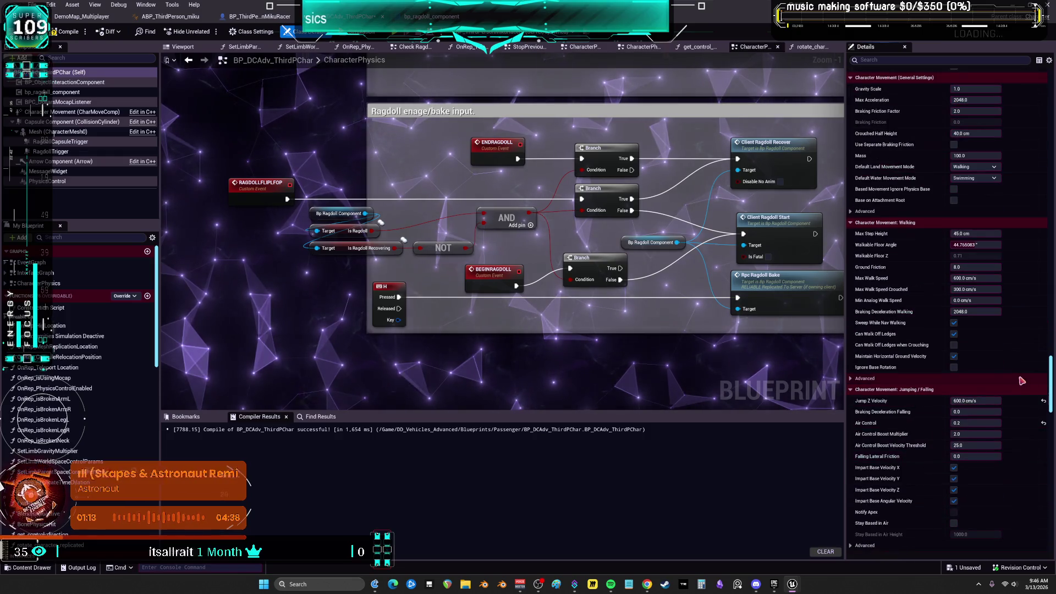
left_click_drag(1052, 371, 1048, 501)
scroll(1048, 501, "down", 3)
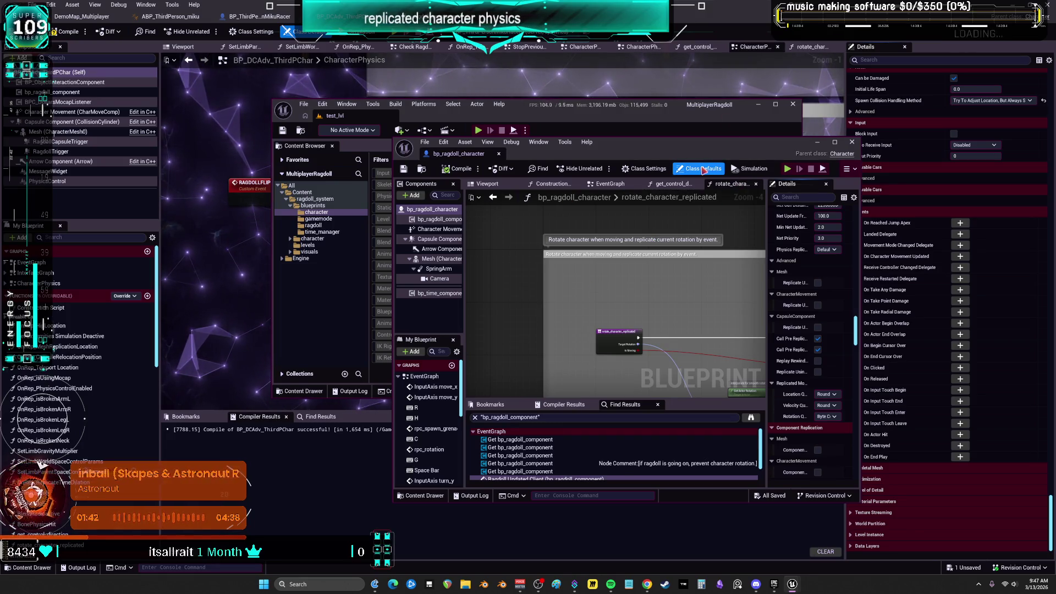
Maximize the floating bp_ragdoll_character editor window to fill the screen.
double_click(706, 147)
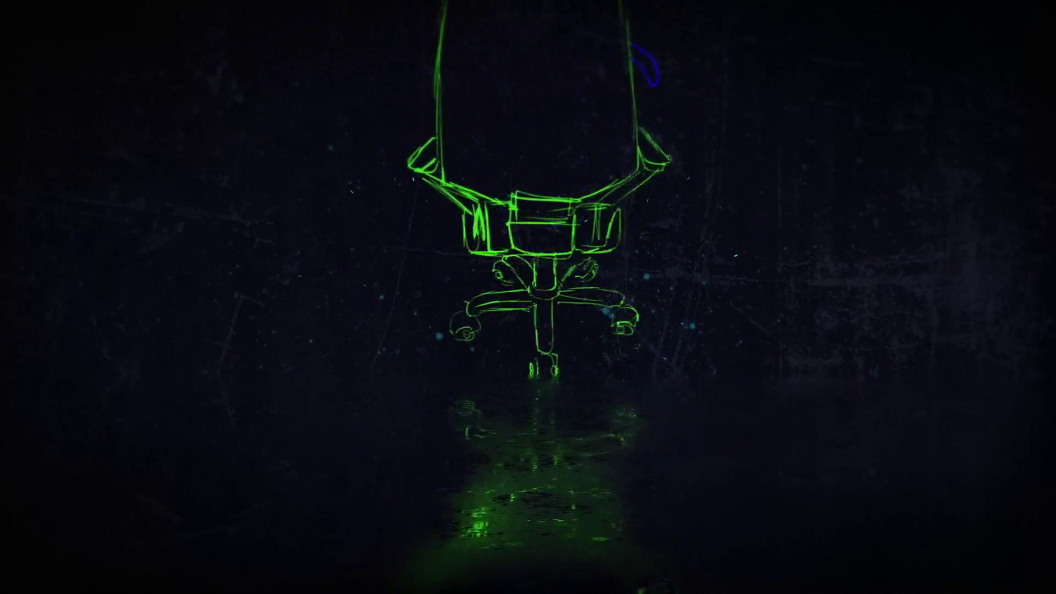
Type a long run of W, A, S and D letters into the Notepad note.
type("WWDDSSAAWDSAWDASWDAWDSAWDSAWDADDWASDWASDWADWADDWASDWAWSDW")
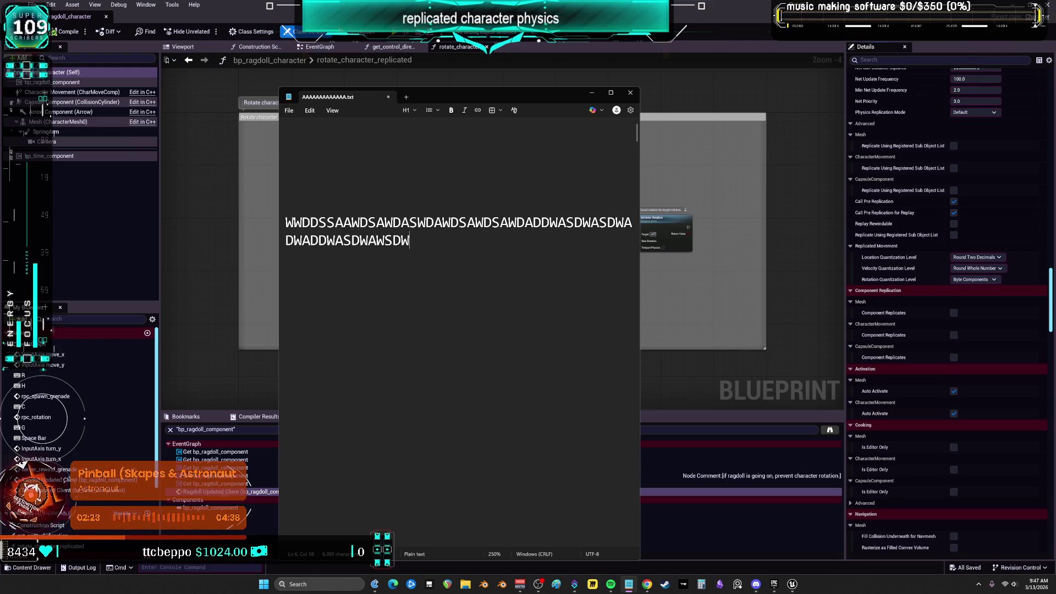
type("ASDWADWASDWASDWADWAXZD")
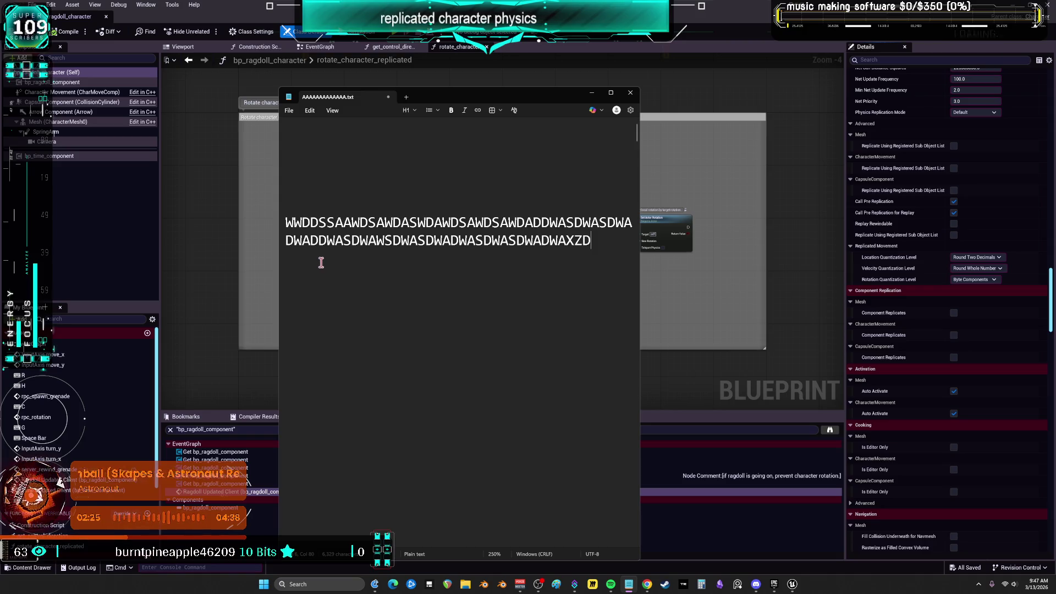
Erase every typed WASD letter from the Notepad note and minimise it.
mouse_move(607, 249)
left_mouse_down()
mouse_move(249, 237)
mouse_move(239, 224)
left_mouse_up()
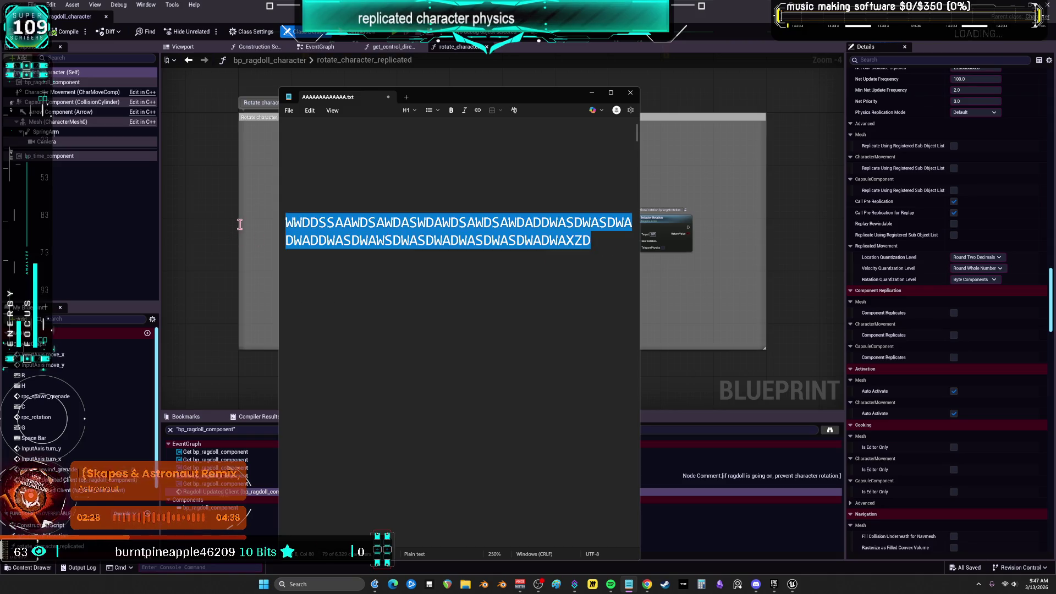
type("WS")
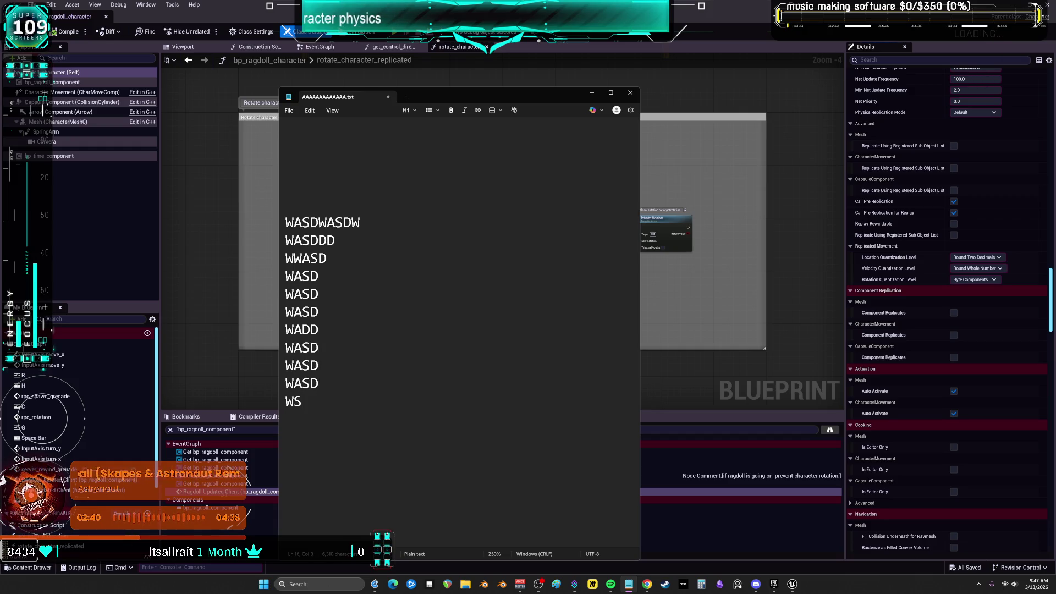
key("shift+Up")
key("shift+Up")
key("shift+Up")
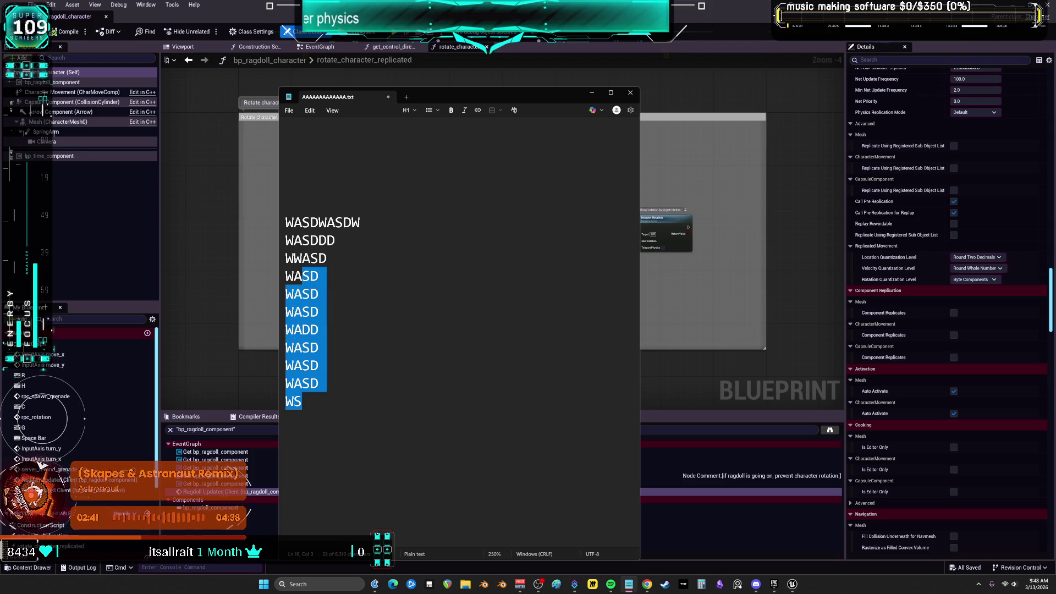
key("BackSpace")
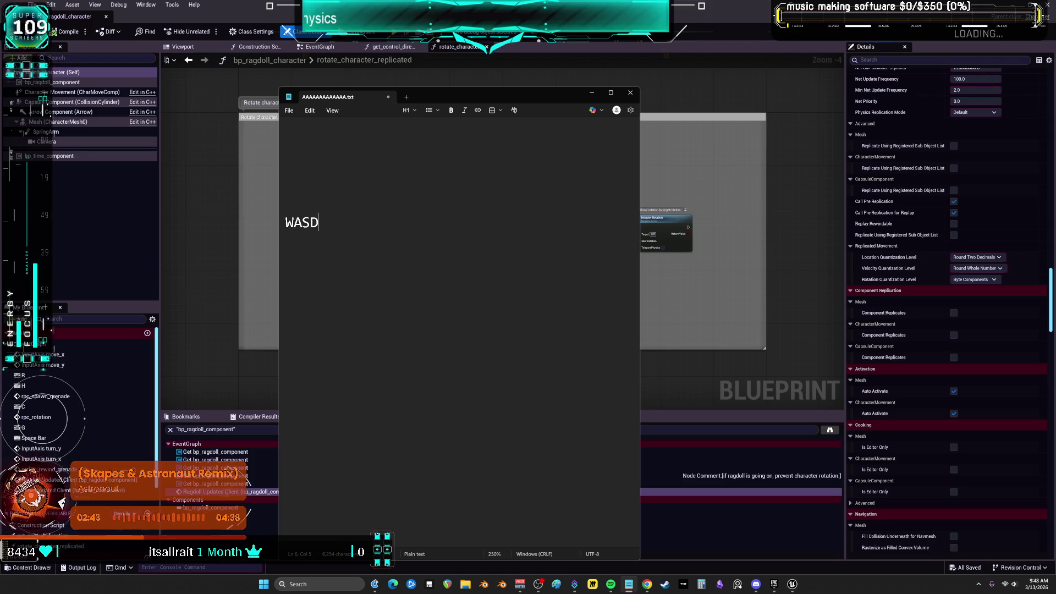
type("WAASDWASDWAAADWAASDWASDWASDWAASDWASDDWASDWASDWASDWAAASDWASDWA")
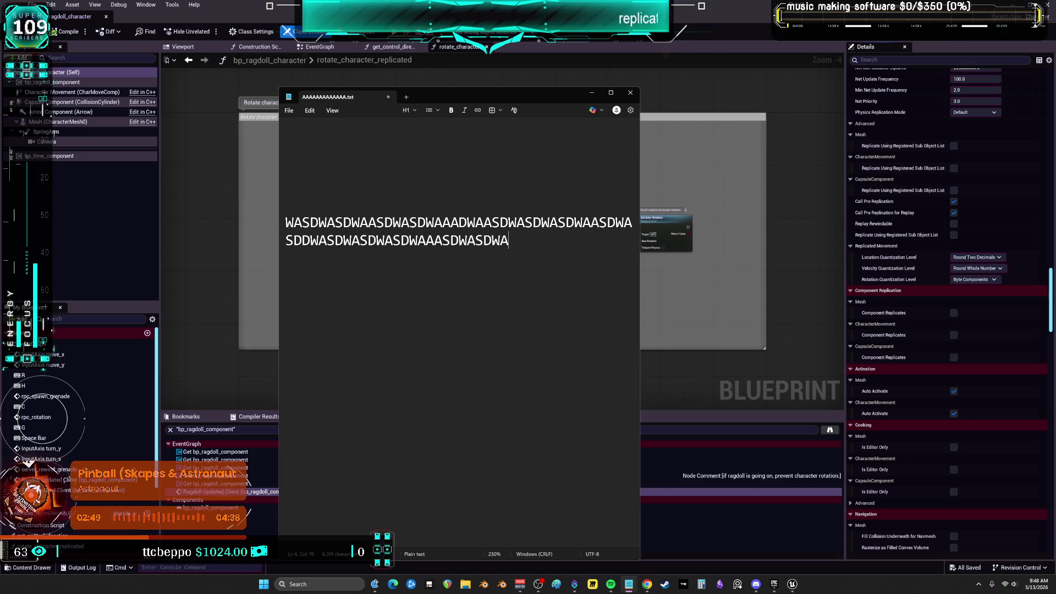
key("shift+Up")
key("BackSpace")
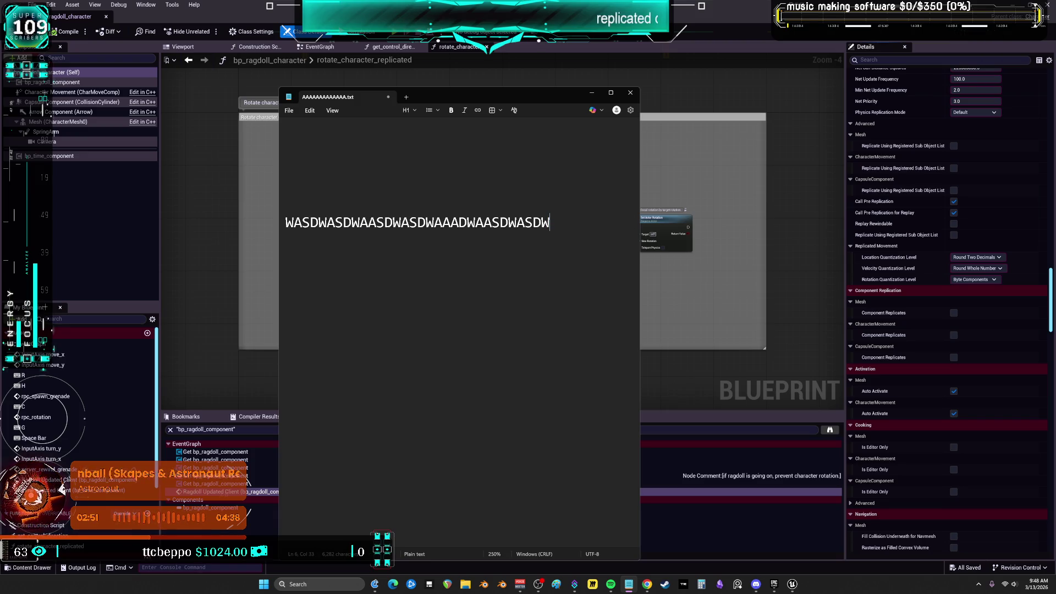
key("shift+Up")
key("BackSpace")
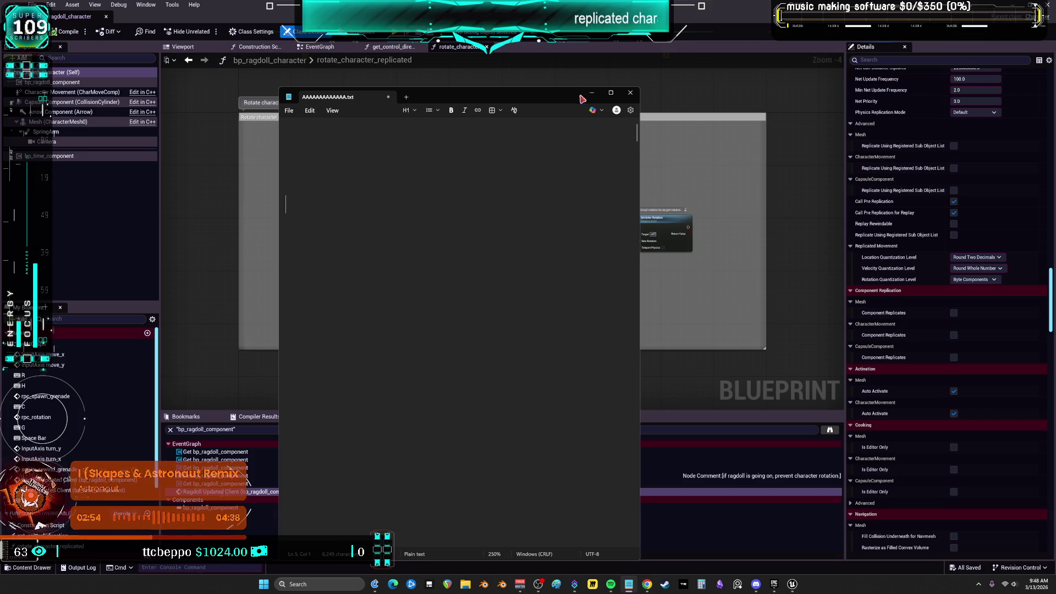
left_click(591, 94)
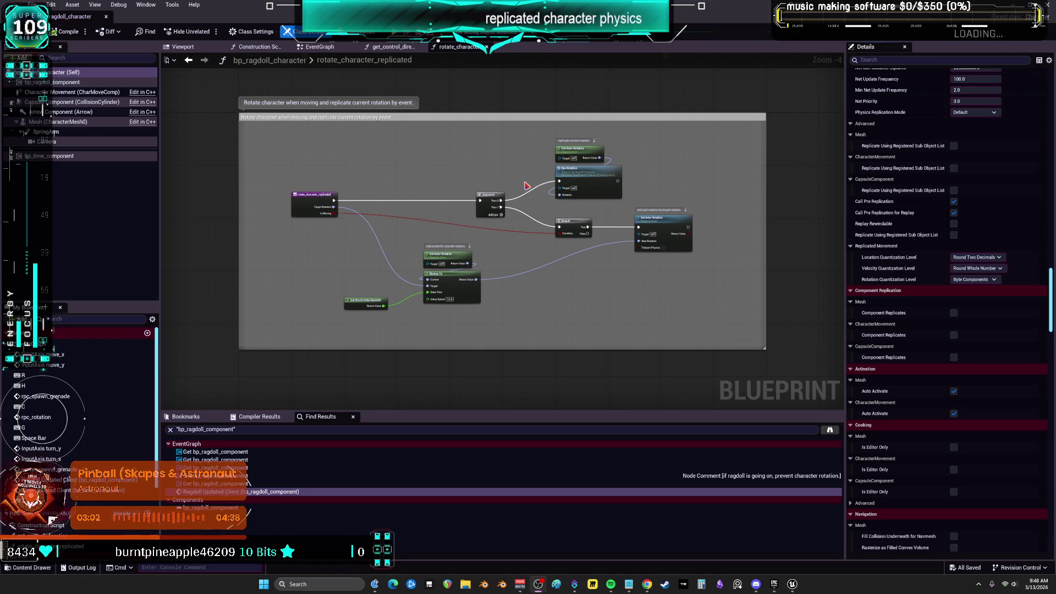
Zoom in on the Sequence and Rpc Rotation nodes, then close the bp_ragdoll_character blueprint.
scroll(528, 187, "up", 4)
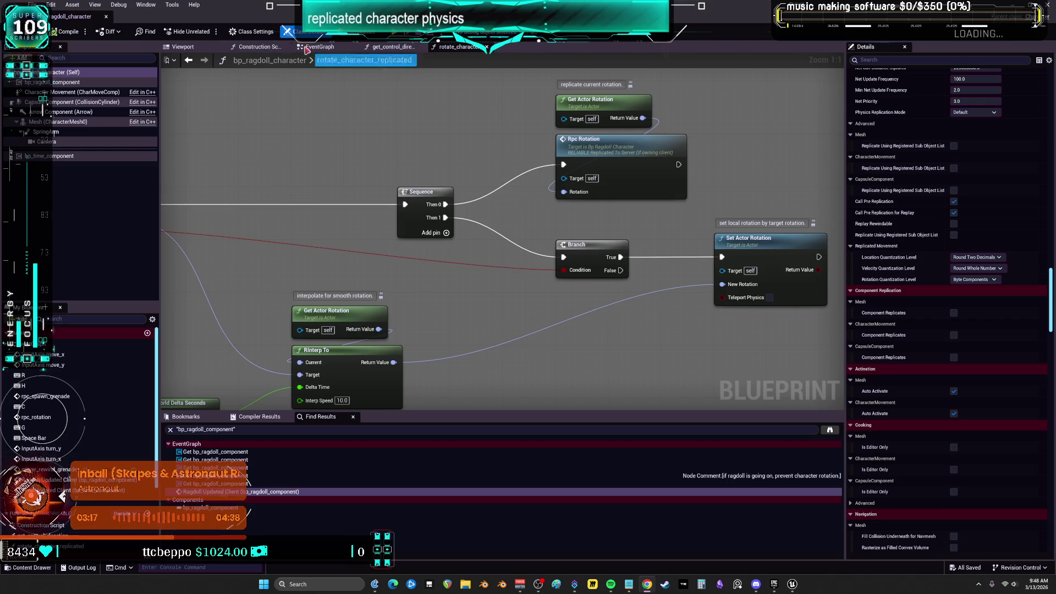
left_click(106, 20)
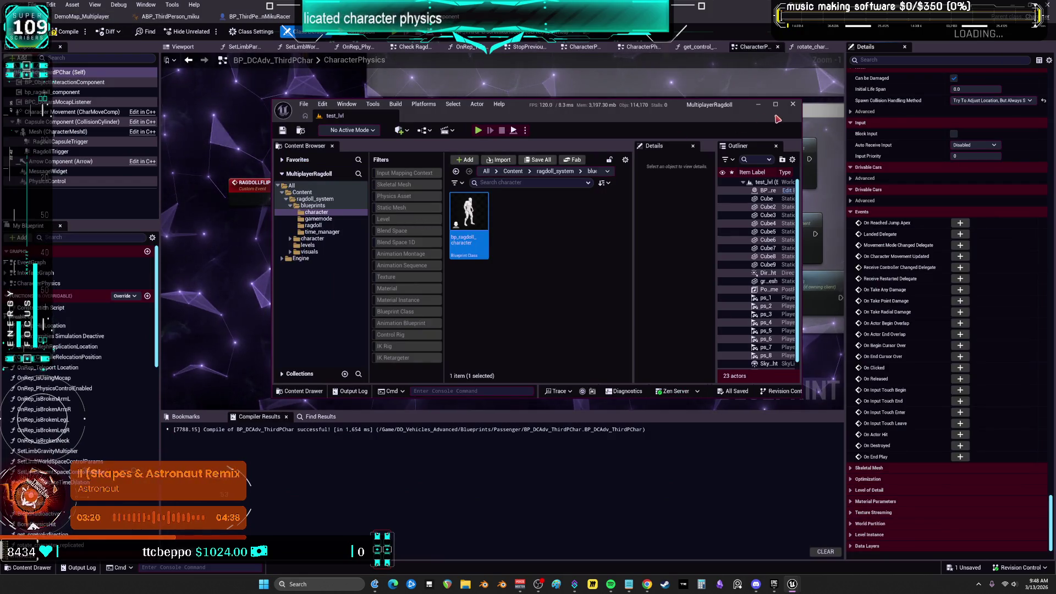
Inspect the Bp Ragdoll Component node and jump to the client_ragdoll_recover event definition.
left_click(819, 138)
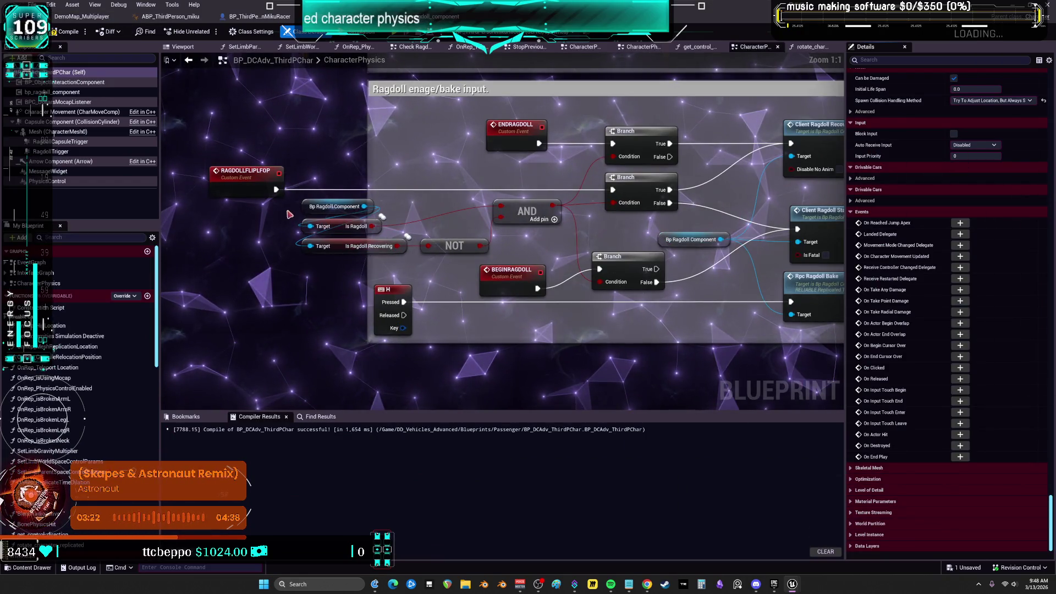
left_click(236, 226)
mouse_move(194, 245)
left_mouse_down()
mouse_move(341, 242)
mouse_move(468, 209)
left_mouse_up()
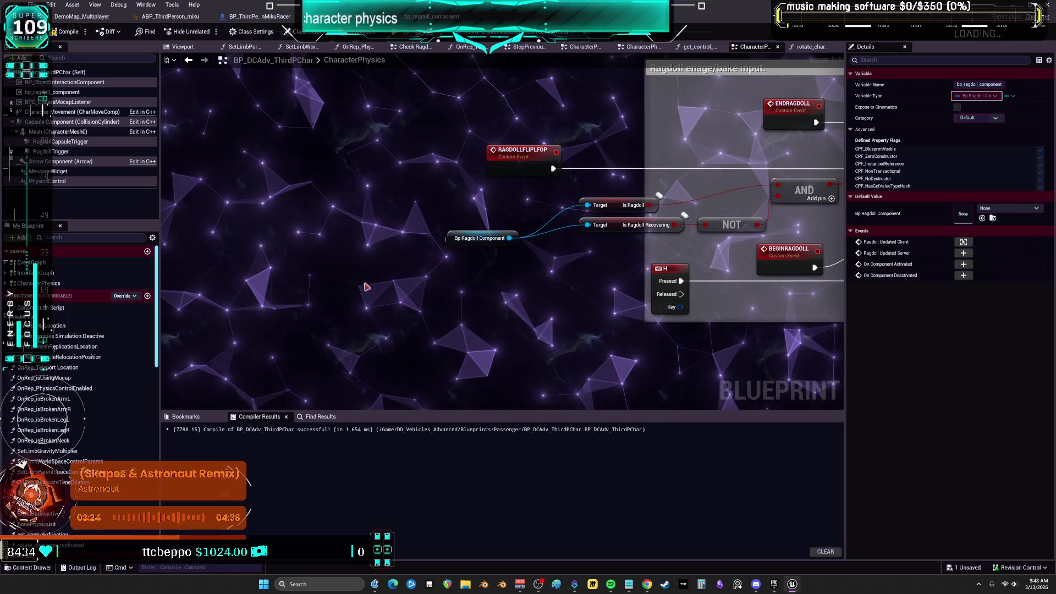
left_click(478, 237)
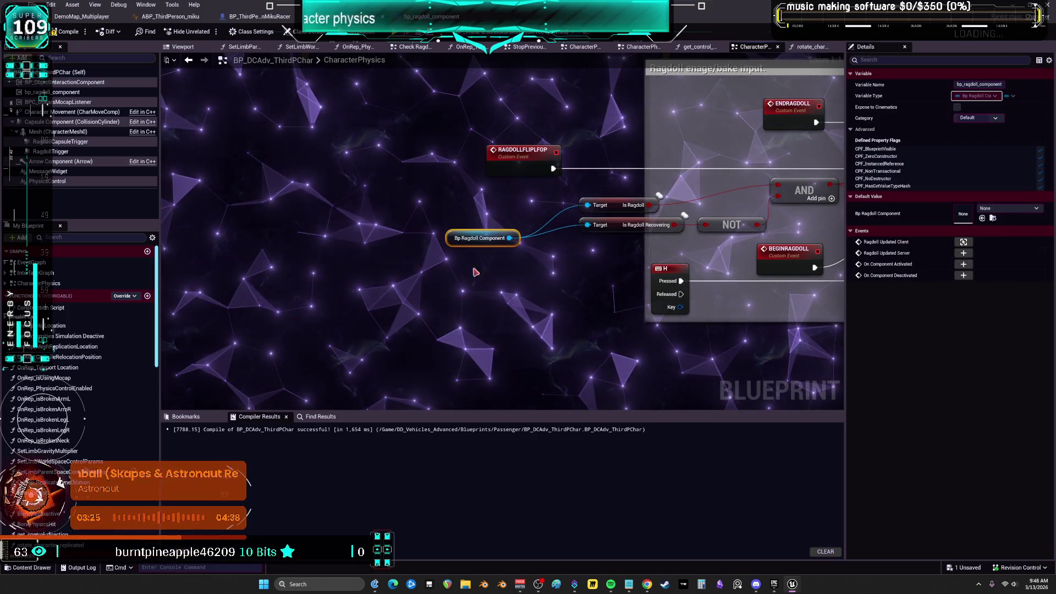
left_click(525, 206)
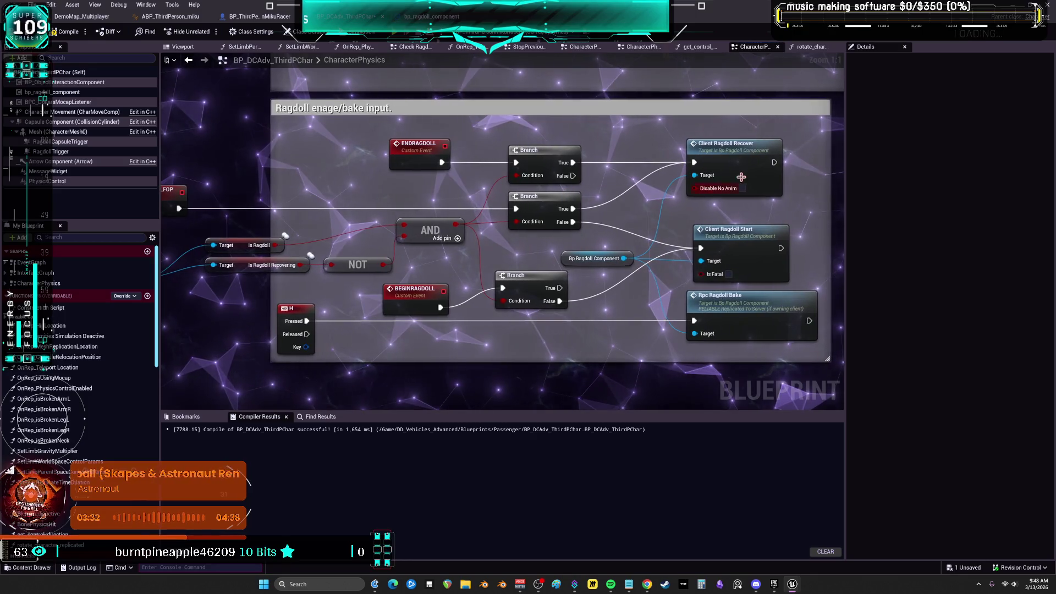
double_click(745, 155)
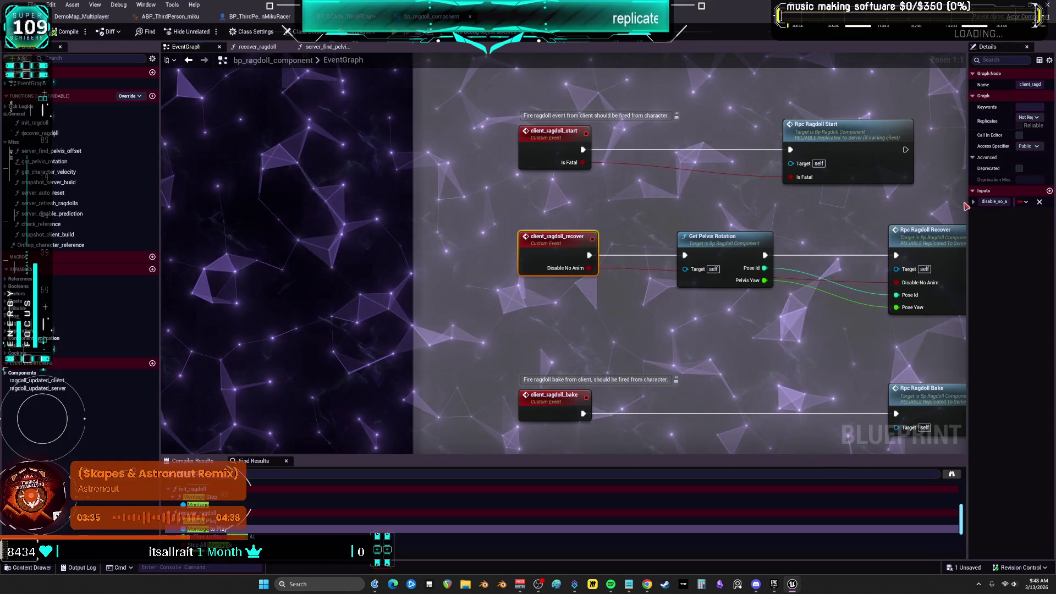
Jump to the rpc_ragdoll_recover event and follow it to the Multicast Ragdoll Recover Start node.
left_click_drag(969, 216, 845, 216)
left_click_drag(742, 209, 466, 207)
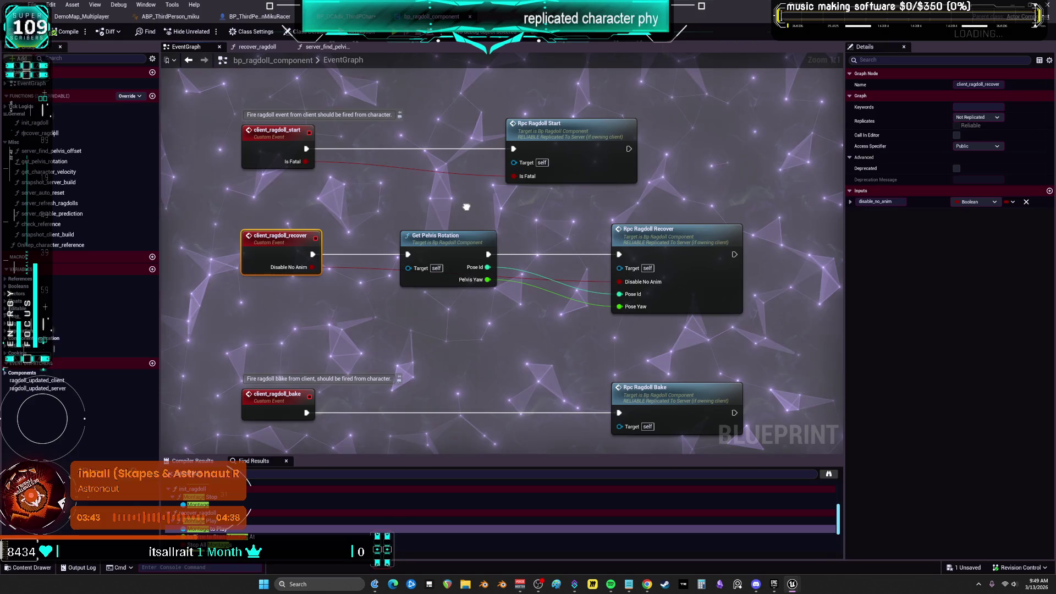
double_click(728, 235)
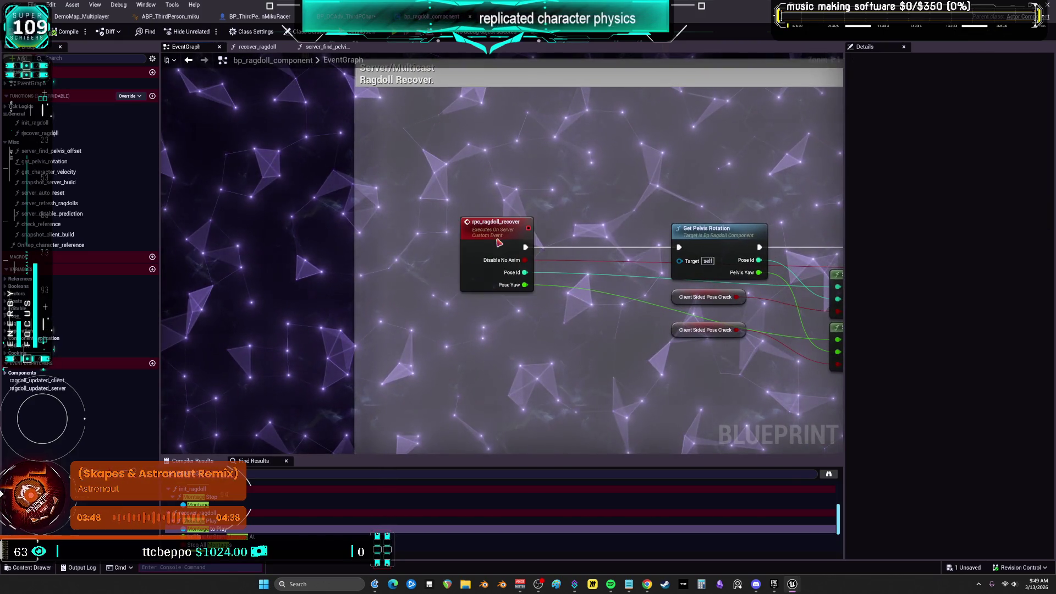
left_click_drag(770, 212, 480, 201)
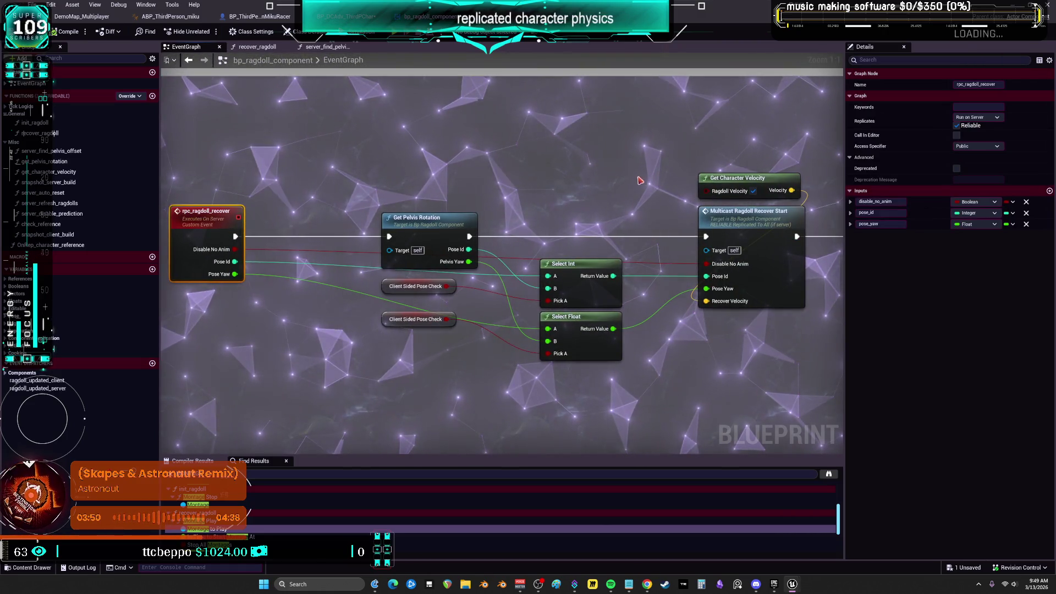
left_click_drag(664, 189, 435, 193)
left_click(550, 227)
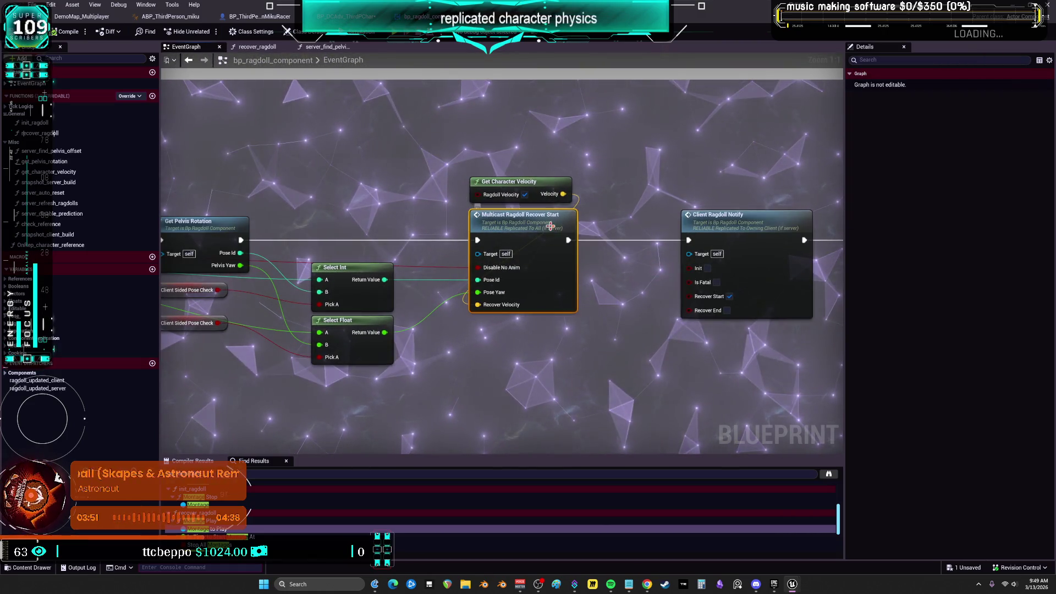
Follow Client Ragdoll Notify to Call Ragdoll Updated Server, then return to the level editor.
left_click_drag(728, 225, 443, 220)
left_click(651, 220)
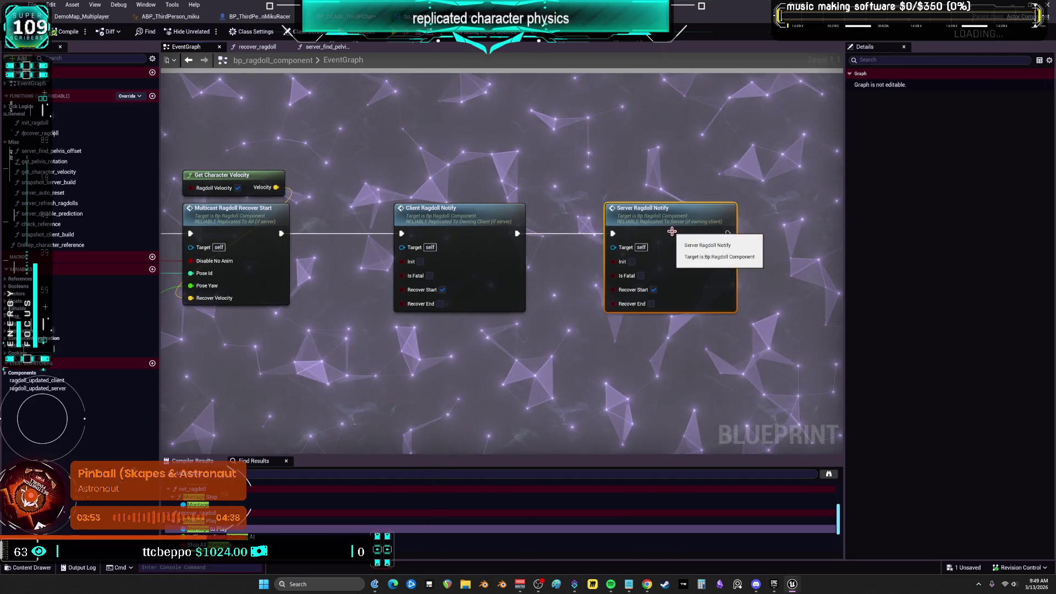
left_click(466, 213)
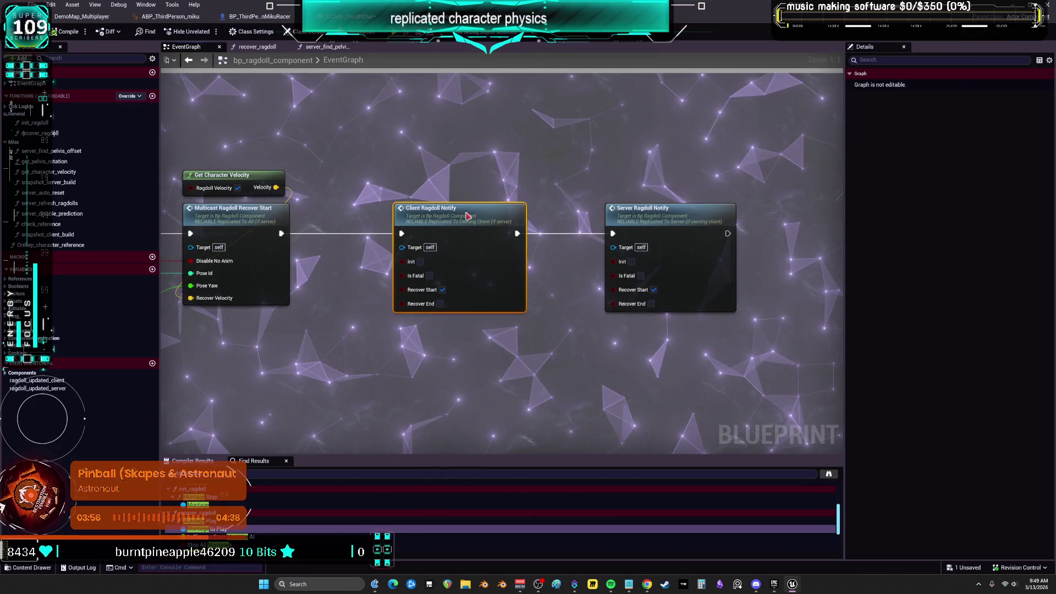
double_click(466, 213)
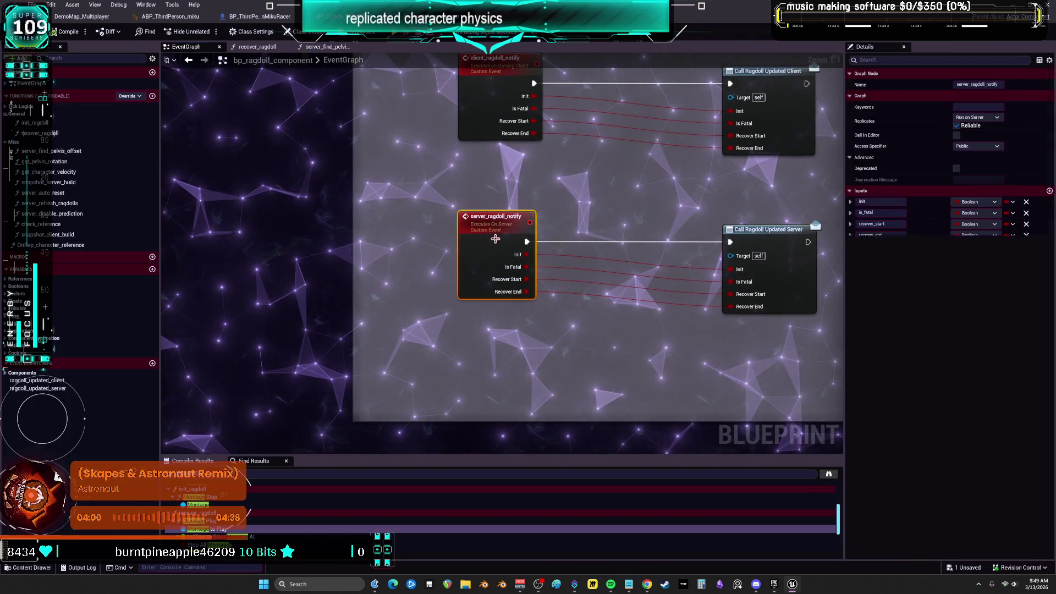
left_click(763, 227)
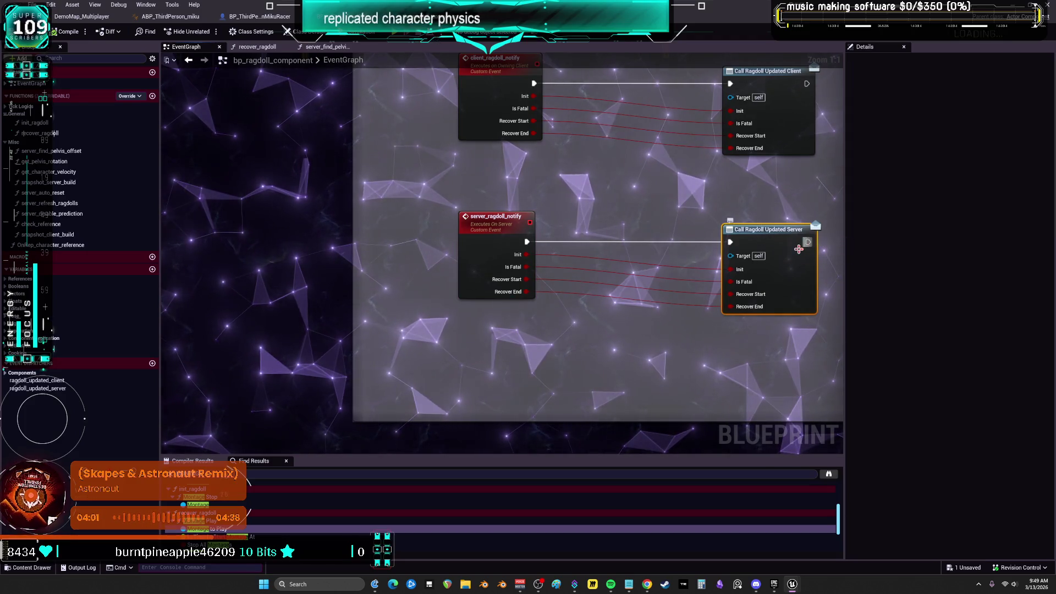
key("alt+Tab")
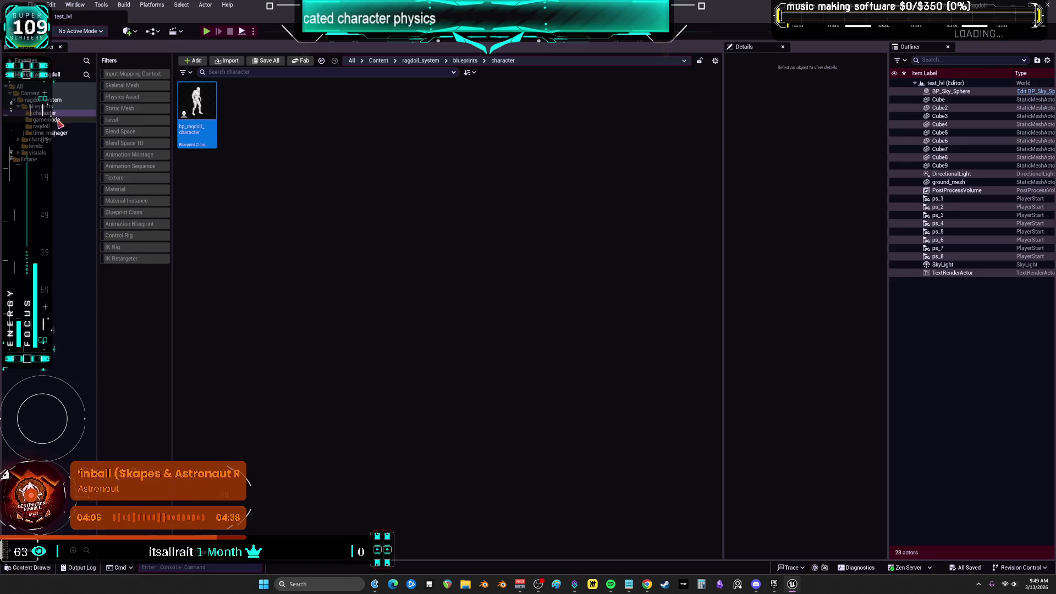
Open bp_ragdoll_character and bring its event graph into view.
double_click(197, 100)
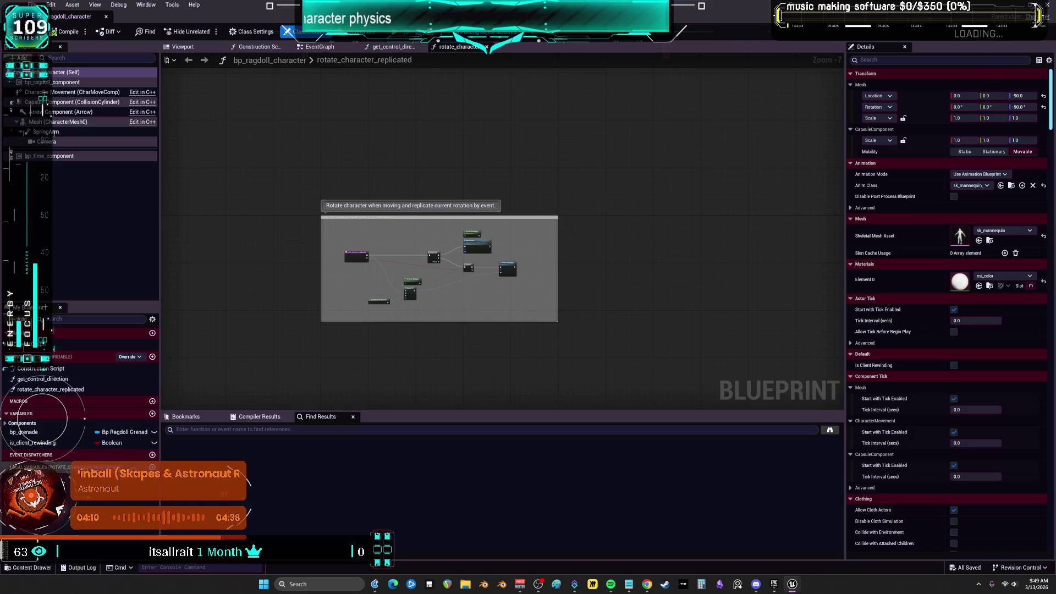
left_click(319, 47)
mouse_move(472, 145)
left_mouse_down()
mouse_move(603, 274)
mouse_move(300, 283)
left_mouse_up()
scroll(511, 202, "up", 6)
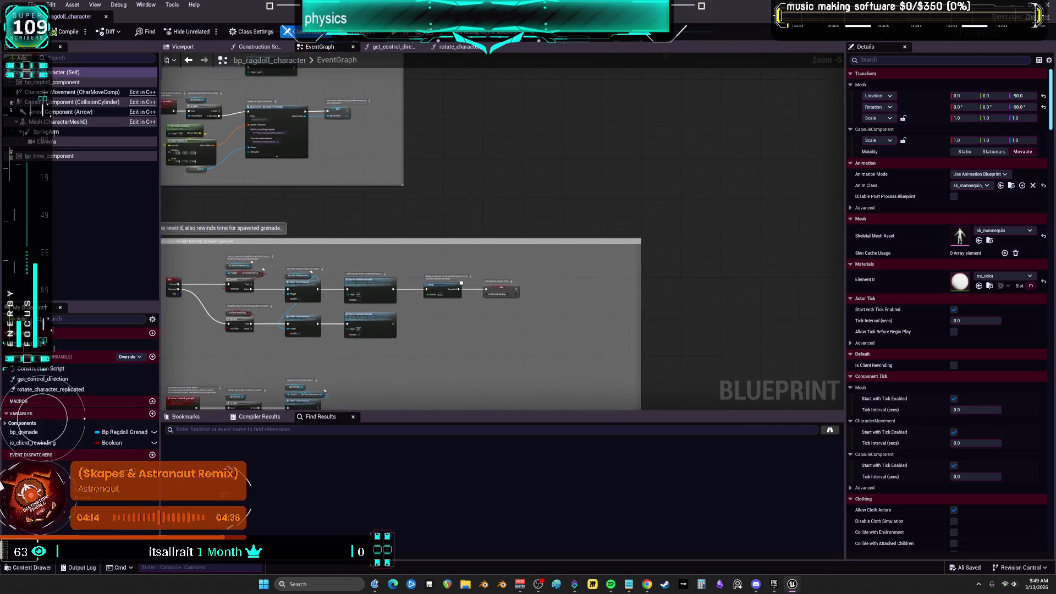
Edit bp_ragdoll_component and open its ragdoll_updated_server and ragdoll_updated_client dispatcher graphs.
right_click(62, 83)
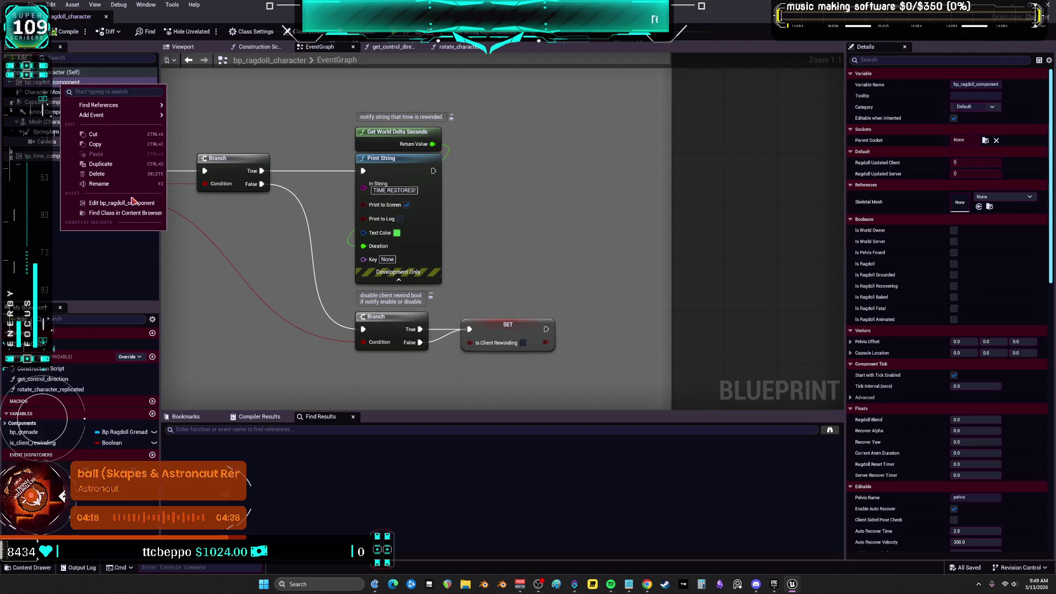
left_click(122, 203)
scroll(439, 263, "down", 3)
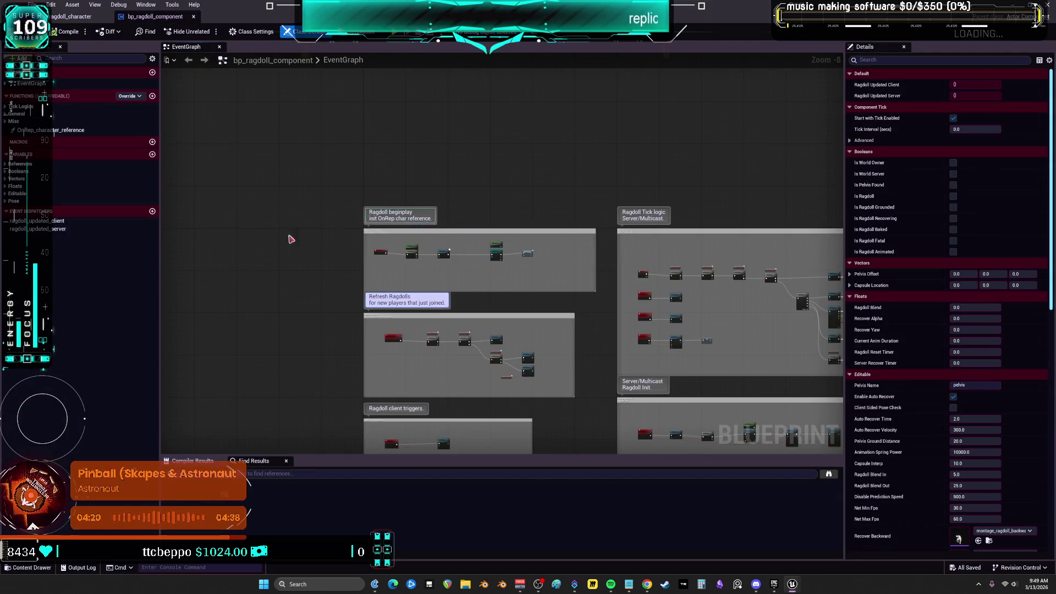
double_click(40, 230)
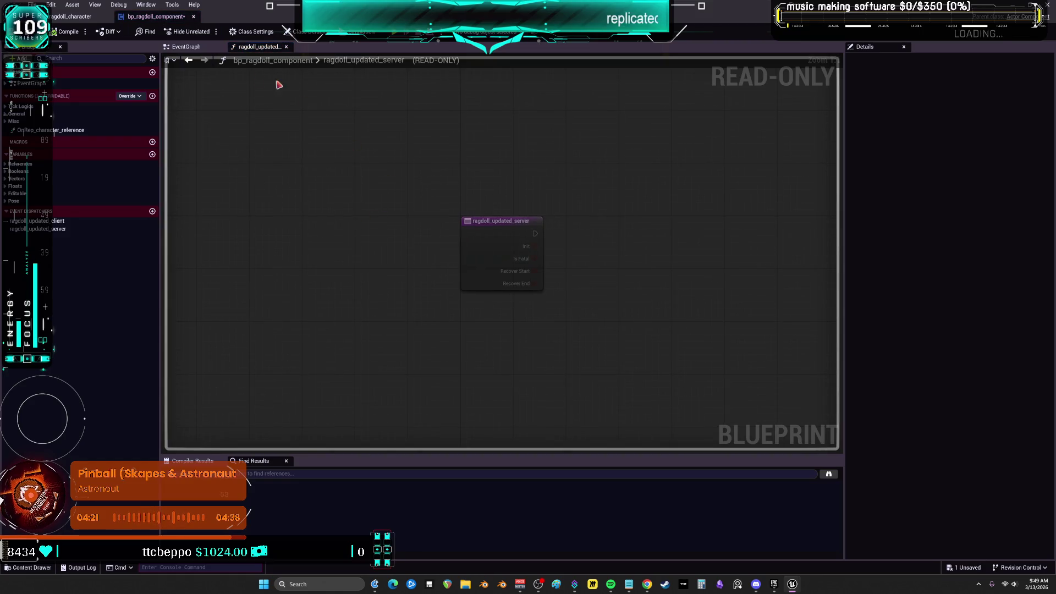
double_click(53, 221)
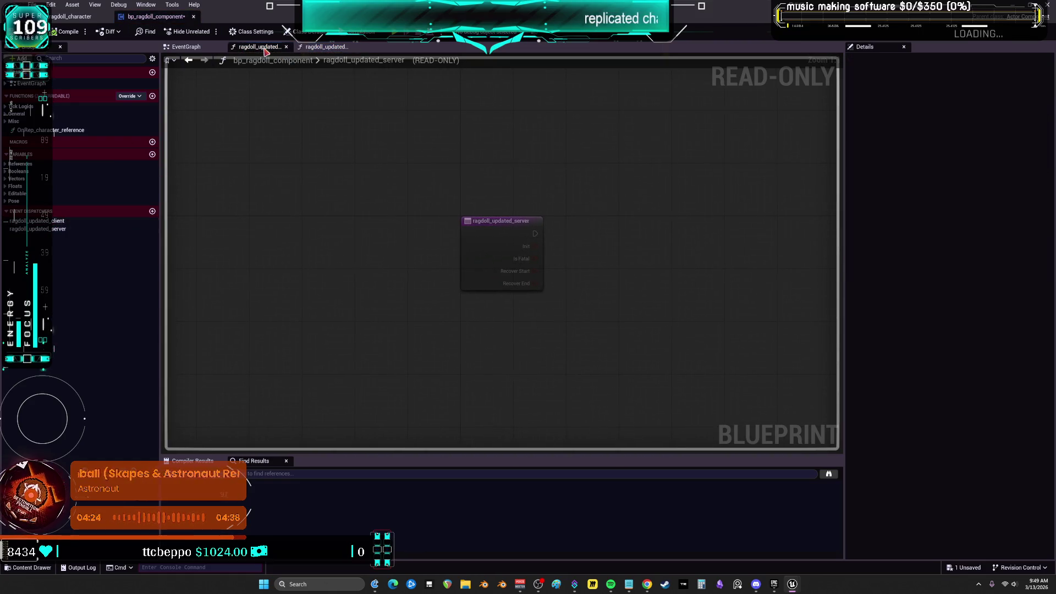
Inspect the server_ragdoll_notify wiring and start a Find in Blueprints search for ragdoll_updated_server.
left_click(186, 47)
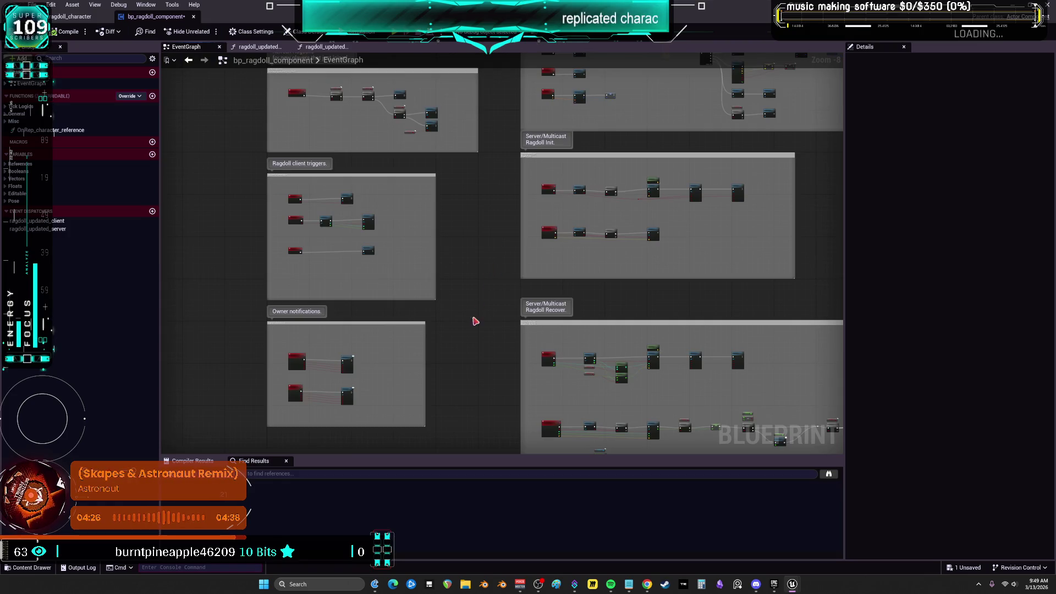
scroll(419, 198, "up", 7)
scroll(306, 159, "up", 1)
mouse_move(264, 178)
left_mouse_down()
mouse_move(517, 189)
mouse_move(487, 231)
left_mouse_up()
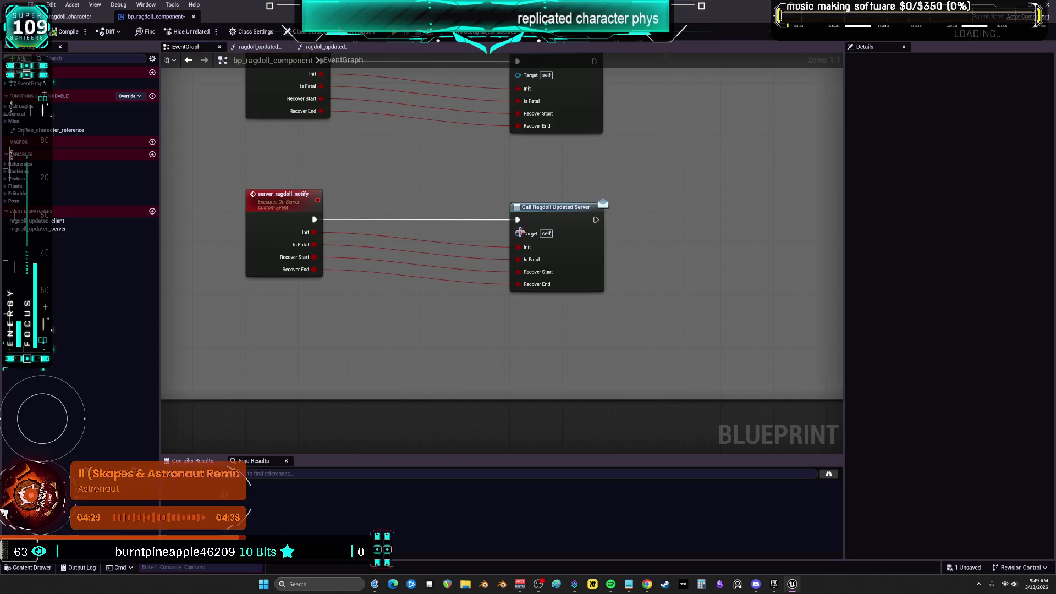
left_click(562, 245)
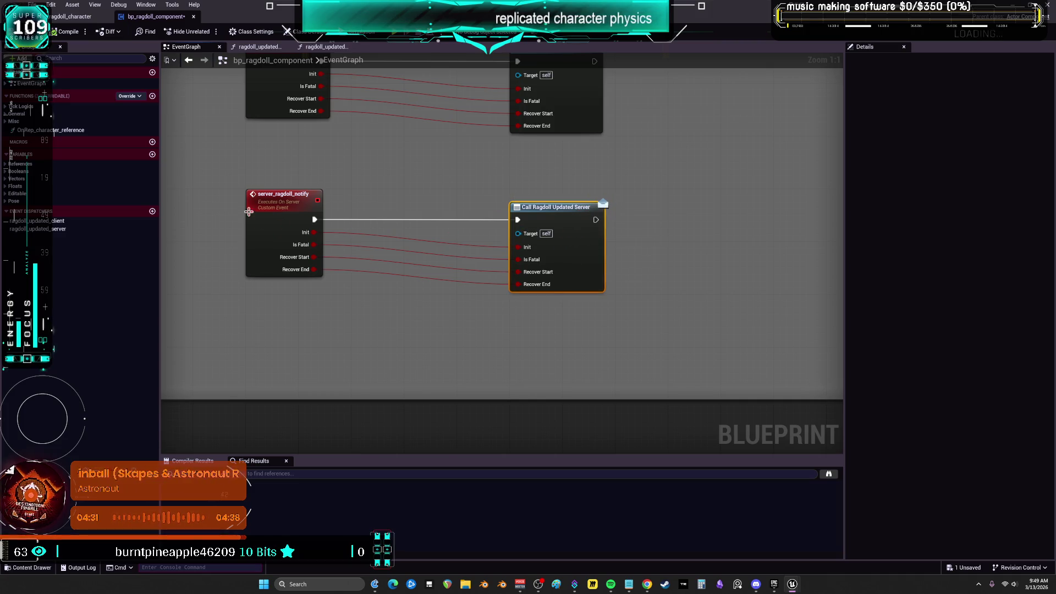
left_click(480, 180)
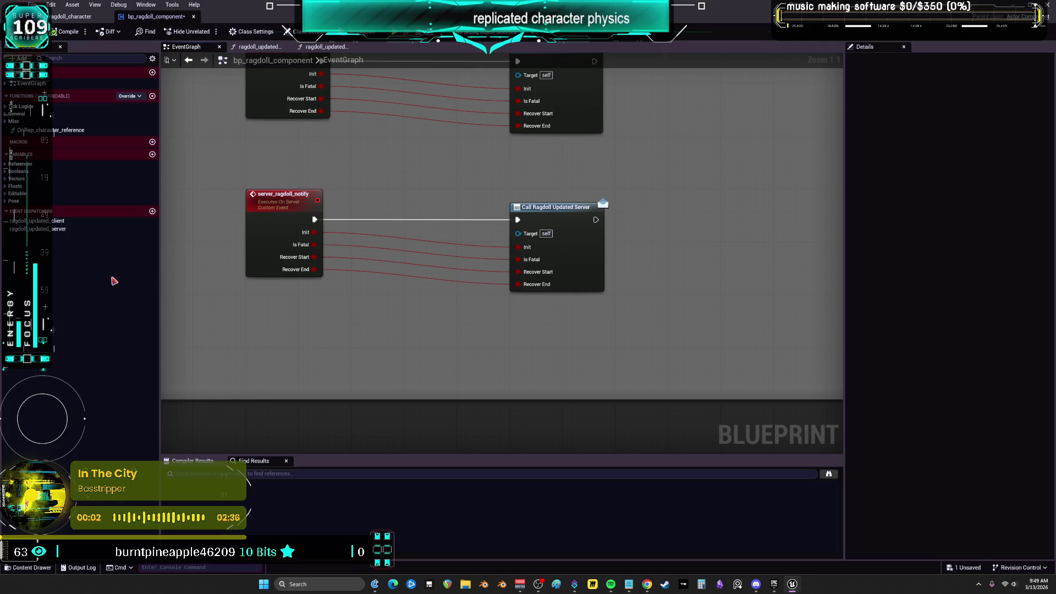
left_click(55, 221)
key("F2")
left_click(60, 231)
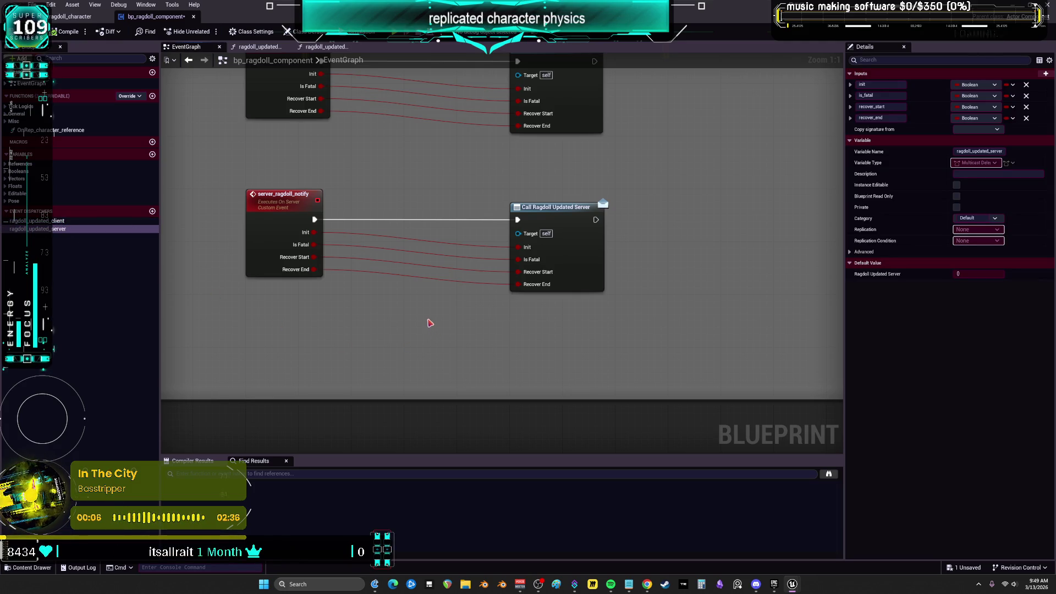
key("ctrl+shift+f")
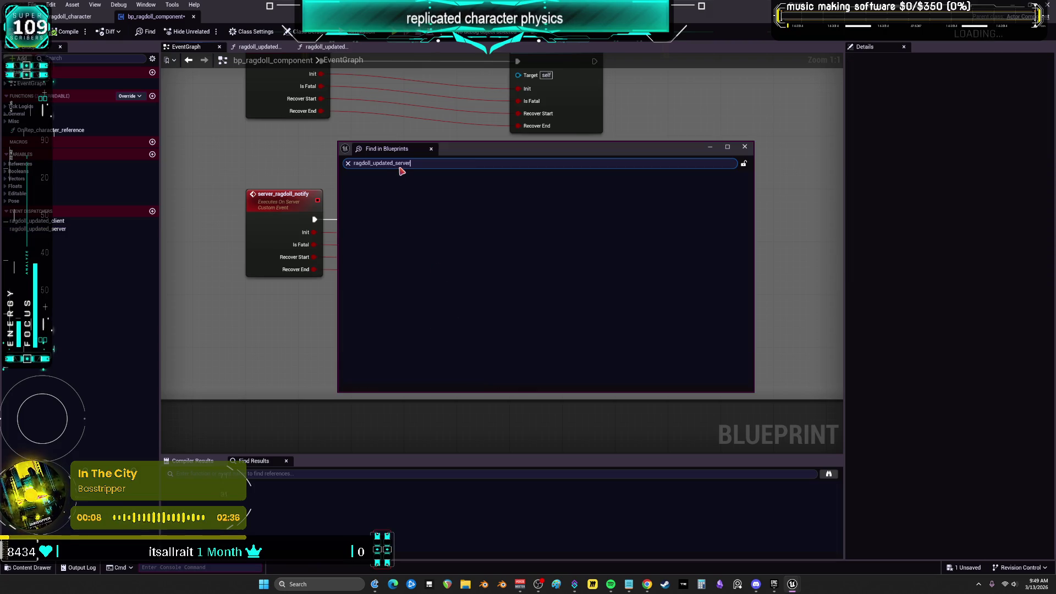
Jump to the sole Call Ragdoll Updated Server search result, then restore the editor window's size.
key("Return")
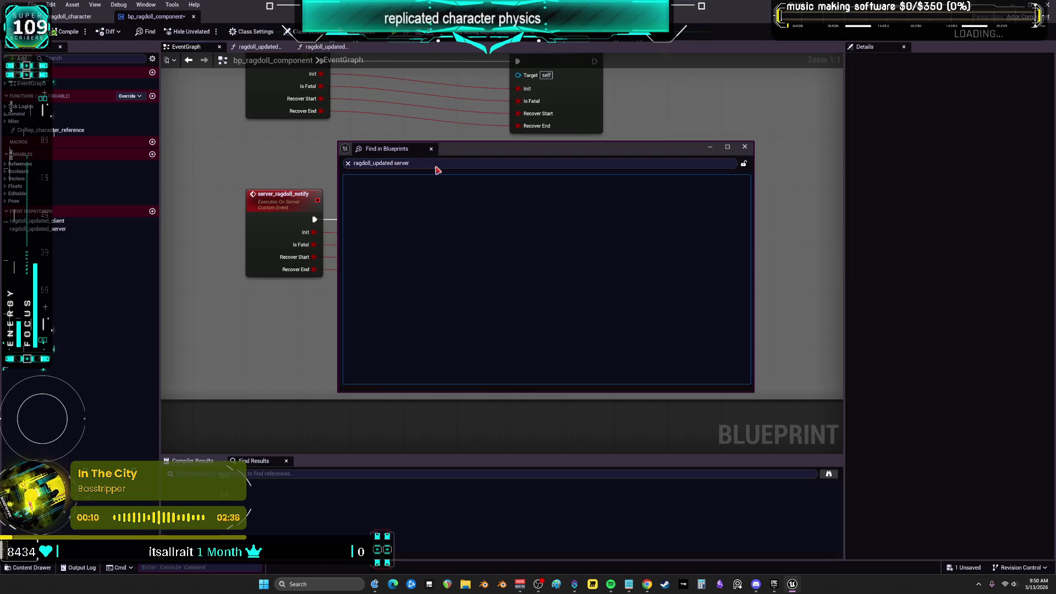
left_click(370, 163)
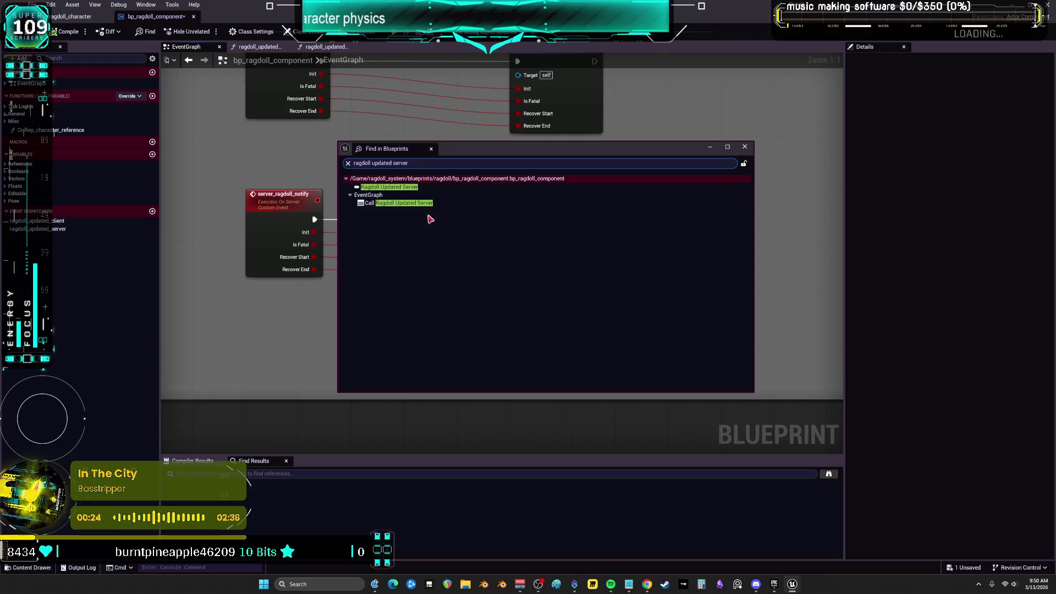
double_click(410, 203)
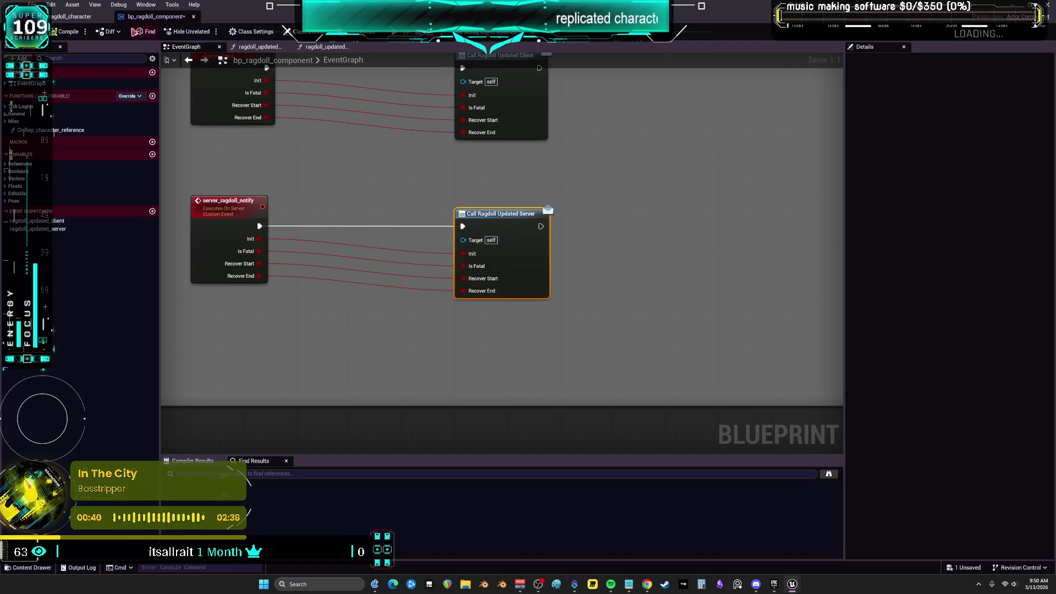
double_click(257, 12)
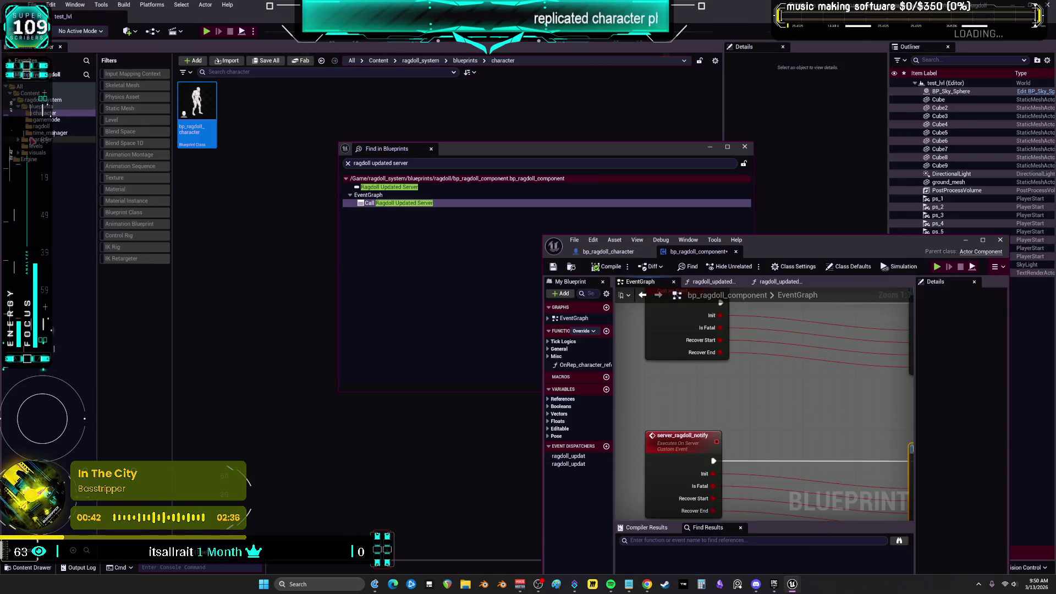
Browse the ragdoll_system folders and briefly open then close the test_lvl level Blueprint.
left_click(66, 141)
left_click(52, 100)
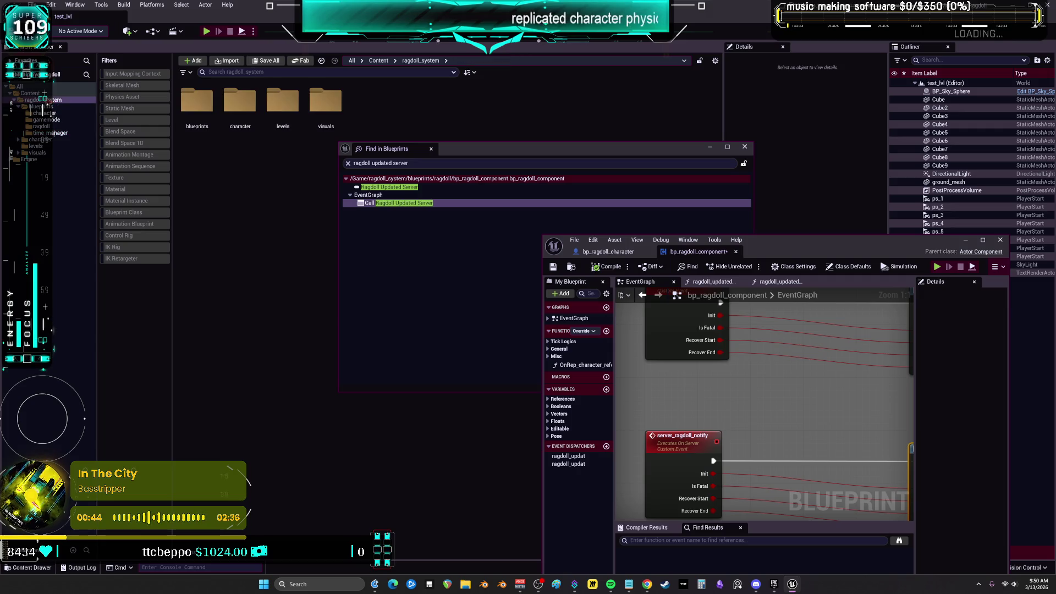
left_click(30, 93)
left_click(154, 31)
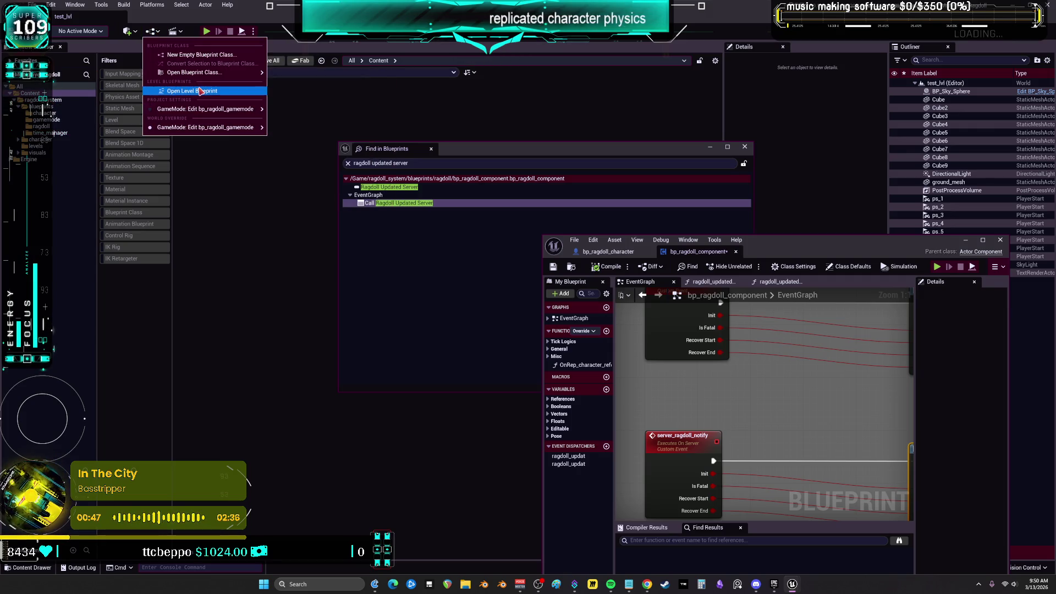
left_click(181, 91)
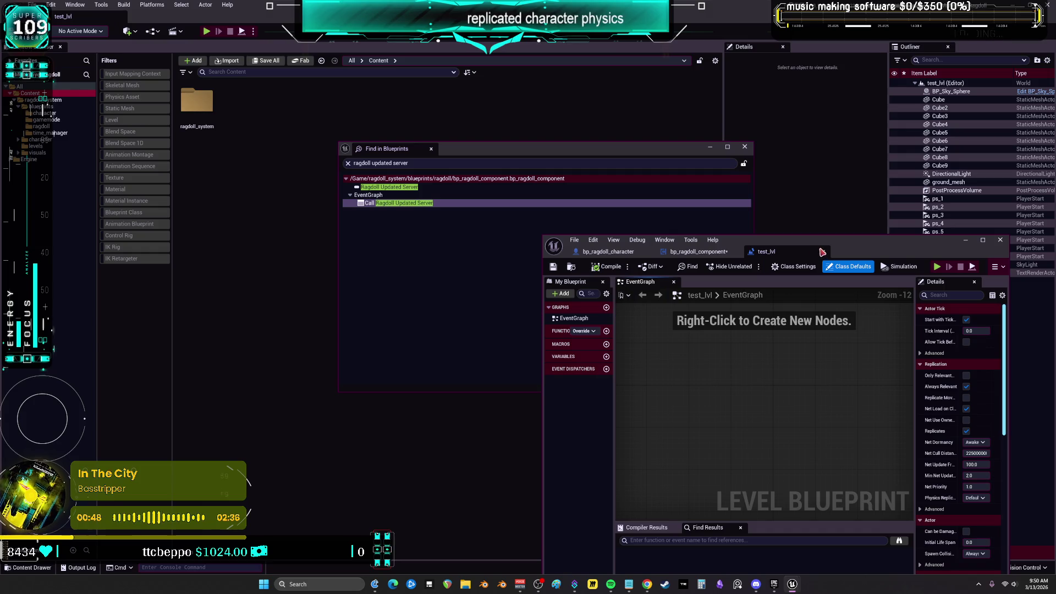
left_click(822, 252)
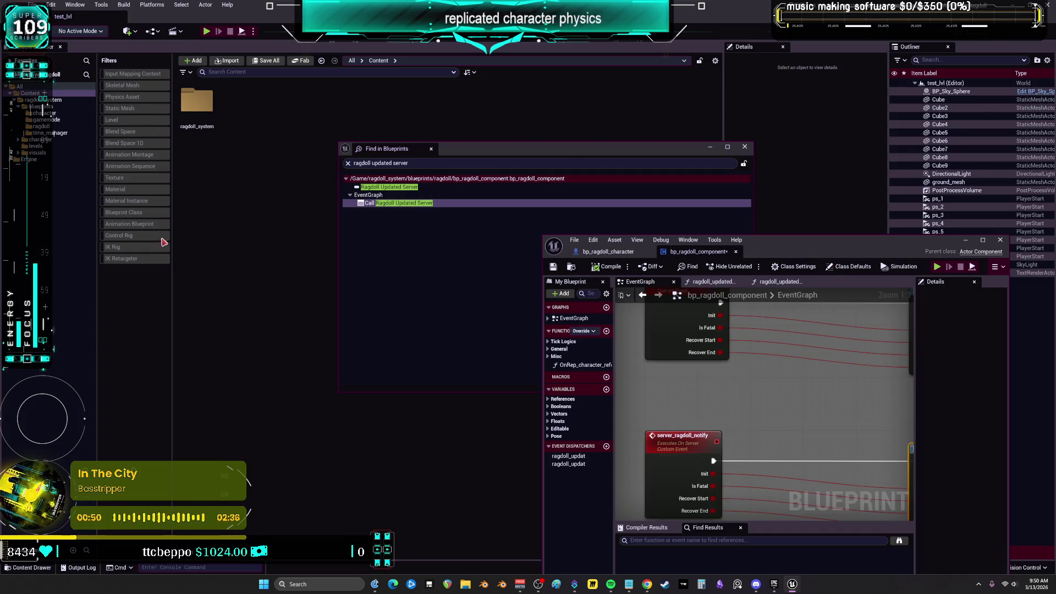
Open bp_ragdoll_gamemode from the gamemode folder in the full Blueprint editor.
left_click(65, 99)
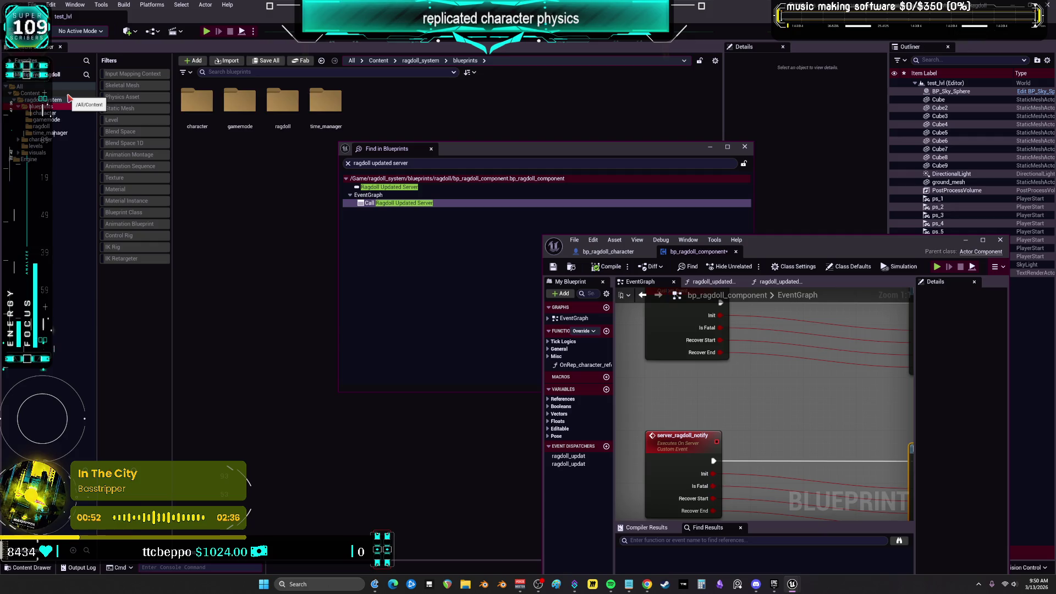
left_click(43, 113)
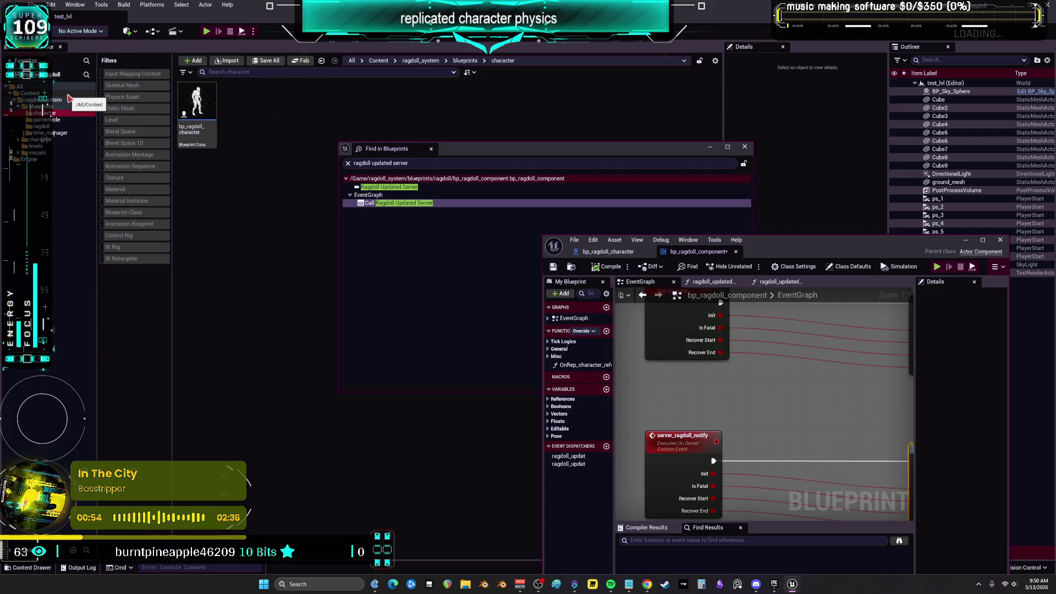
key("Down")
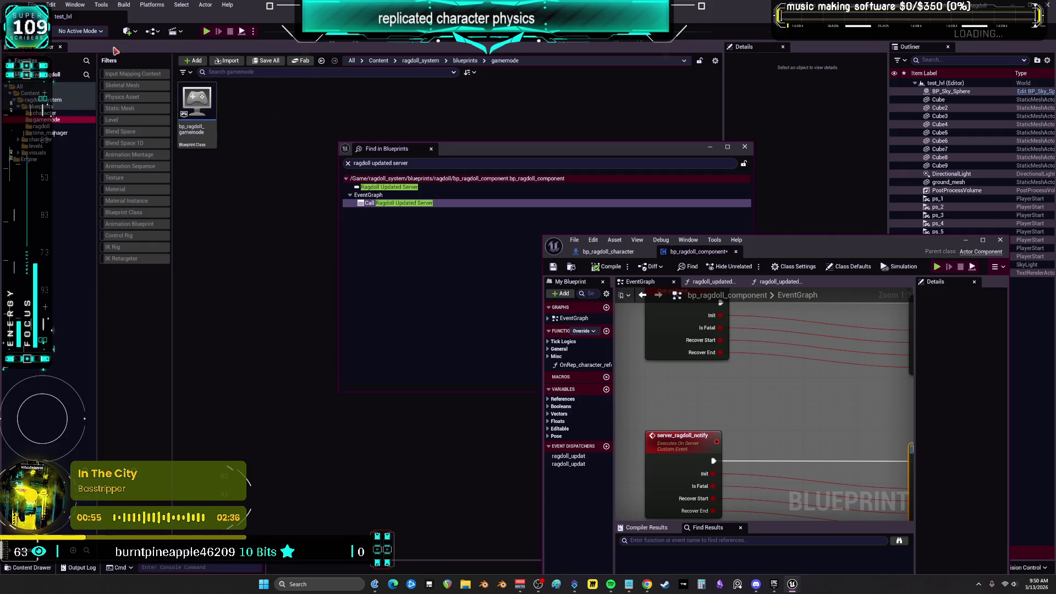
double_click(197, 107)
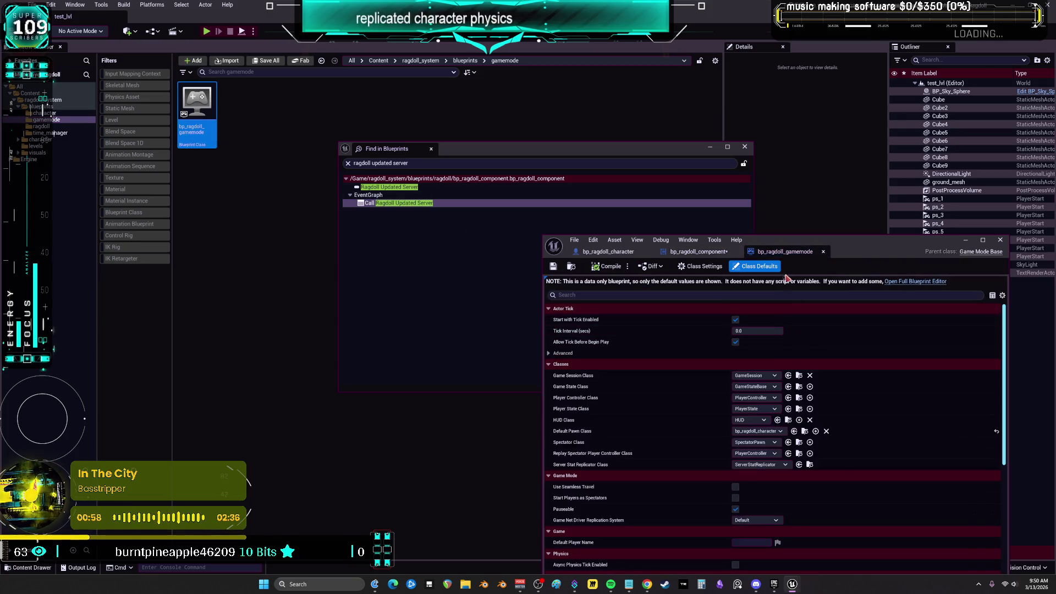
left_click(915, 281)
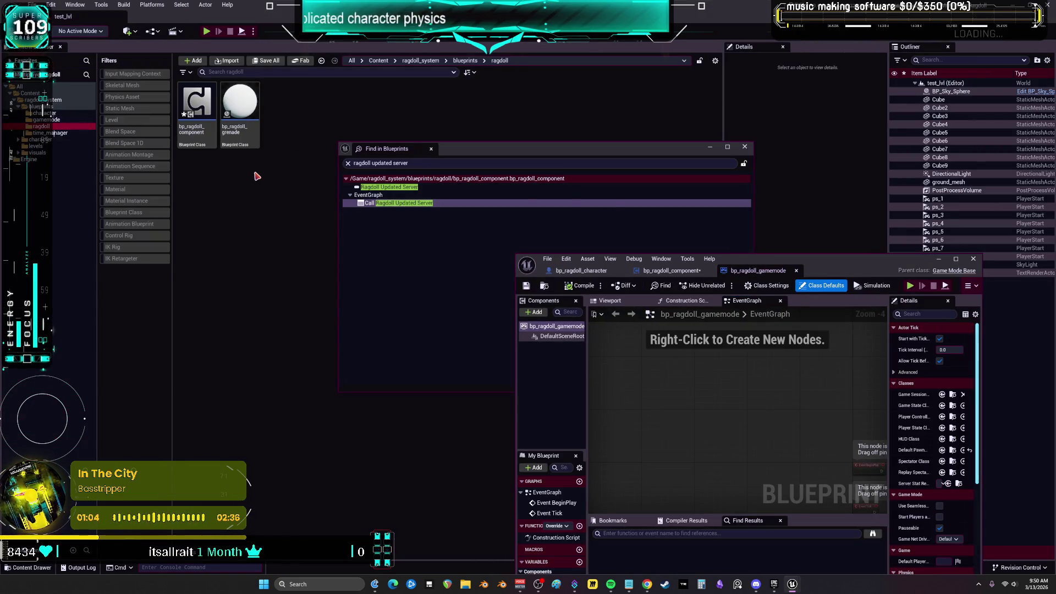
Browse the character, animations and visuals folders, then open bp_time_component from time_manager.
left_click(49, 133)
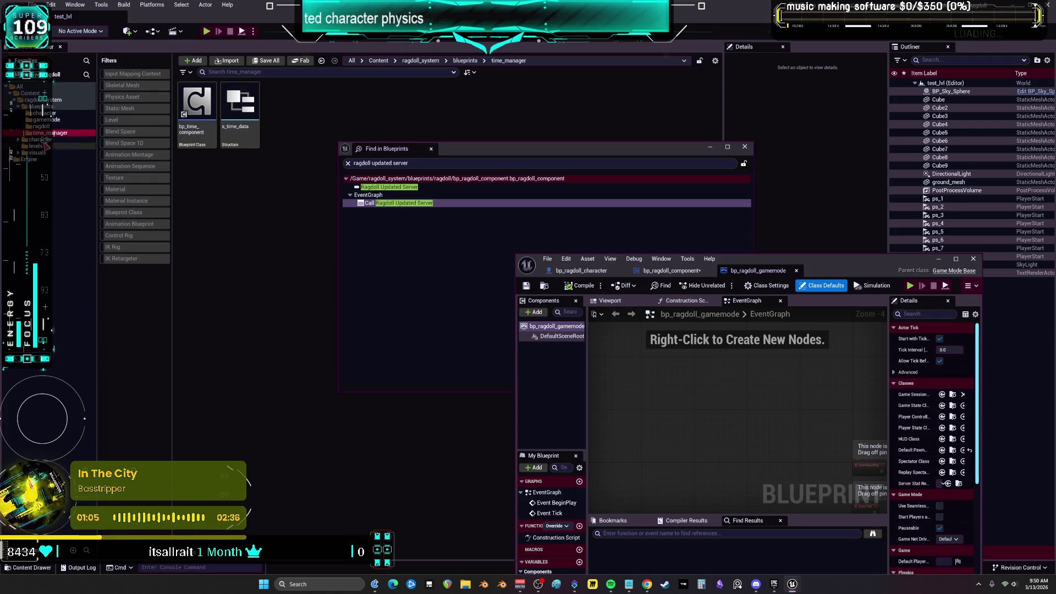
left_click(43, 139)
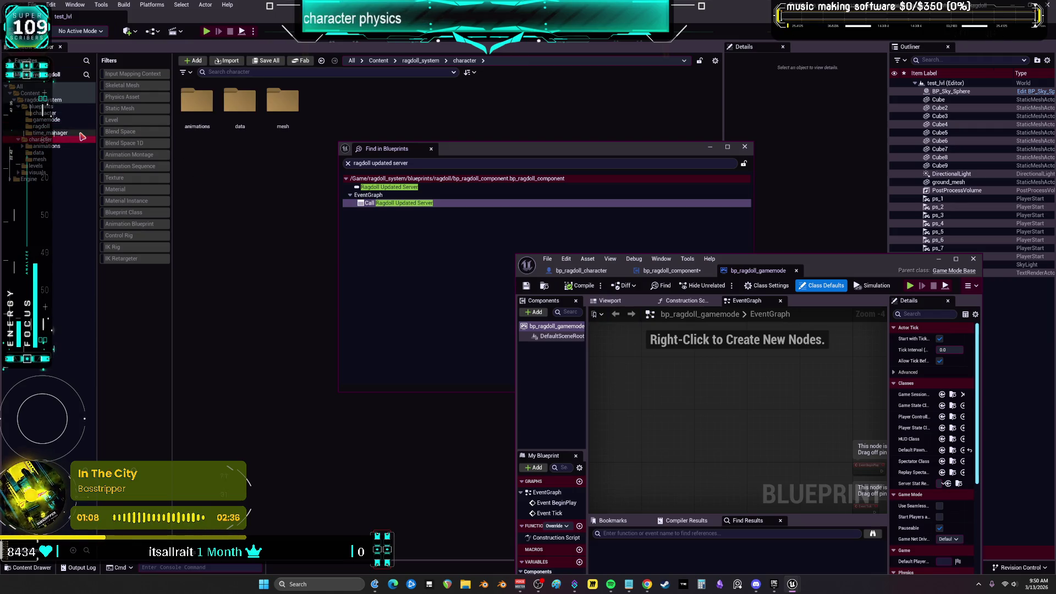
left_click(22, 146)
left_click(45, 158)
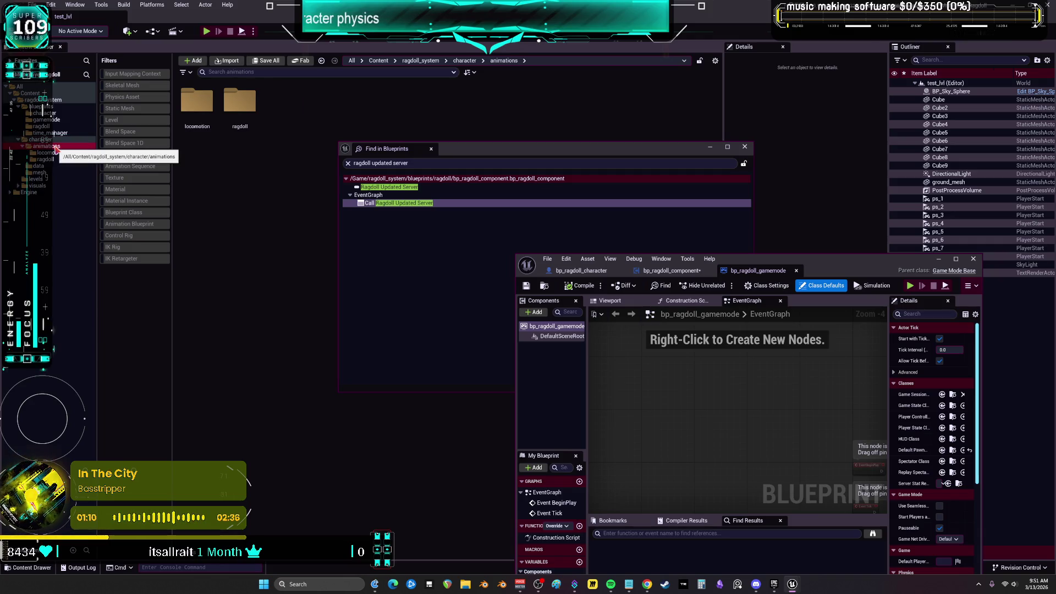
key("Down")
key("Down")
key("Down")
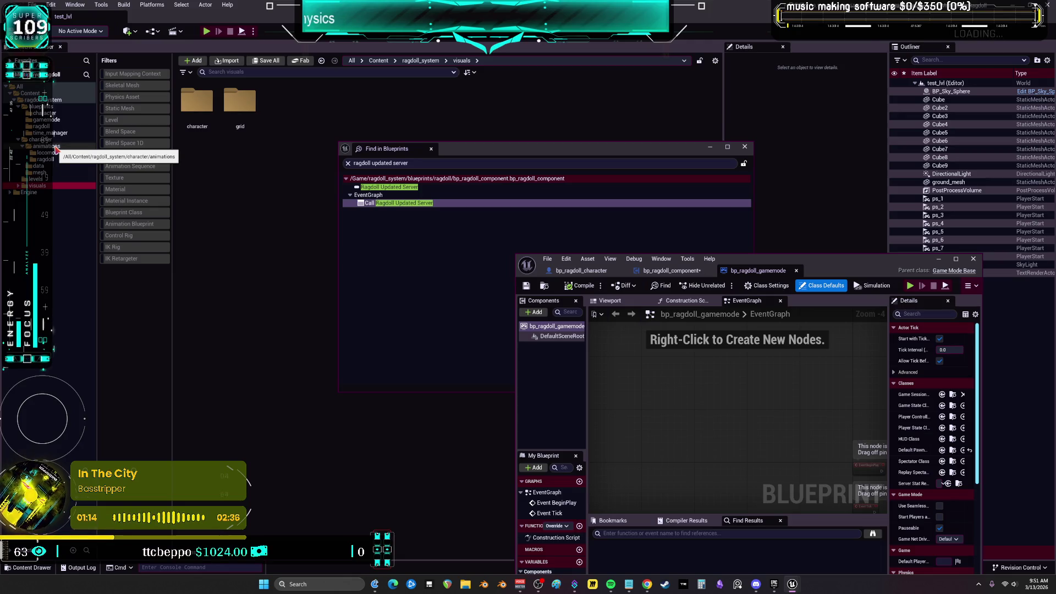
left_click(18, 186)
key("Down")
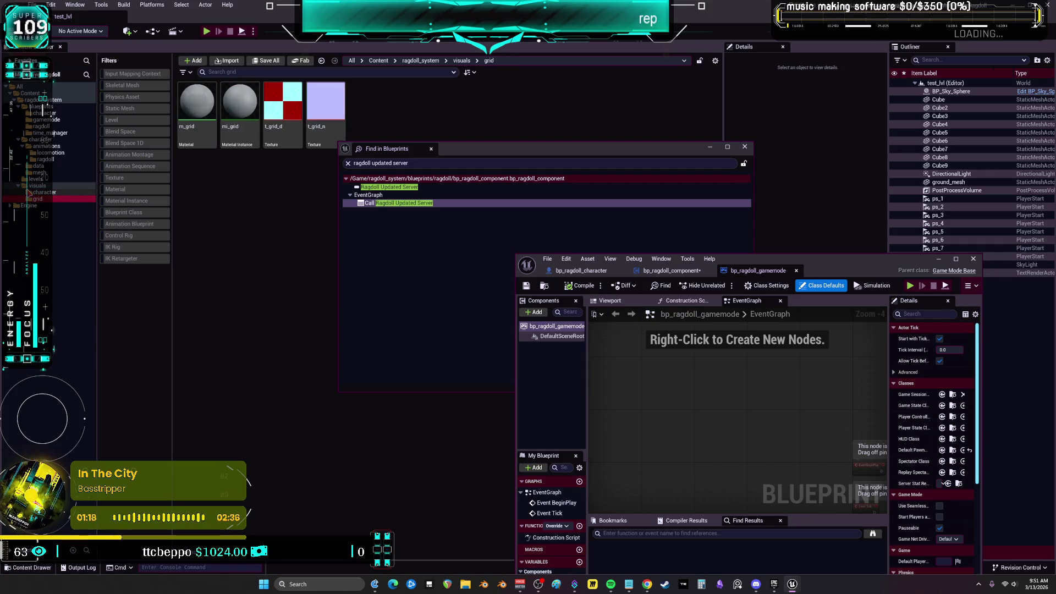
key("Up")
key("Up")
key("Up")
key("Up")
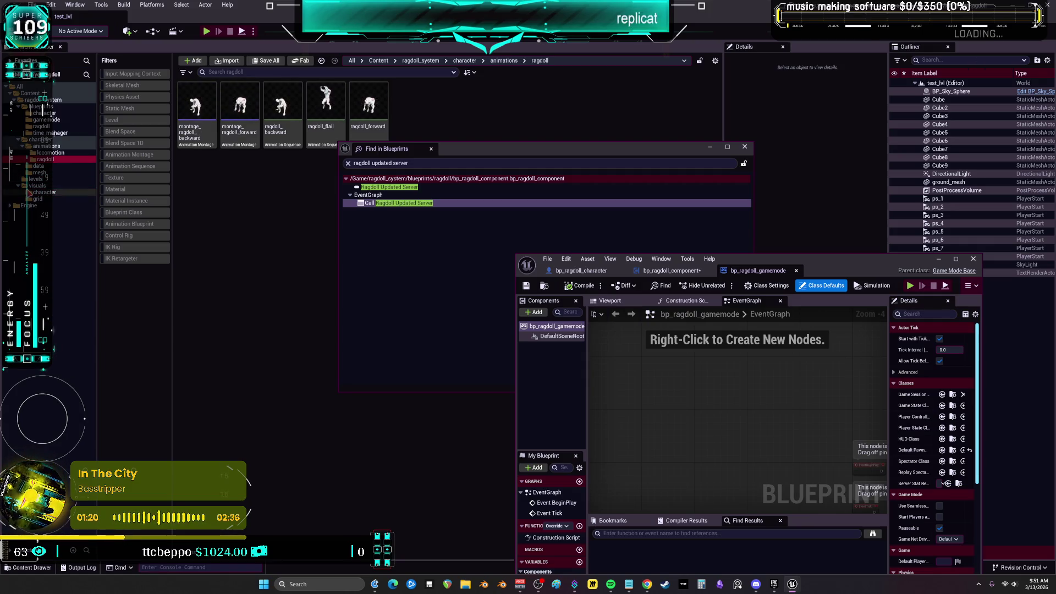
key("Up")
key("Up")
key("Up")
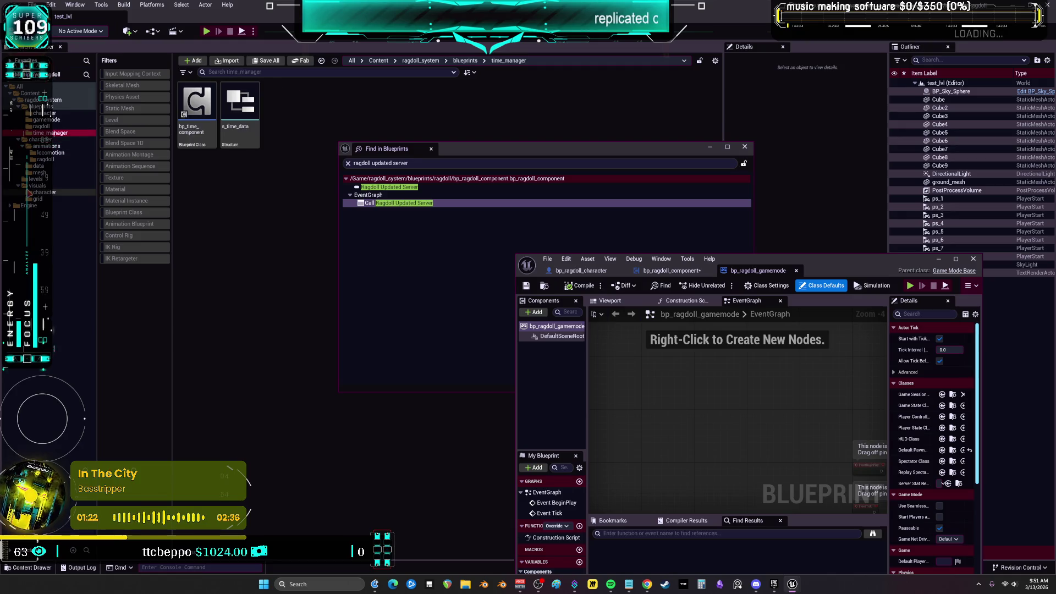
key("Tab")
key("Return")
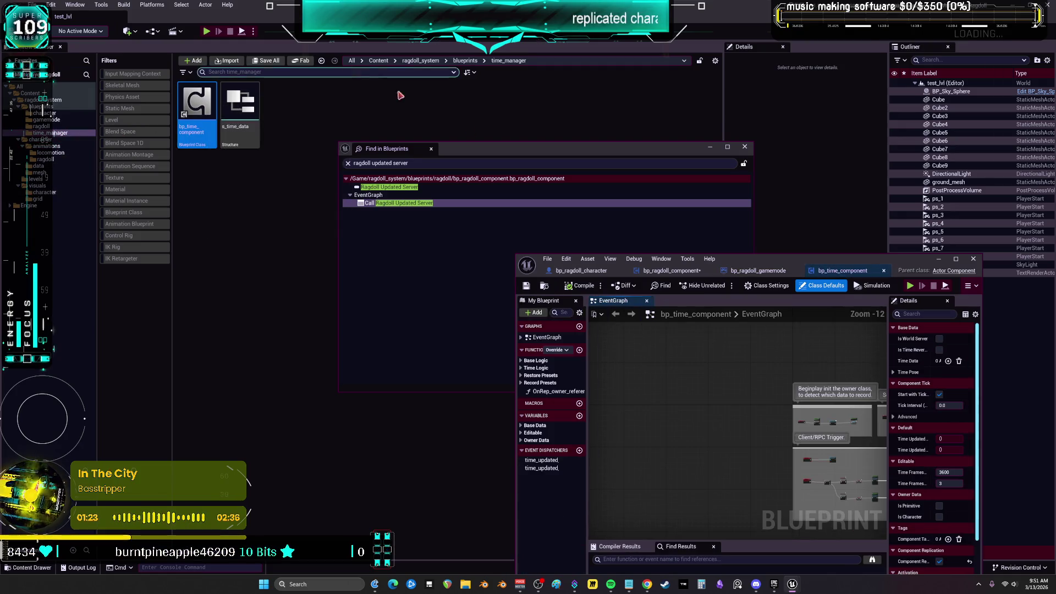
Maximize bp_time_component and review the client_time_reverse, Client Notify and Server Notify nodes.
double_click(770, 258)
scroll(301, 254, "up", 9)
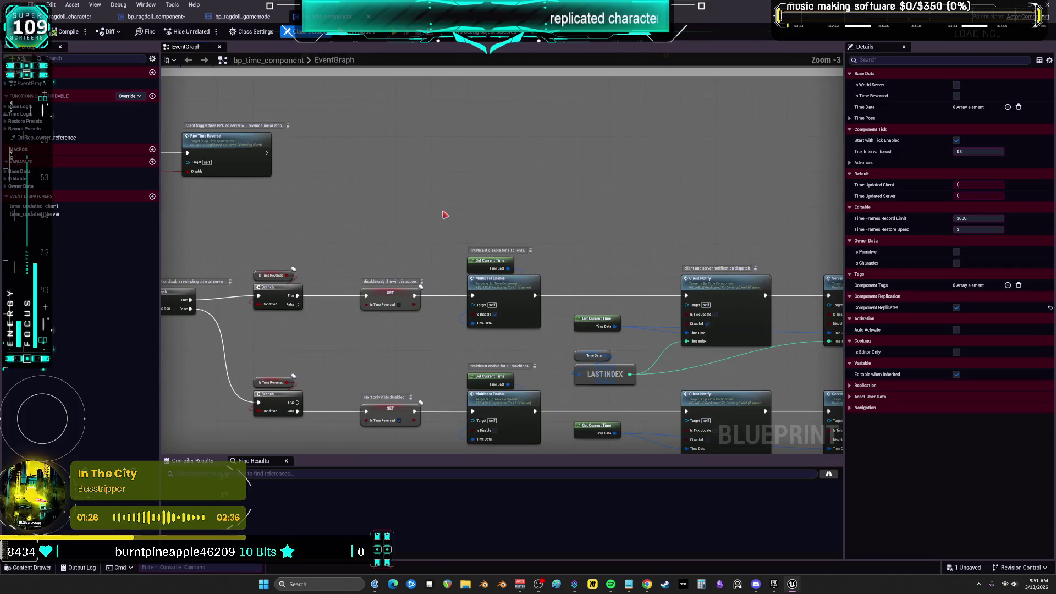
scroll(301, 254, "up", 3)
left_click_drag(337, 203, 352, 283)
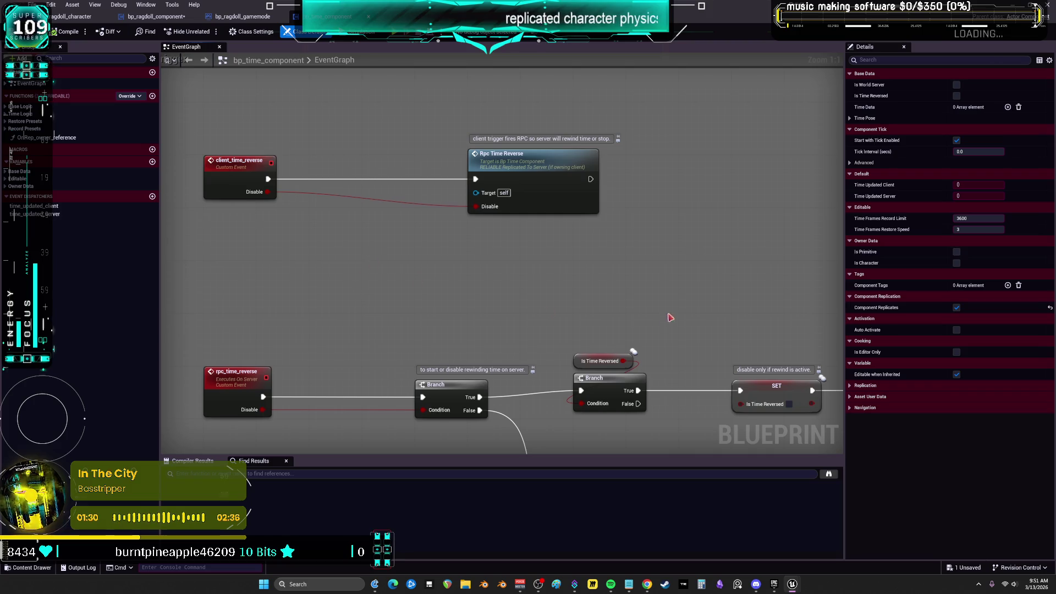
scroll(669, 319, "down", 3)
scroll(670, 319, "up", 2)
left_click_drag(697, 229, 491, 224)
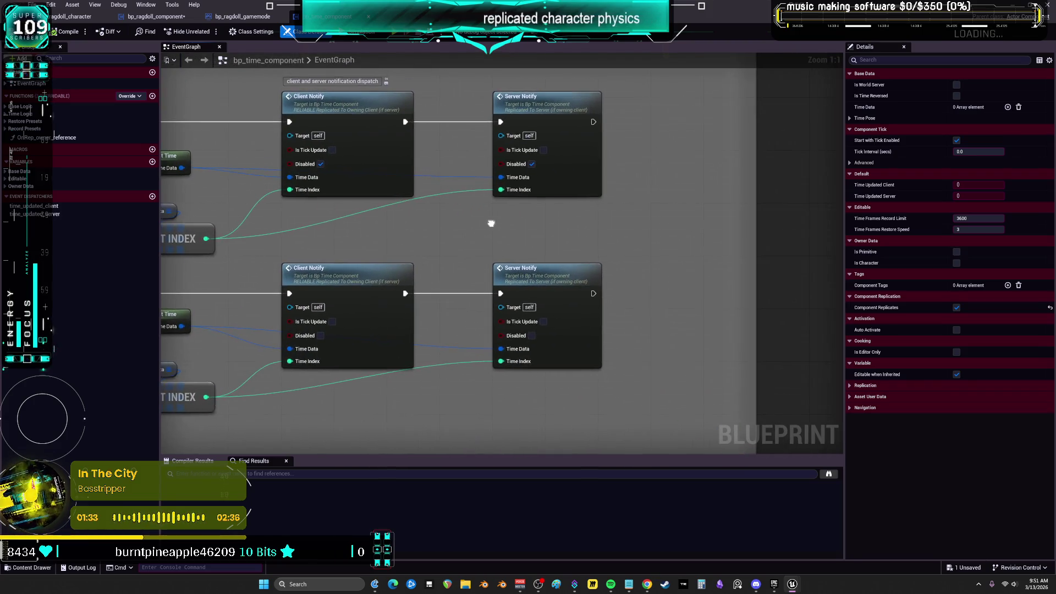
scroll(491, 223, "down", 3)
scroll(223, 226, "up", 3)
mouse_move(396, 230)
left_mouse_down()
mouse_move(509, 230)
mouse_move(508, 267)
left_mouse_up()
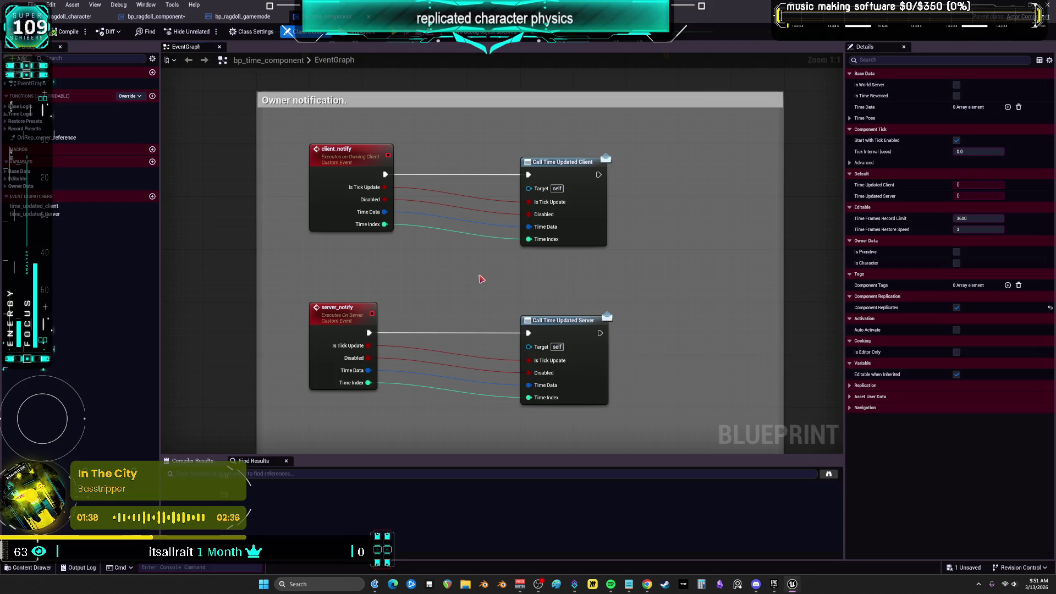
scroll(479, 282, "down", 3)
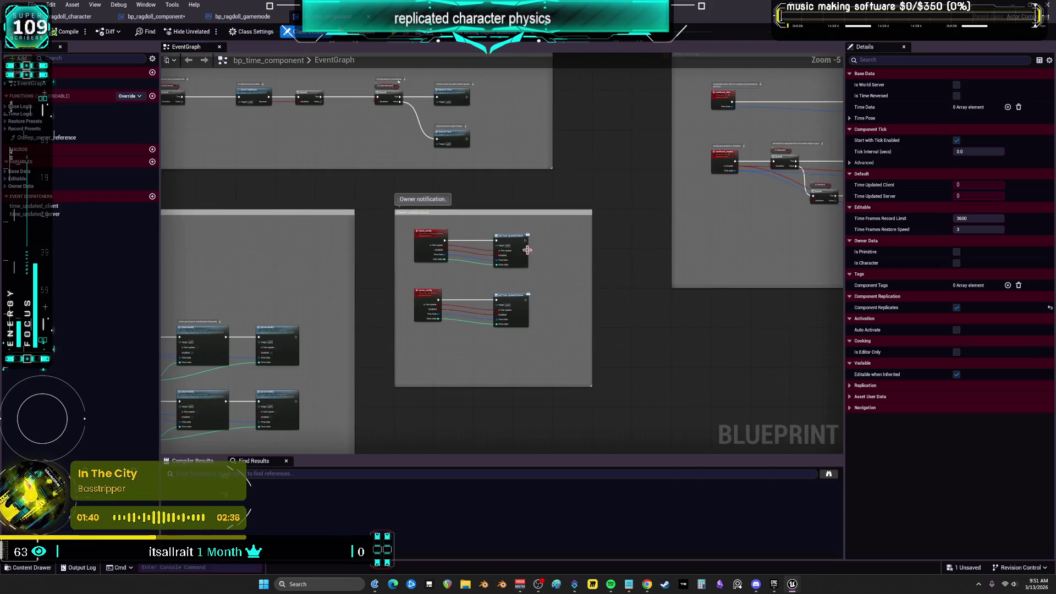
scroll(384, 259, "up", 3)
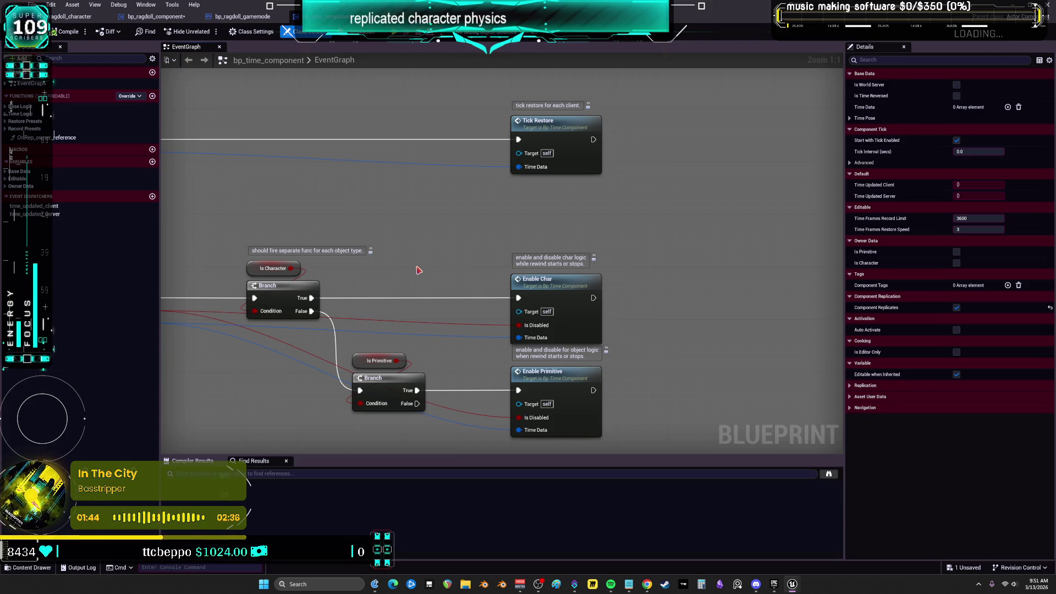
Review the multicast events, server tick, Delay/SET w/ Notify chain, Begin Play and RPC trigger, then restore the window.
left_click_drag(412, 272, 690, 244)
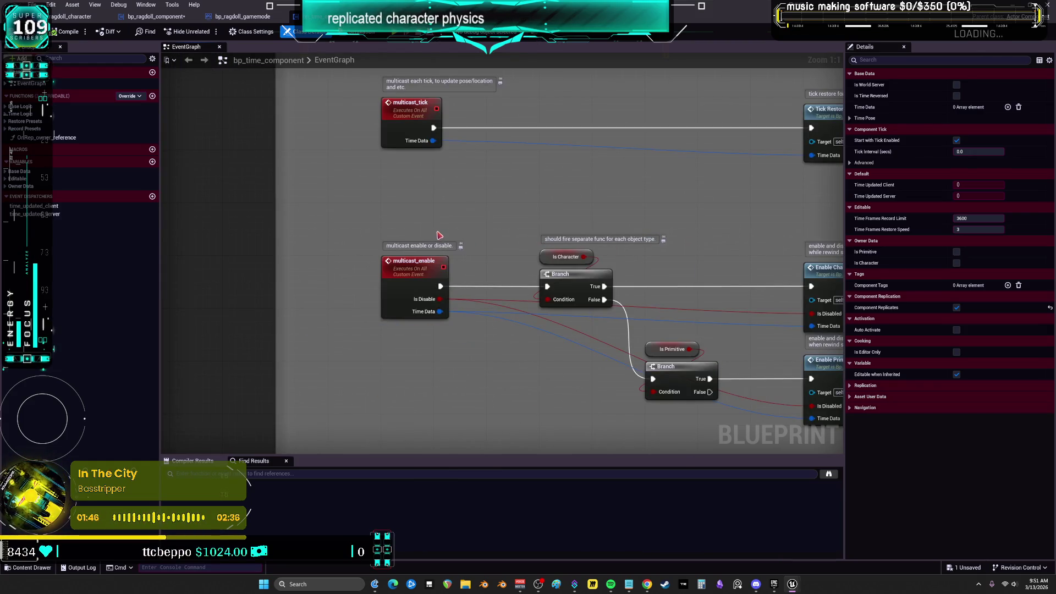
scroll(440, 235, "down", 2)
scroll(425, 318, "up", 2)
scroll(416, 311, "down", 4)
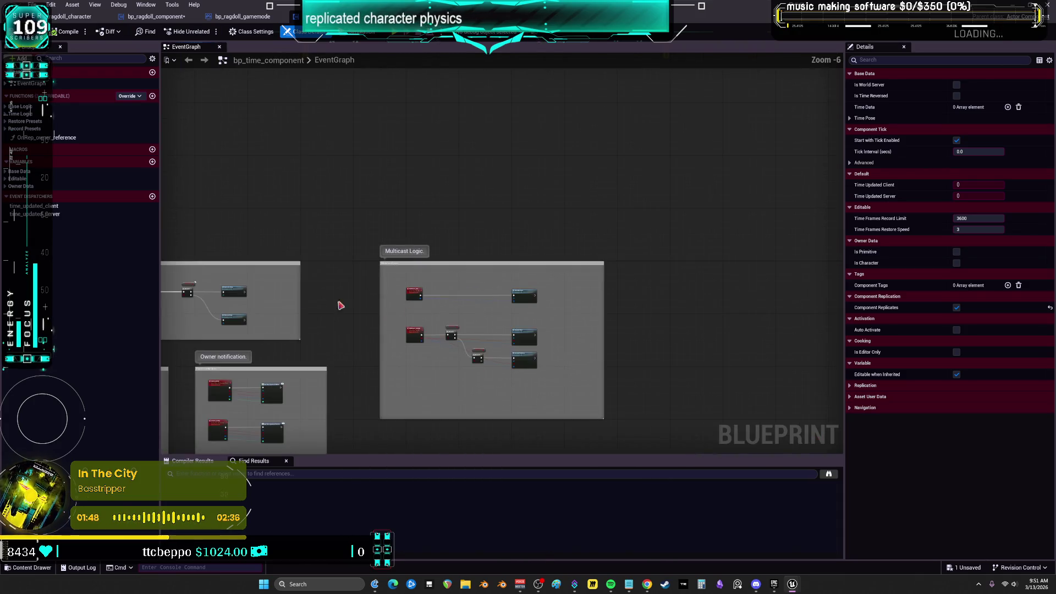
scroll(530, 233, "up", 4)
mouse_move(539, 196)
left_mouse_down()
mouse_move(475, 306)
mouse_move(172, 326)
left_mouse_up()
mouse_move(745, 305)
left_mouse_down()
mouse_move(360, 318)
mouse_move(607, 231)
mouse_move(408, 221)
left_mouse_up()
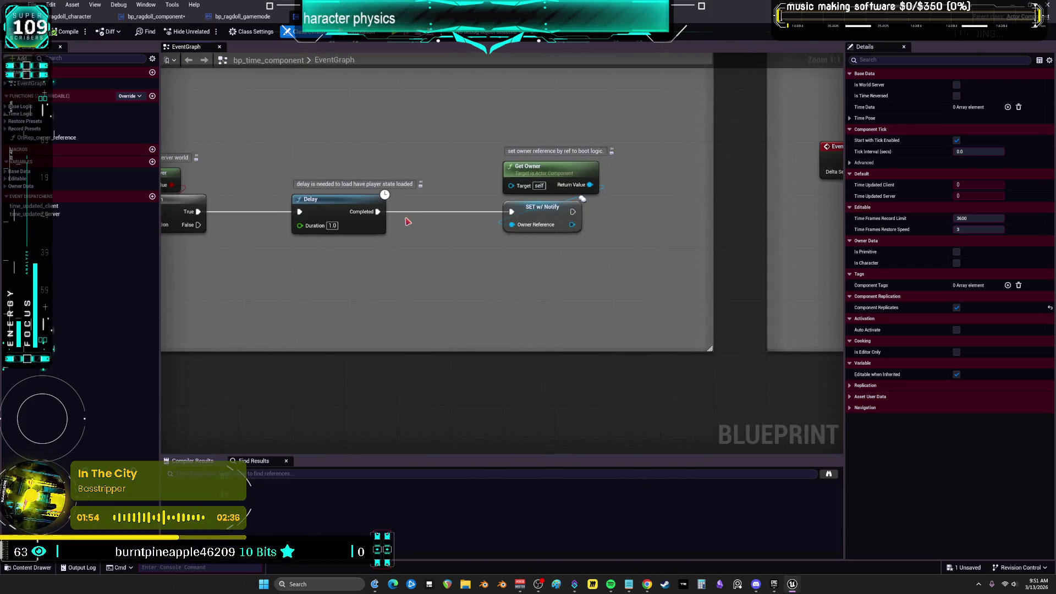
left_click_drag(358, 274, 650, 293)
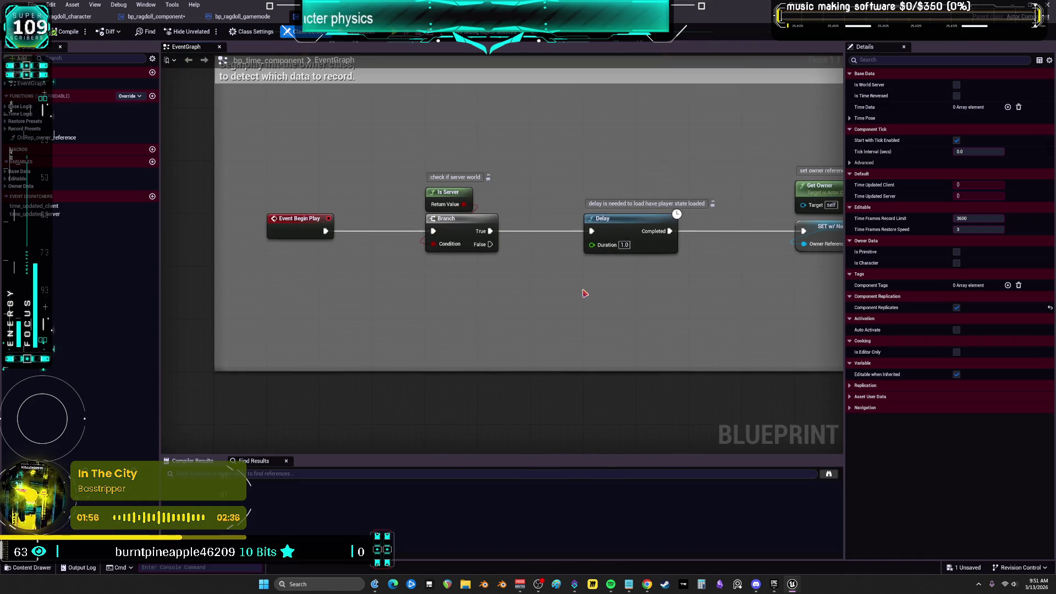
mouse_move(584, 293)
left_mouse_down()
mouse_move(555, 313)
mouse_move(495, 73)
left_mouse_up()
mouse_move(537, 330)
left_mouse_down()
mouse_move(539, 258)
mouse_move(575, 187)
mouse_move(579, 140)
left_mouse_up()
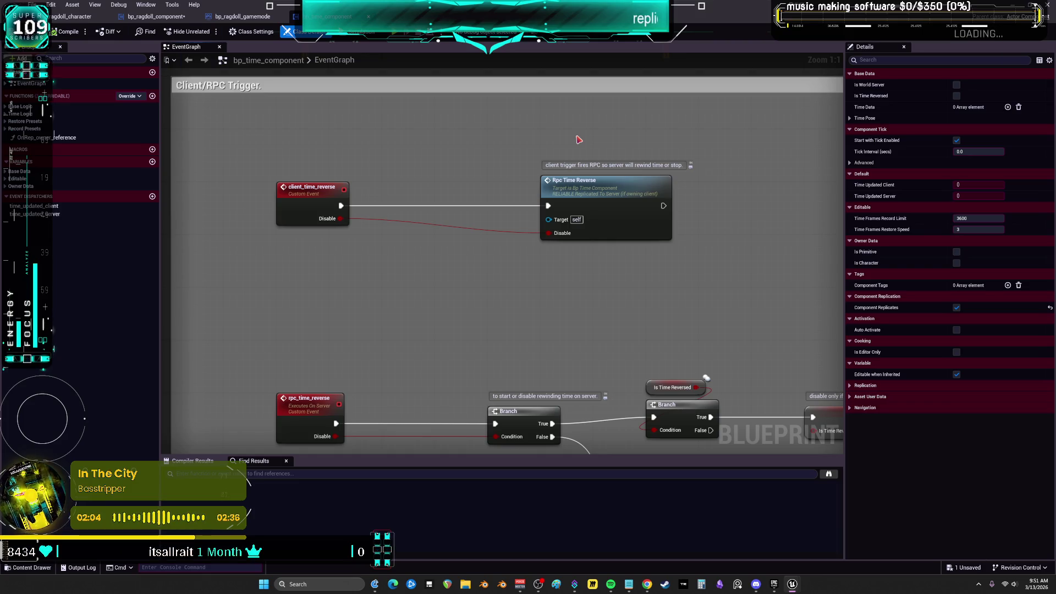
key("super+Down")
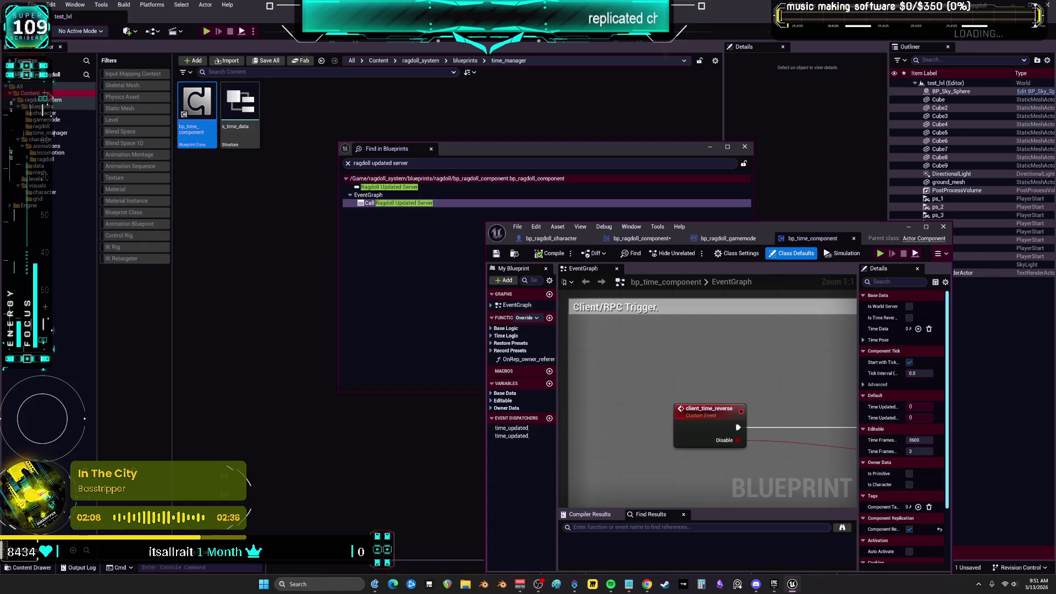
Filter Content to Blueprint classes, view bp_ragdoll_gamemode's Event Tick, then open bp_ragdoll_component.
left_click(55, 94)
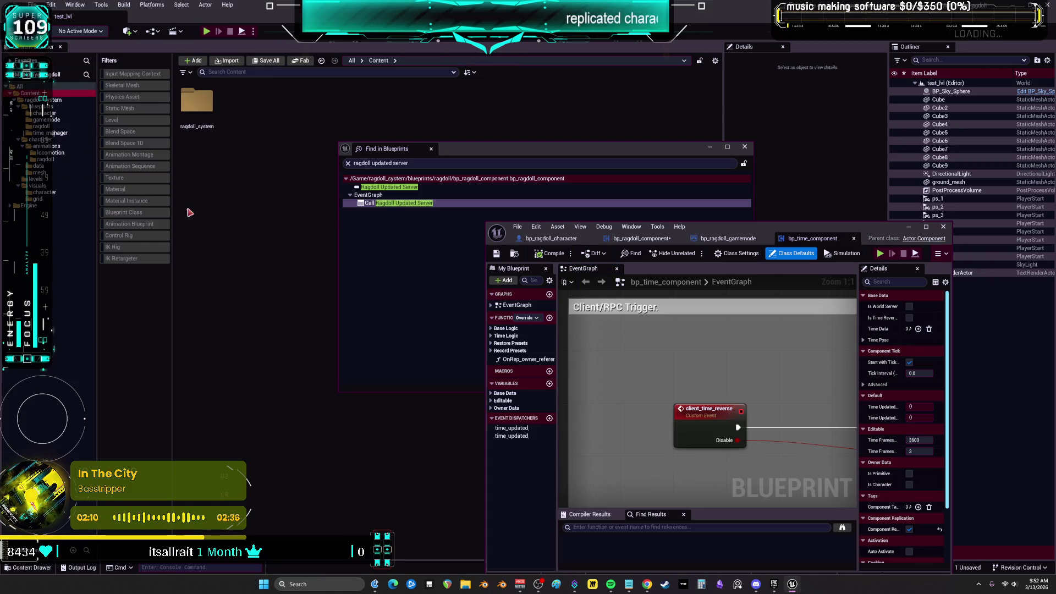
left_click(155, 216)
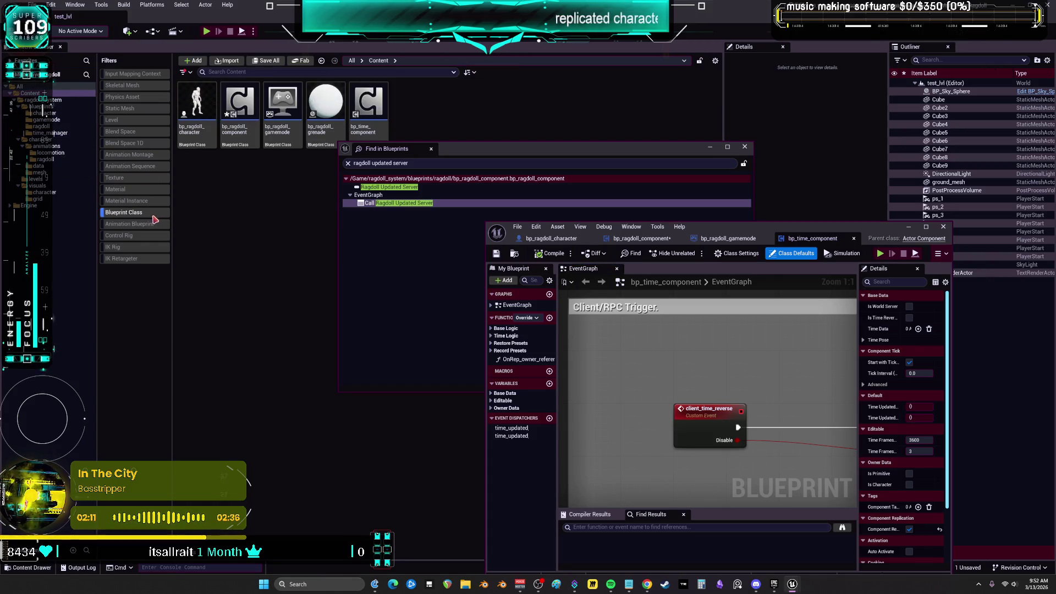
double_click(282, 107)
scroll(749, 350, "down", 6)
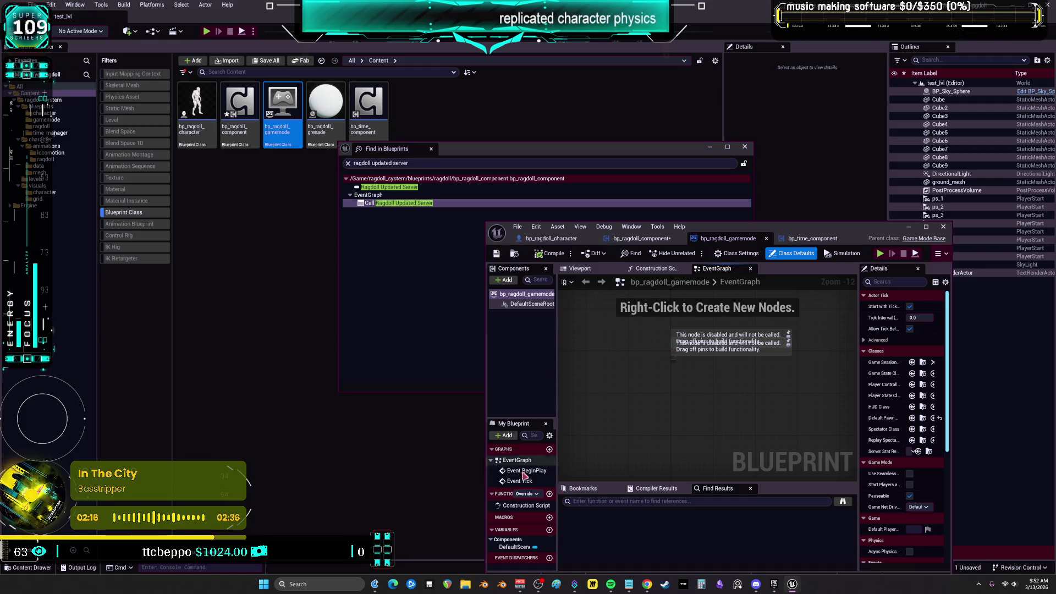
double_click(522, 481)
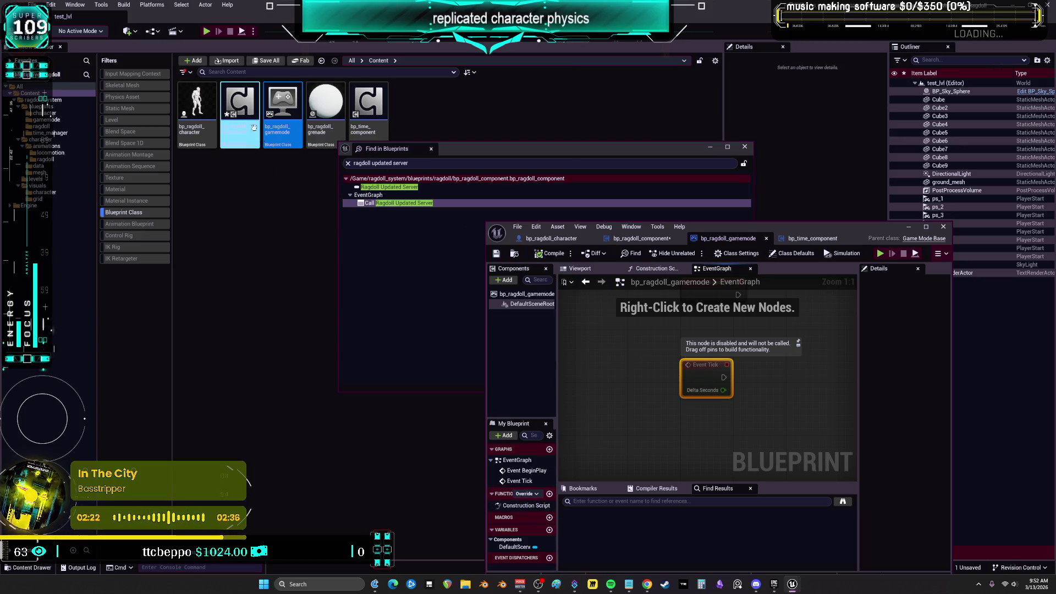
double_click(249, 118)
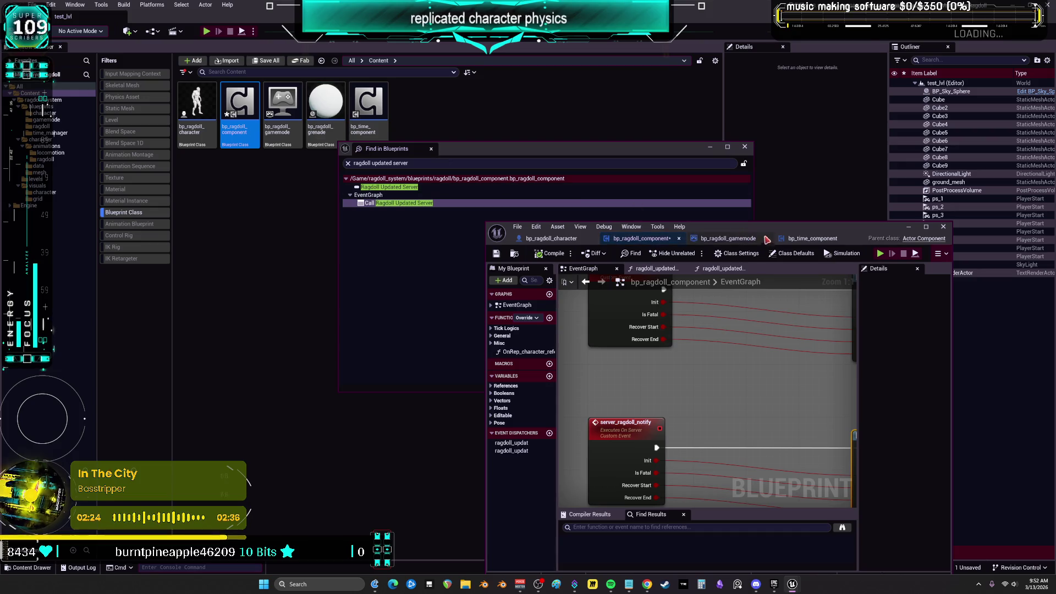
Maximize the ragdoll component editor and review OnRep_character_reference's Branch and Sequence outputs.
double_click(766, 240)
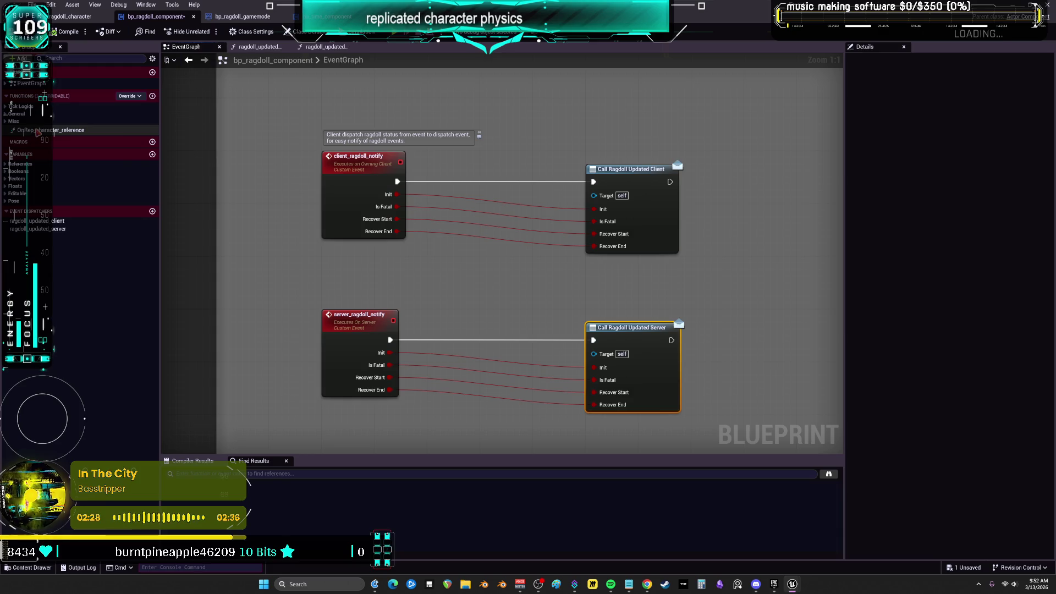
double_click(37, 130)
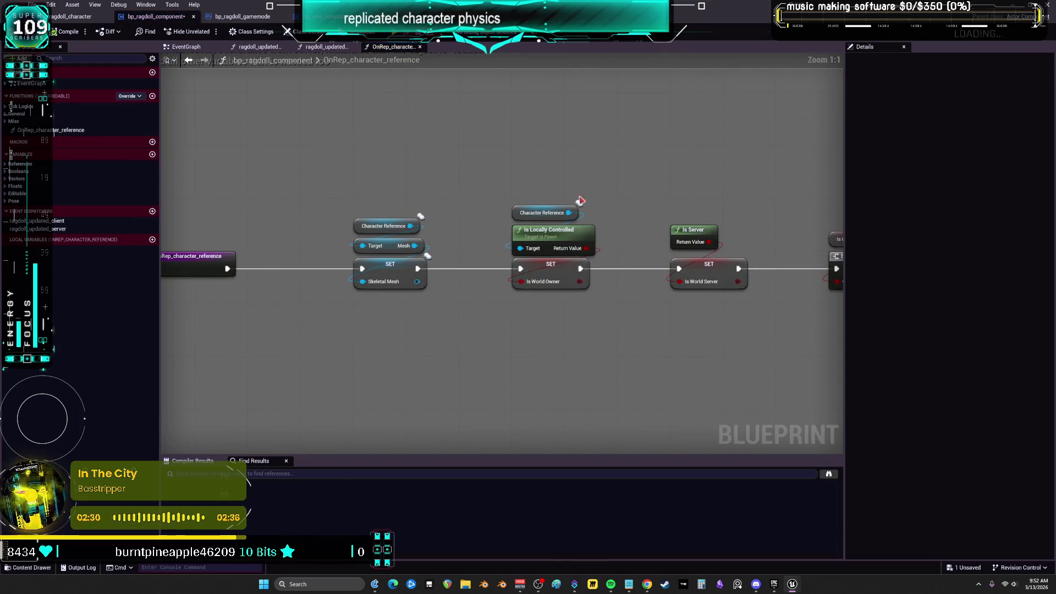
left_click_drag(707, 196, 220, 139)
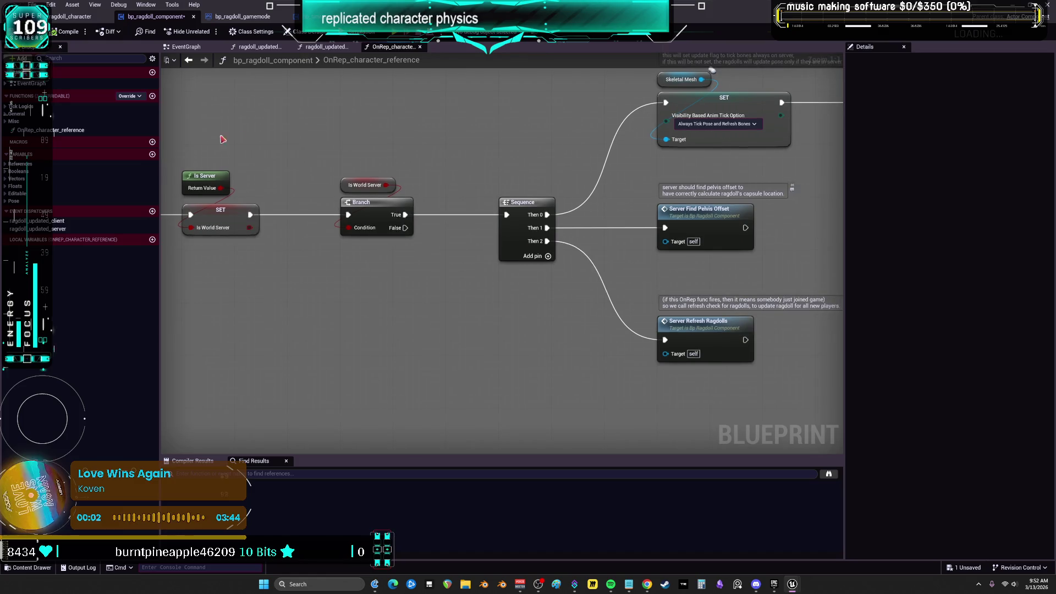
left_click_drag(569, 163, 361, 221)
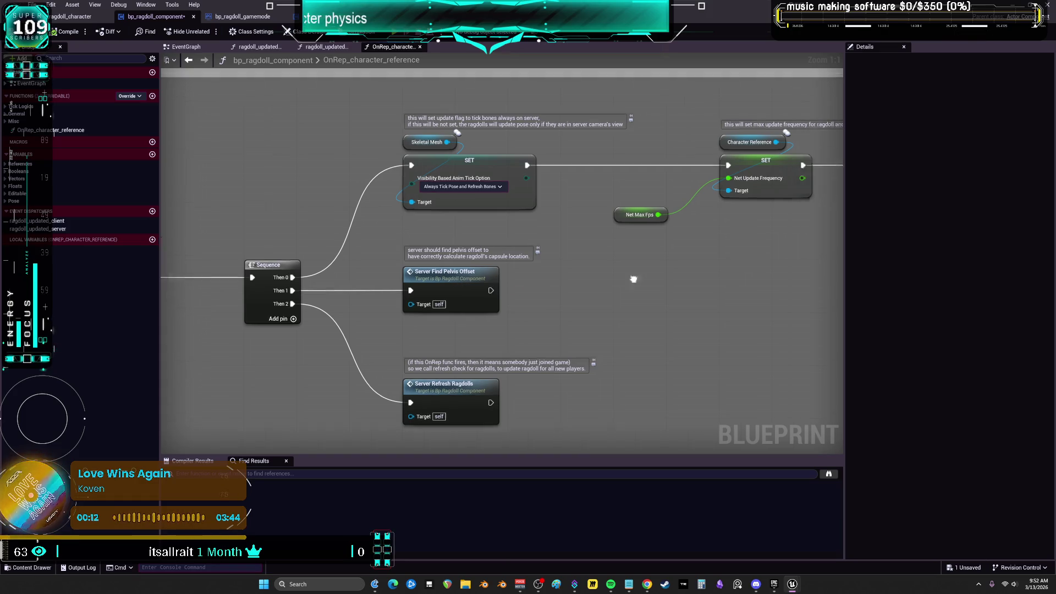
left_click_drag(643, 275, 418, 303)
scroll(418, 303, "down", 2)
scroll(466, 288, "up", 2)
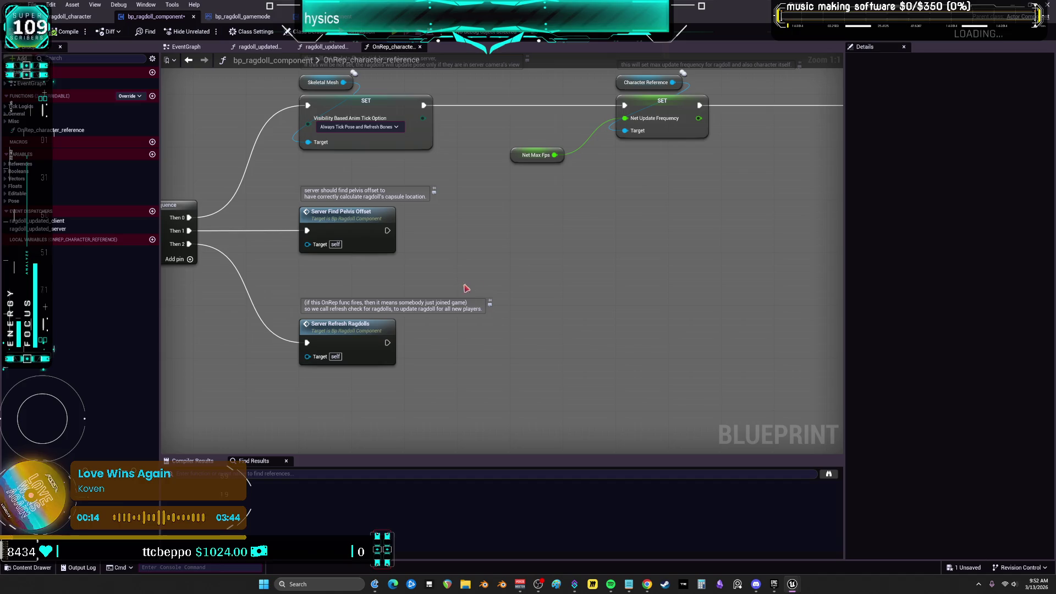
Review server_refresh_ragdolls and client_refresh_ragdolls, then return to bp_time_component's EventGraph.
double_click(350, 336)
scroll(385, 266, "up", 4)
mouse_move(674, 306)
left_mouse_down()
mouse_move(670, 317)
mouse_move(198, 318)
left_mouse_up()
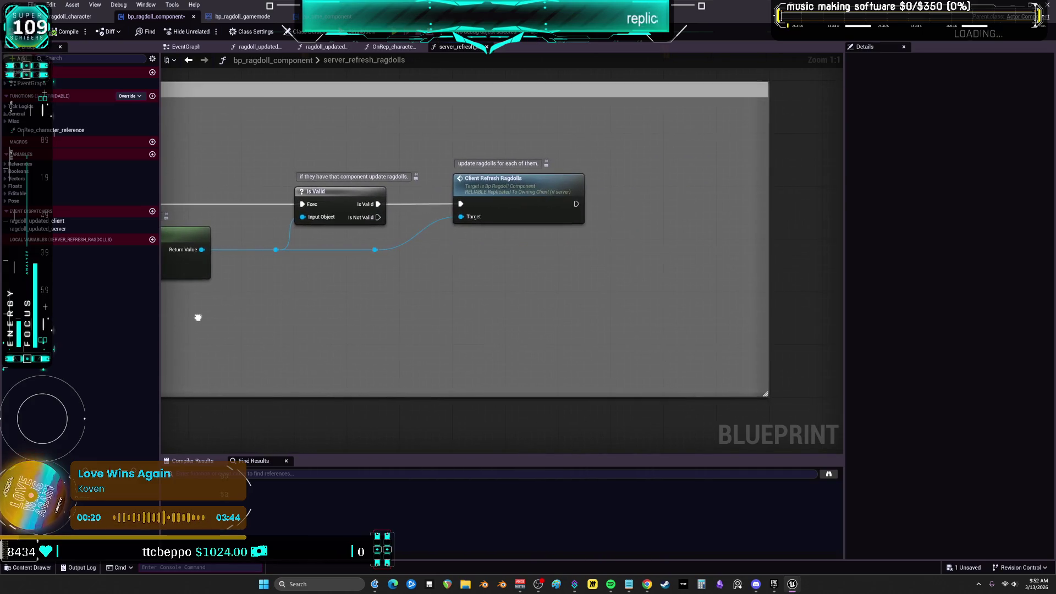
double_click(513, 190)
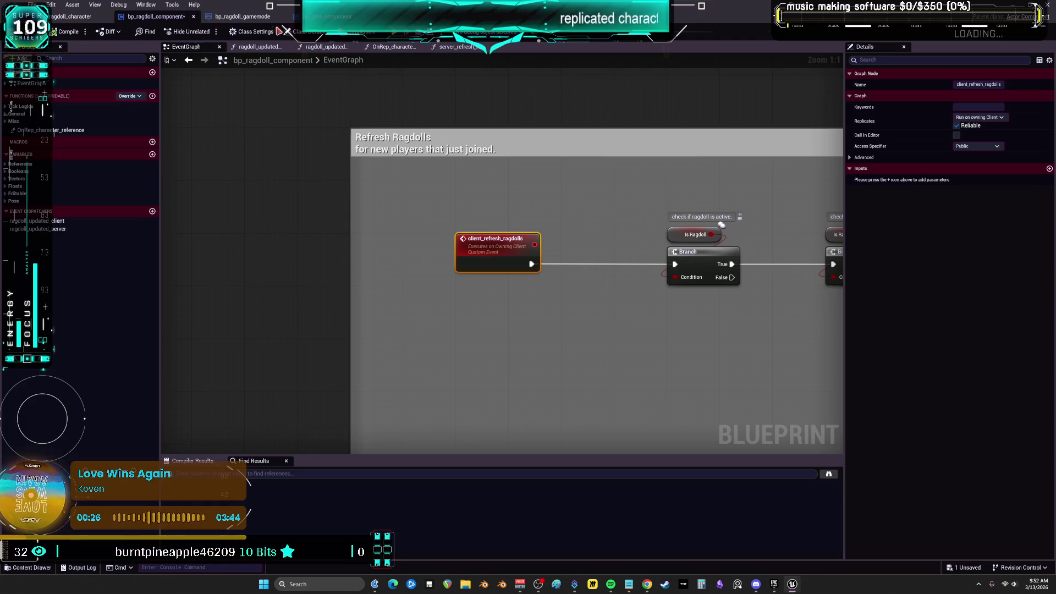
left_click(327, 16)
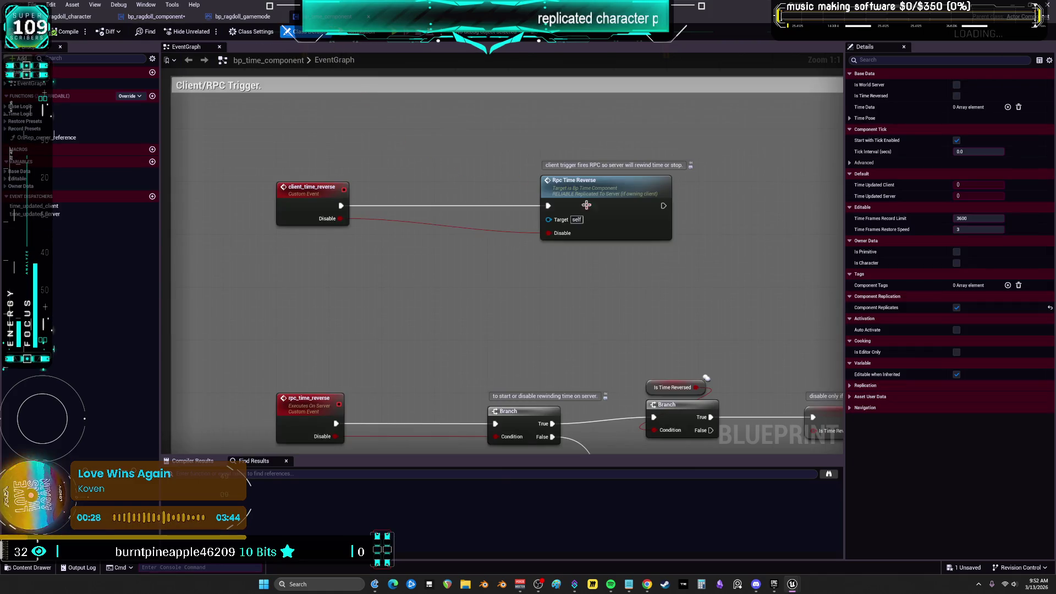
scroll(570, 197, "down", 2)
mouse_move(758, 292)
left_mouse_down()
mouse_move(398, 236)
mouse_move(323, 294)
left_mouse_up()
mouse_move(814, 258)
left_mouse_down()
mouse_move(446, 255)
mouse_move(330, 330)
mouse_move(653, 202)
mouse_move(563, 220)
mouse_move(726, 254)
mouse_move(683, 259)
mouse_move(344, 225)
left_mouse_up()
scroll(676, 254, "up", 1)
scroll(753, 242, "down", 3)
scroll(450, 248, "up", 2)
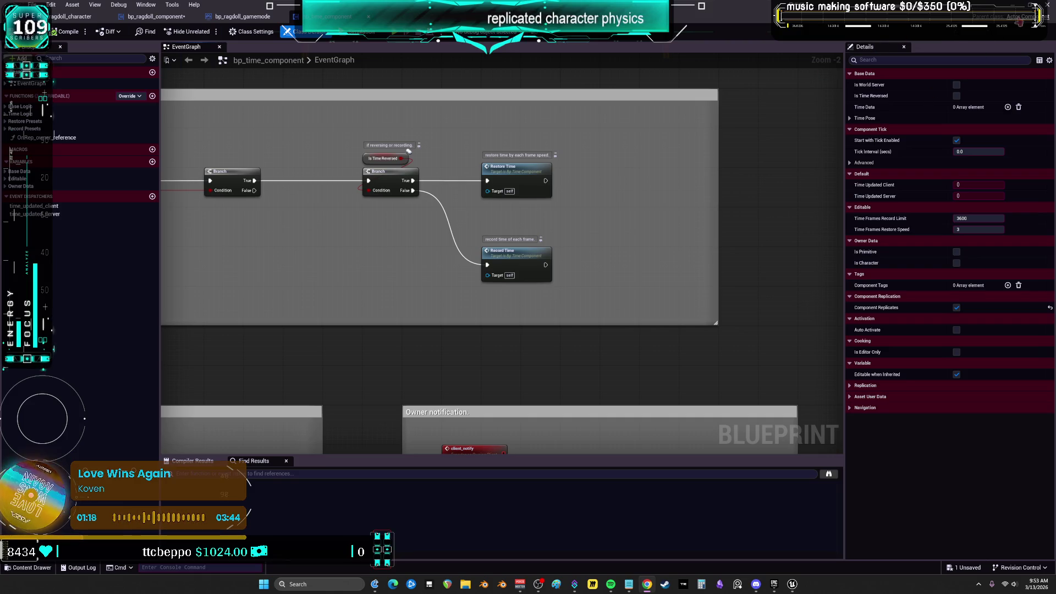
Save all unsaved assets, close Find in Blueprints, and save the remaining ragdoll Blueprint.
left_click(33, 5)
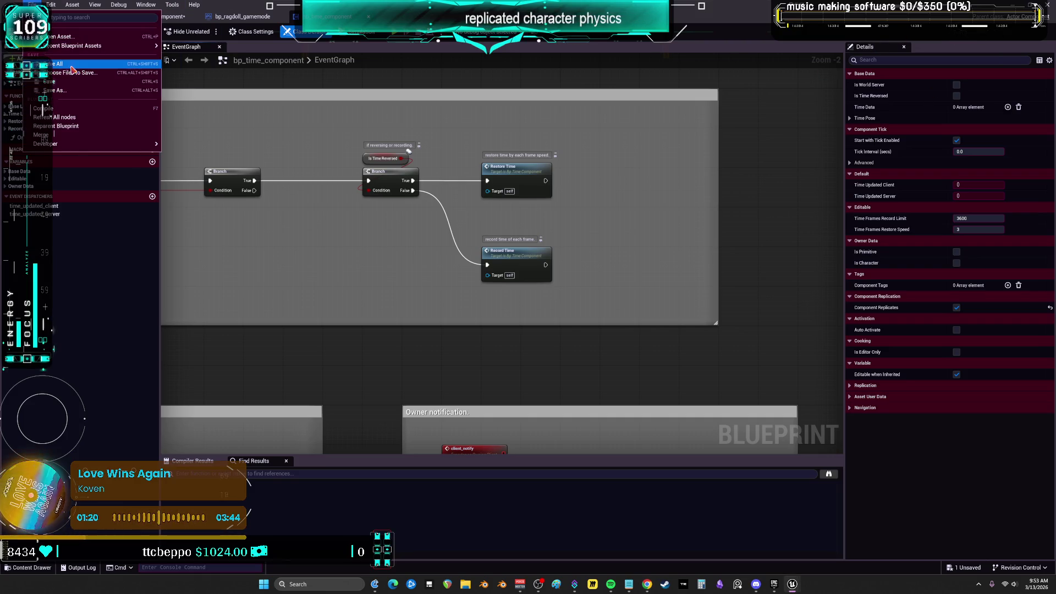
left_click(71, 69)
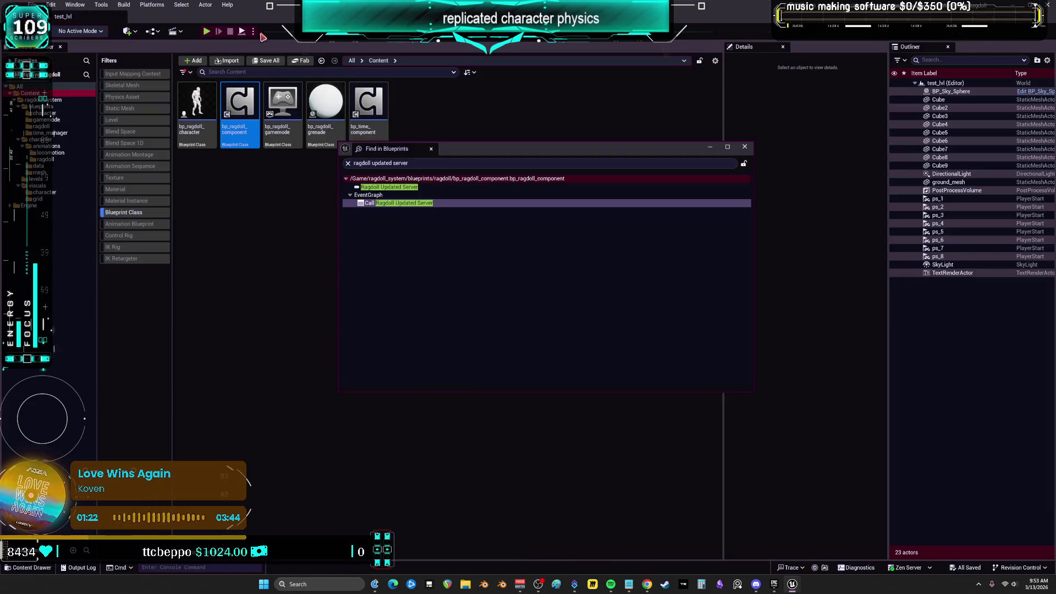
left_click(745, 147)
left_click(33, 5)
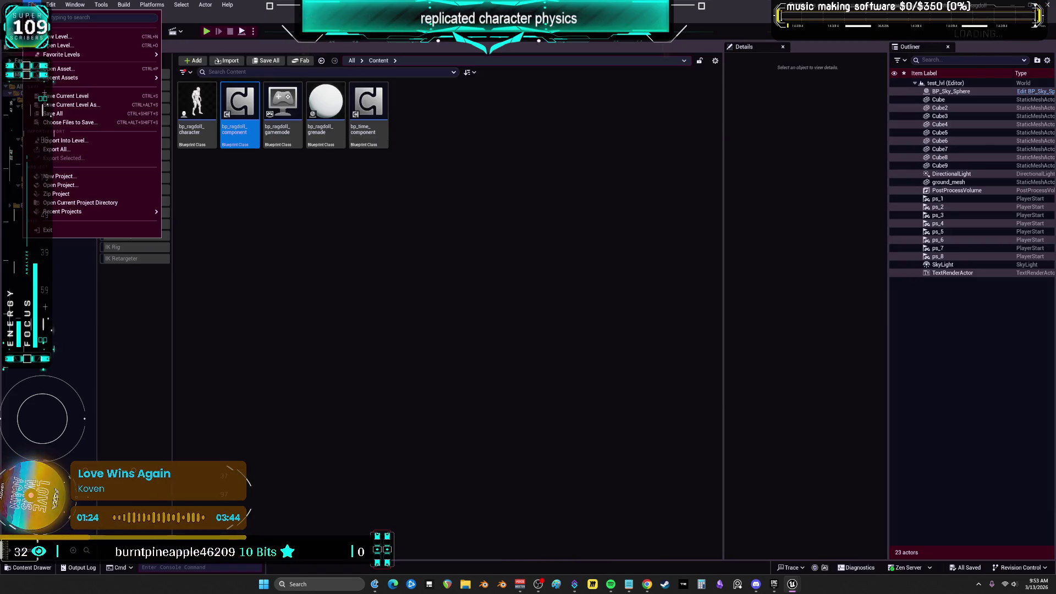
left_click(540, 147)
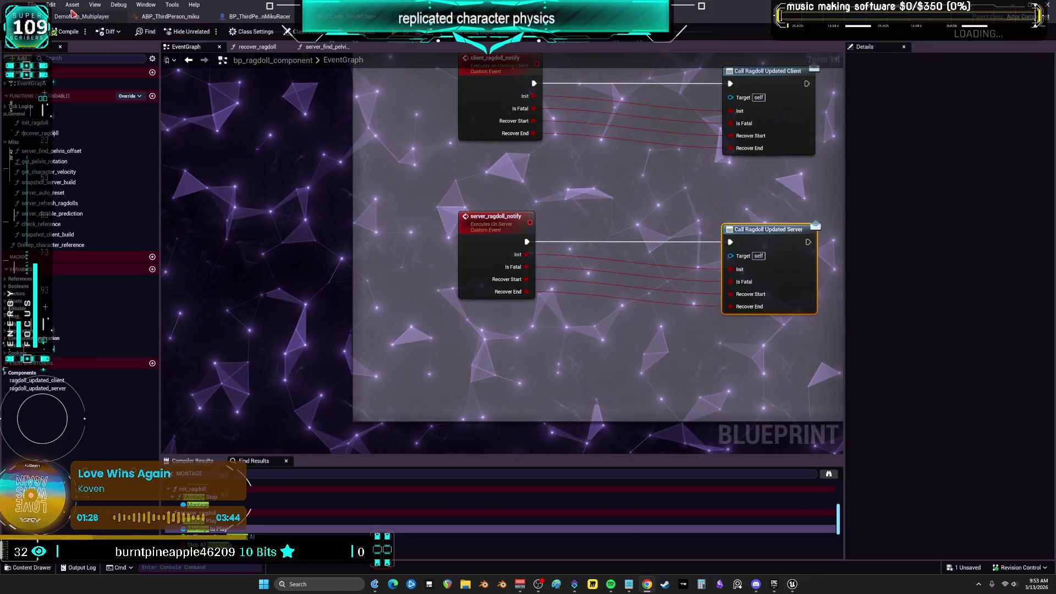
left_click(33, 5)
left_click(55, 64)
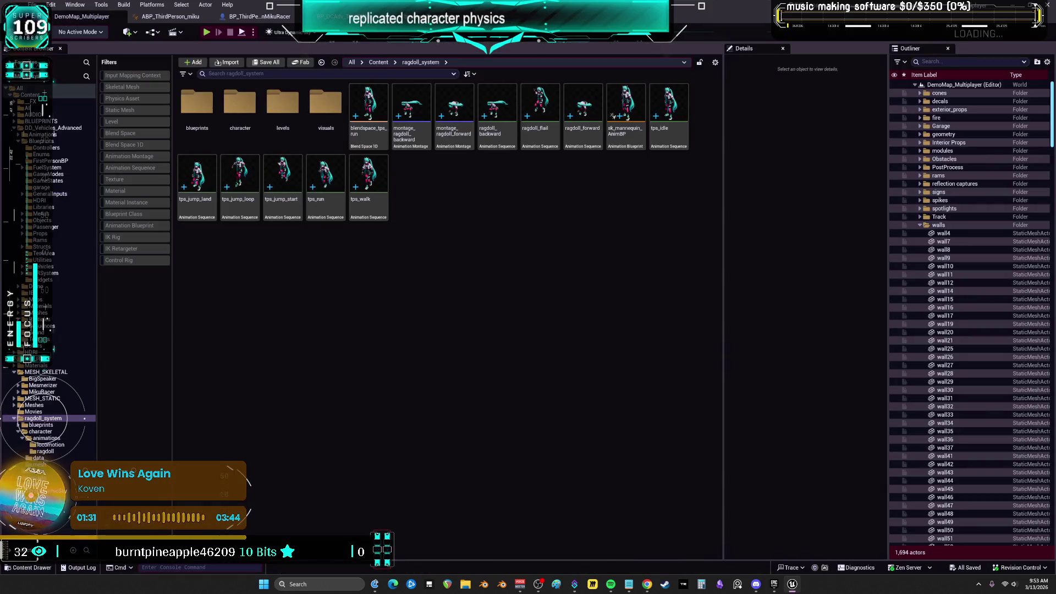
Look through the window options for the multiplayer project's level editor, then dismiss them.
left_click(33, 5)
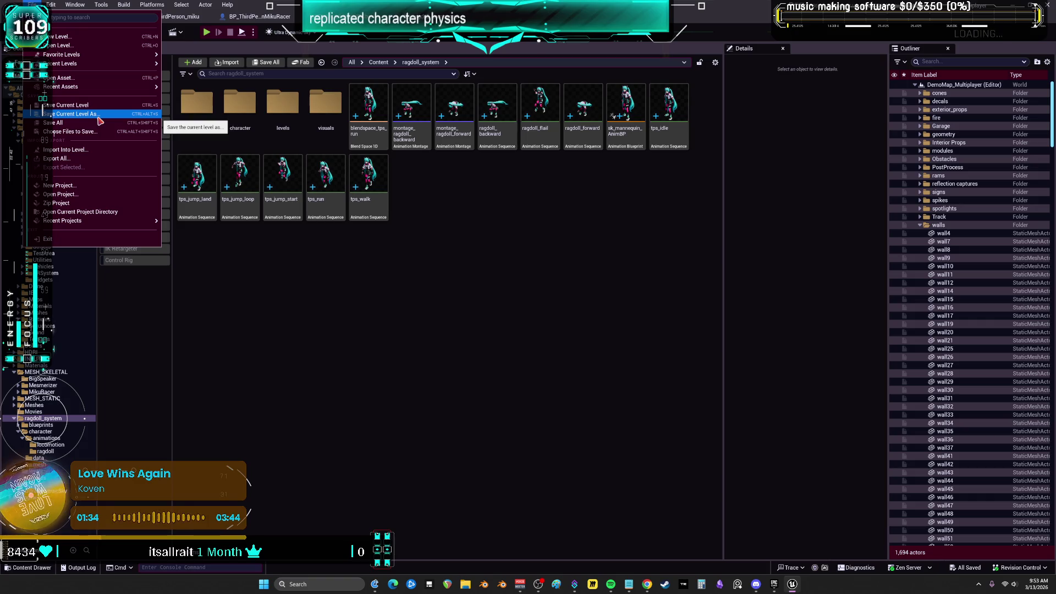
mouse_move(50, 5)
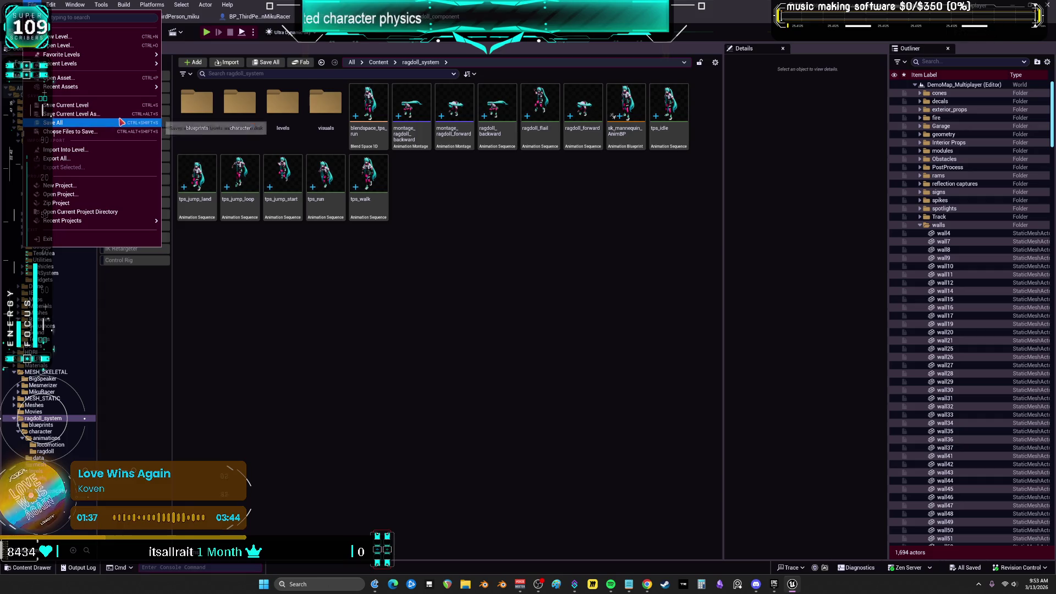
mouse_move(112, 87)
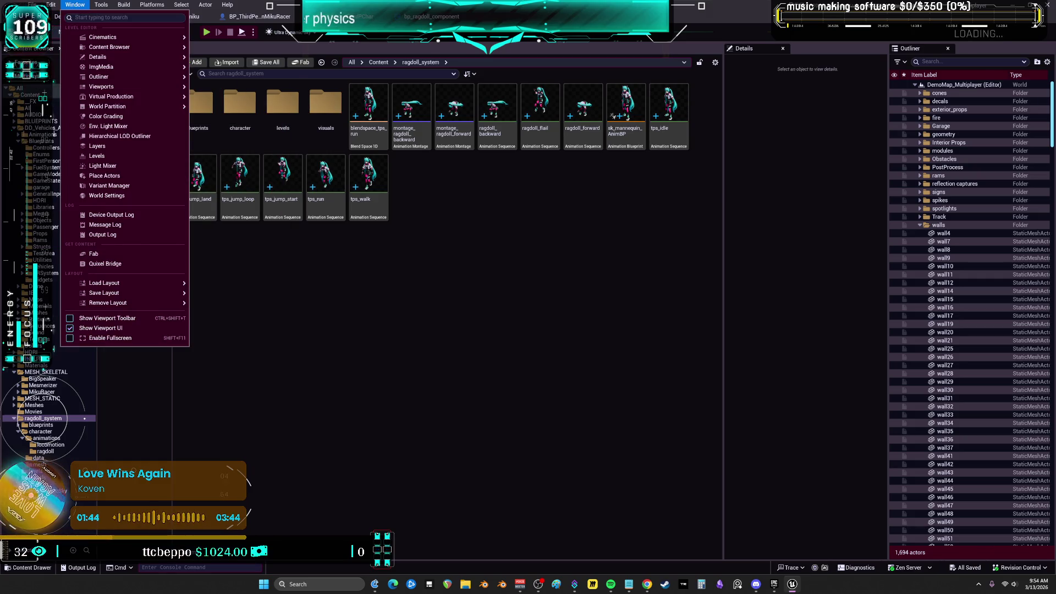
left_click(508, 295)
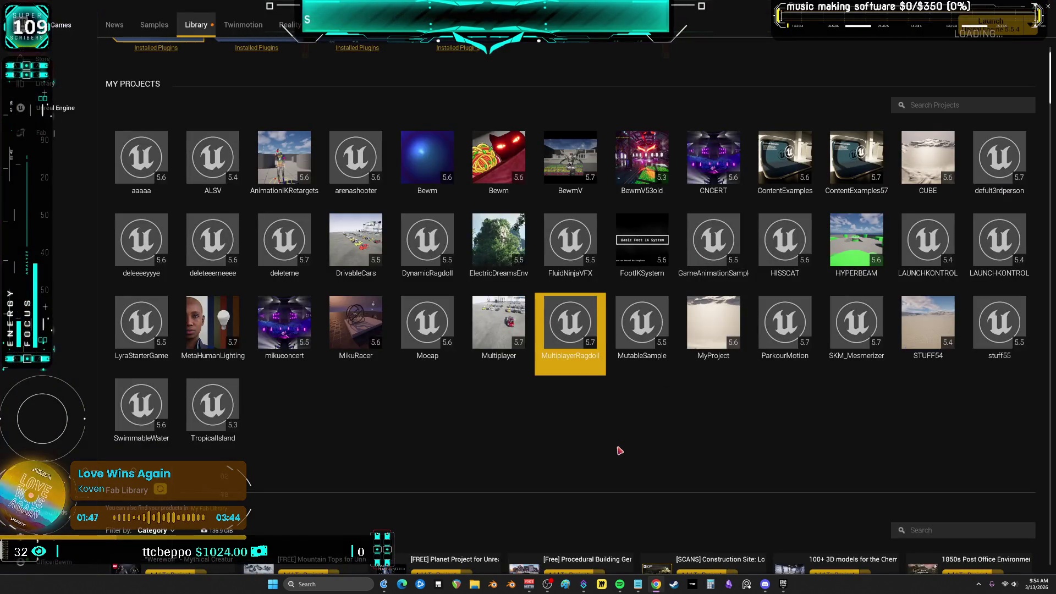
Launch Unreal Engine 5.7.4 from the Engine Versions tile.
scroll(337, 98, "up", 2)
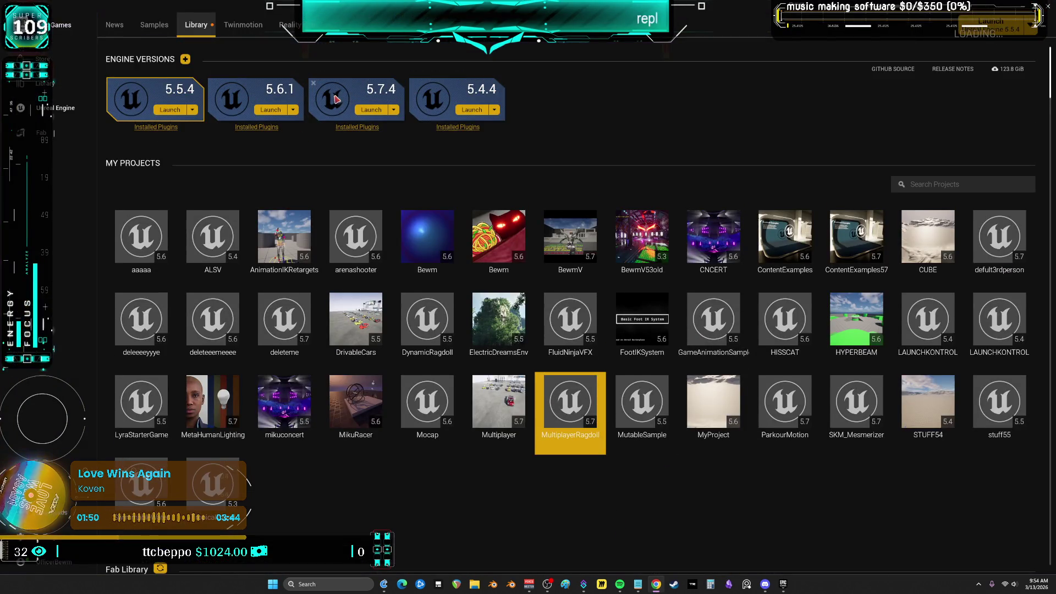
left_click(361, 110)
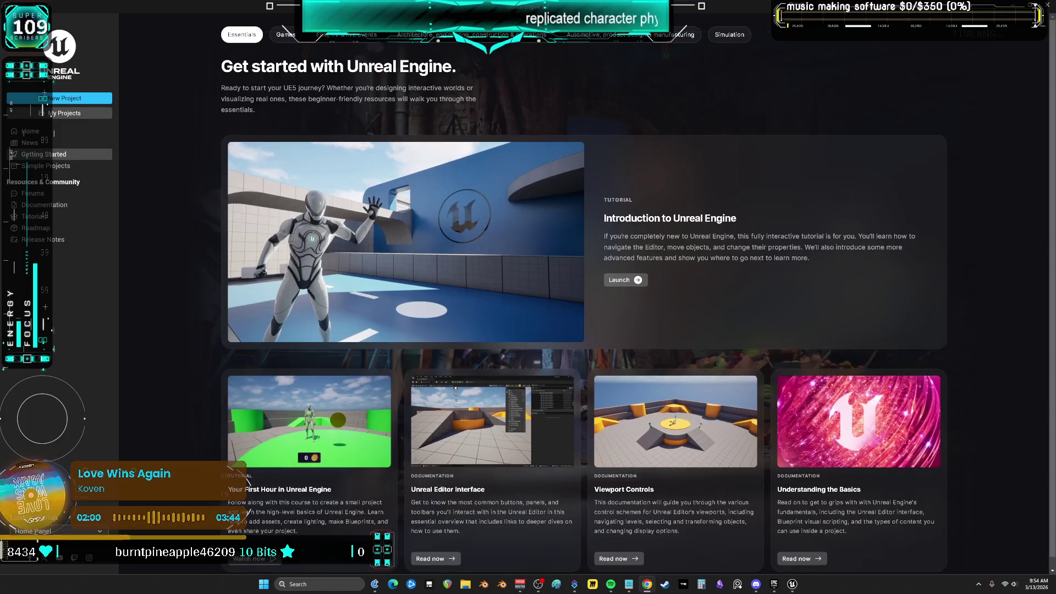
Browse My Projects to Multiplayer.uproject in the Multiplayer folder and open it.
left_click(80, 116)
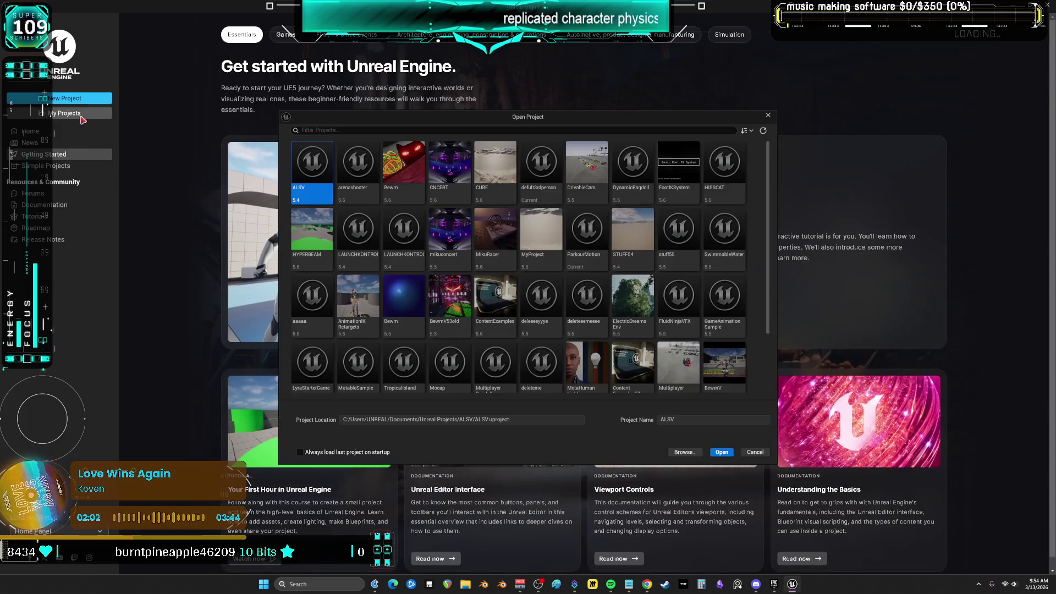
left_click(683, 452)
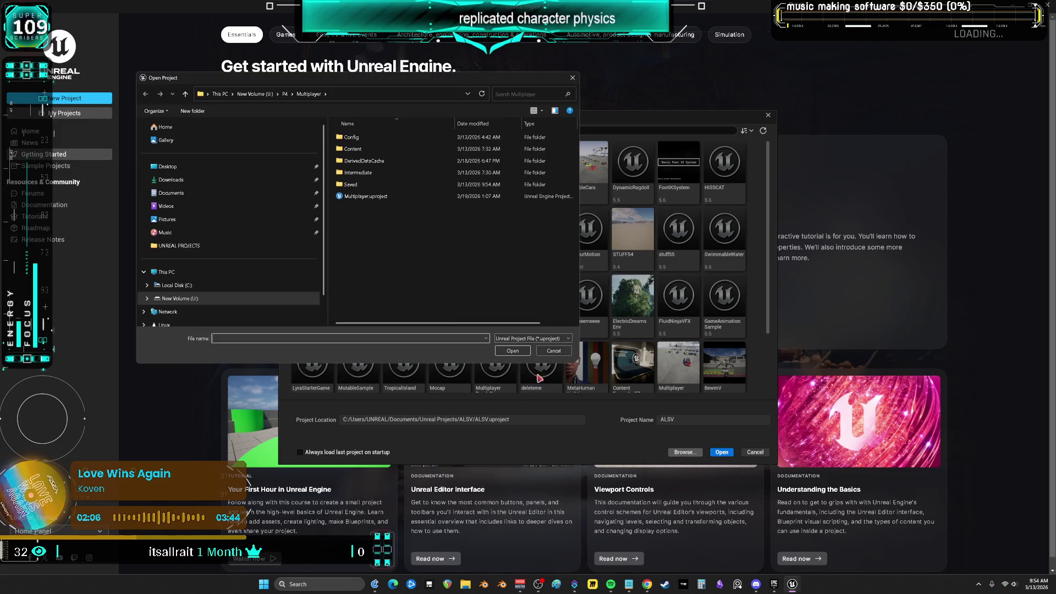
left_click(360, 196)
left_click(513, 352)
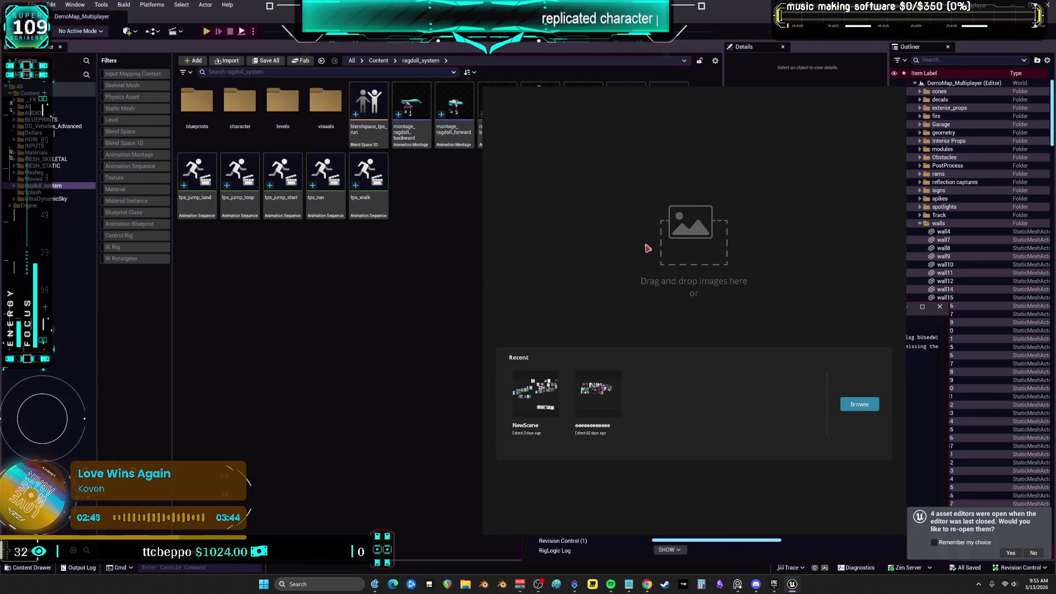
Close the image-drop window and the Message Log.
right_click(611, 232)
left_click(626, 450)
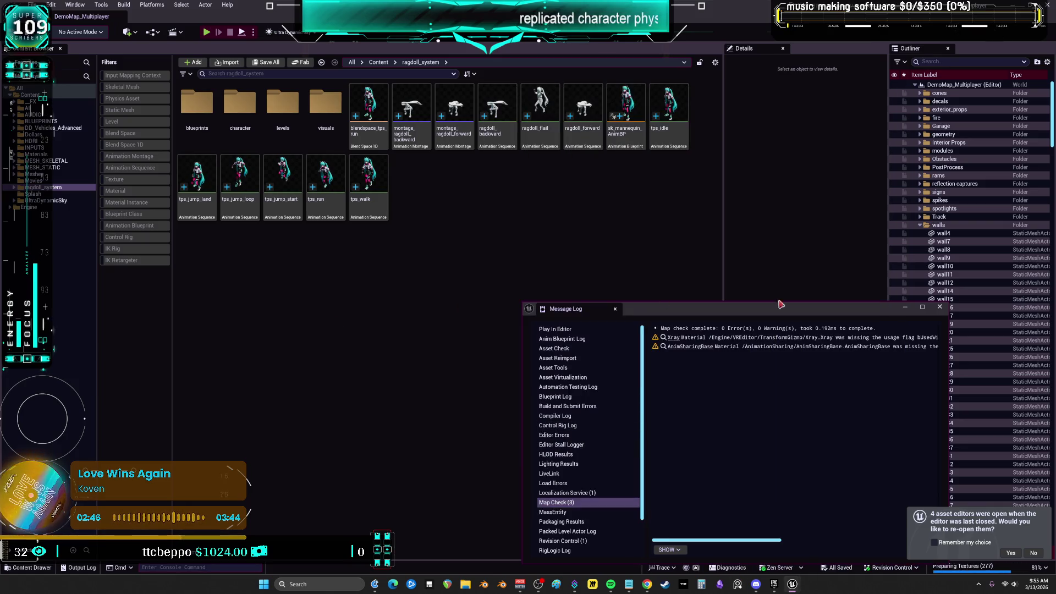
left_click(940, 307)
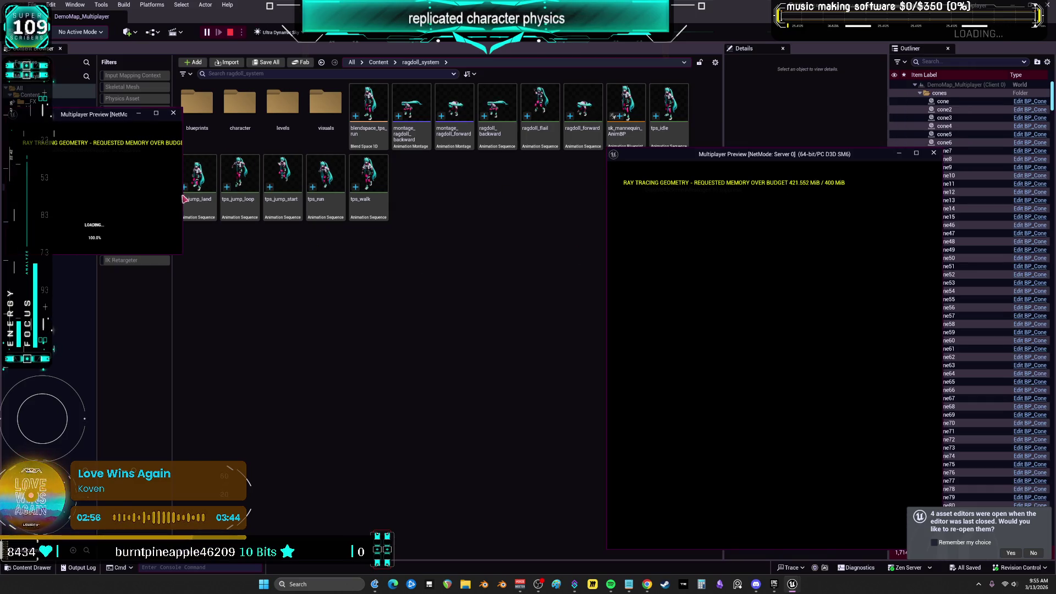
Enlarge the client preview, walk the client character with W, then end the session with Esc.
left_click_drag(181, 254, 462, 478)
key("w")
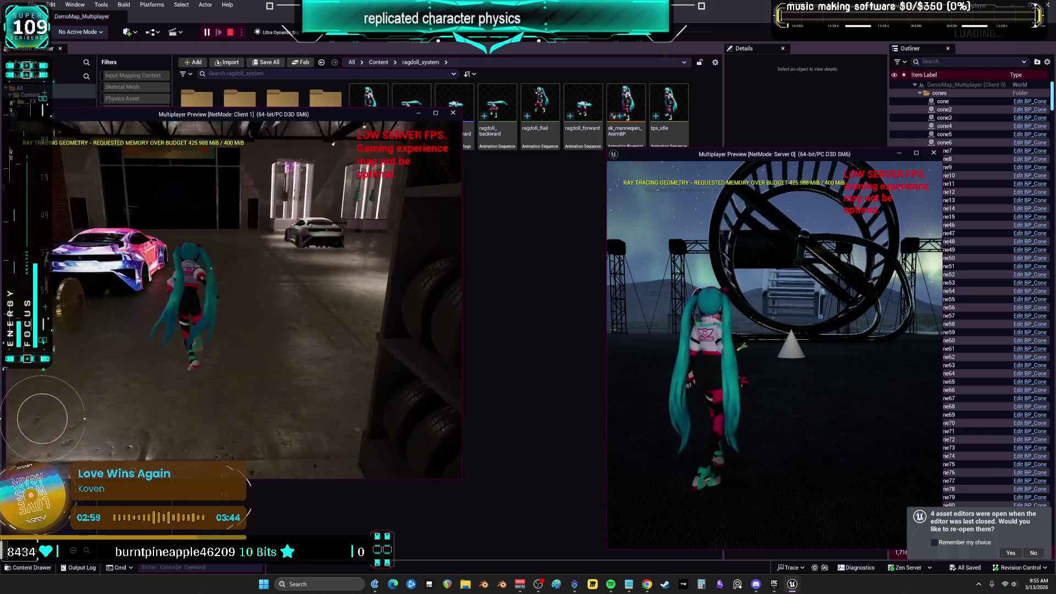
key("w")
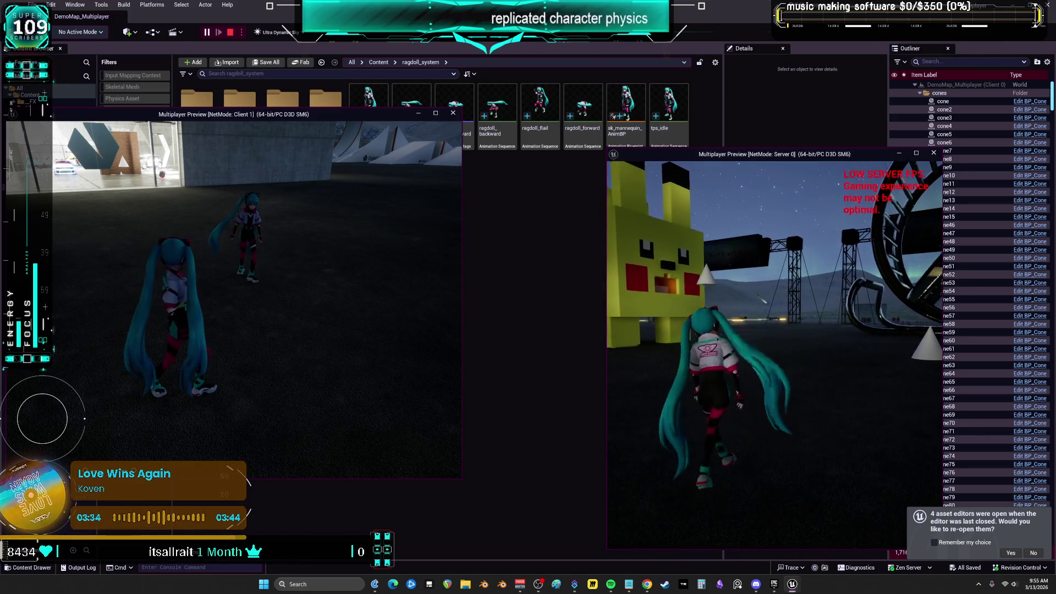
key("Escape")
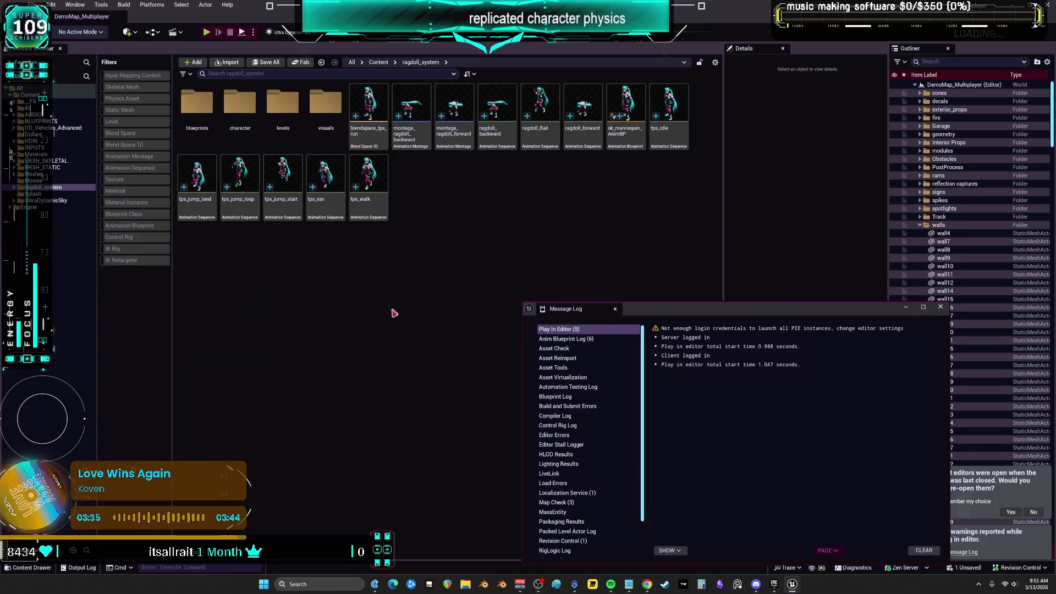
Close the Message Log, show MESH_STATIC's meshes, then move up to DD_Vehicles_Advanced.
left_click(940, 307)
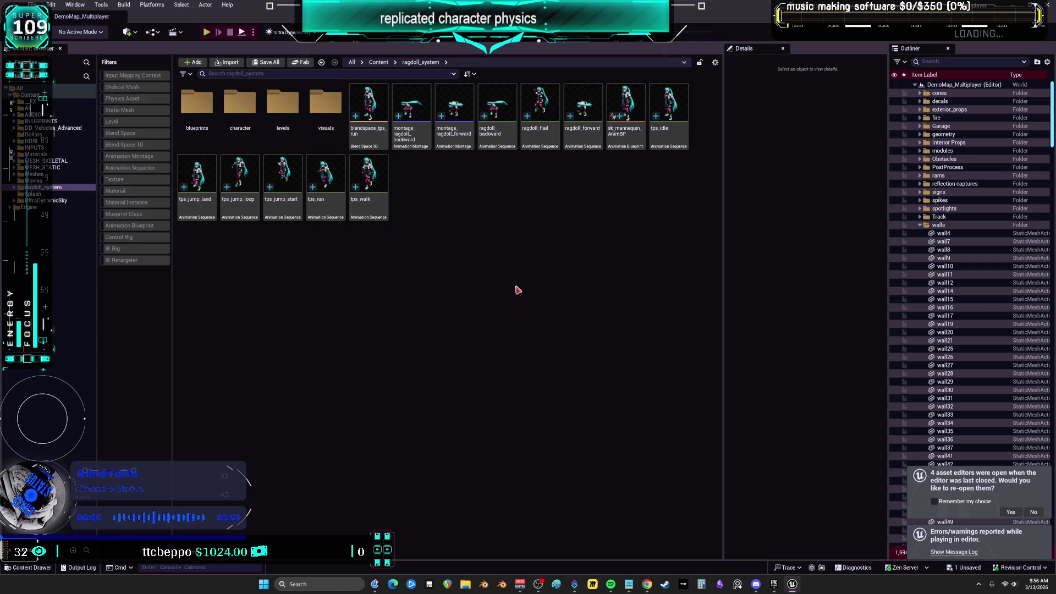
left_click(55, 168)
key("Up")
key("Up")
key("Up")
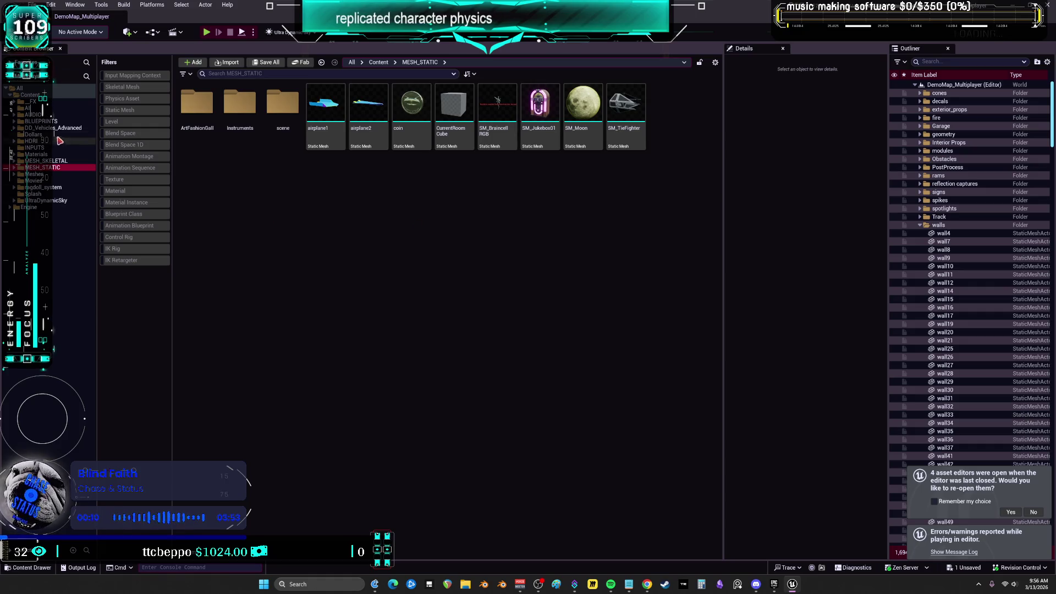